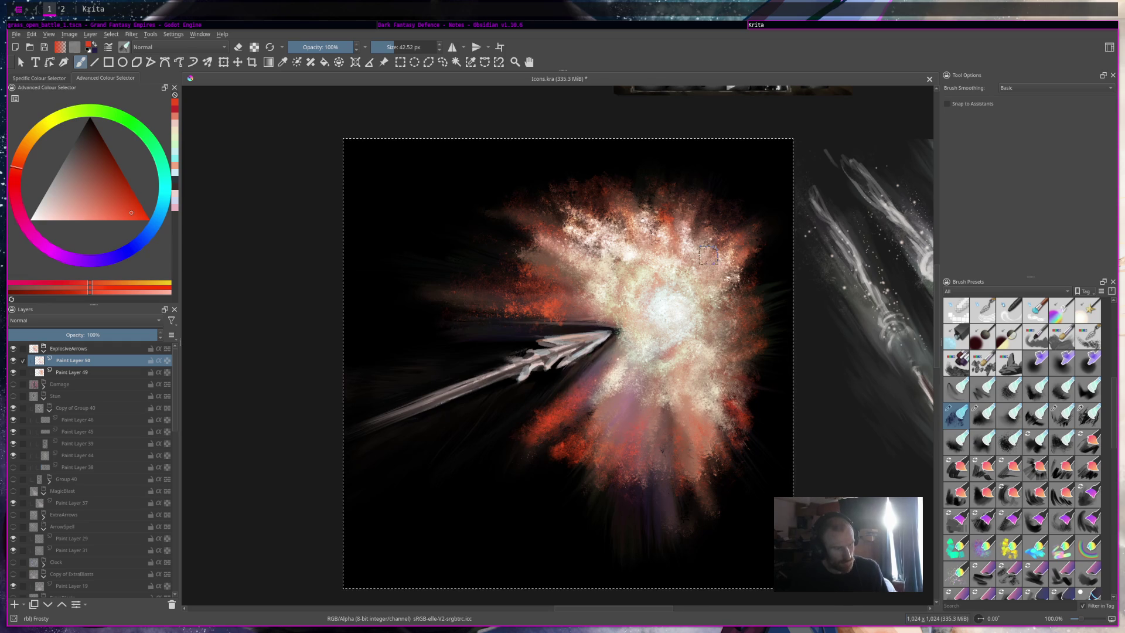
Step: Zoom back onto the explosion arrow icon and try the Discipline Ink brush
scroll(707, 255, down, 6)
scroll(708, 271, up, 3)
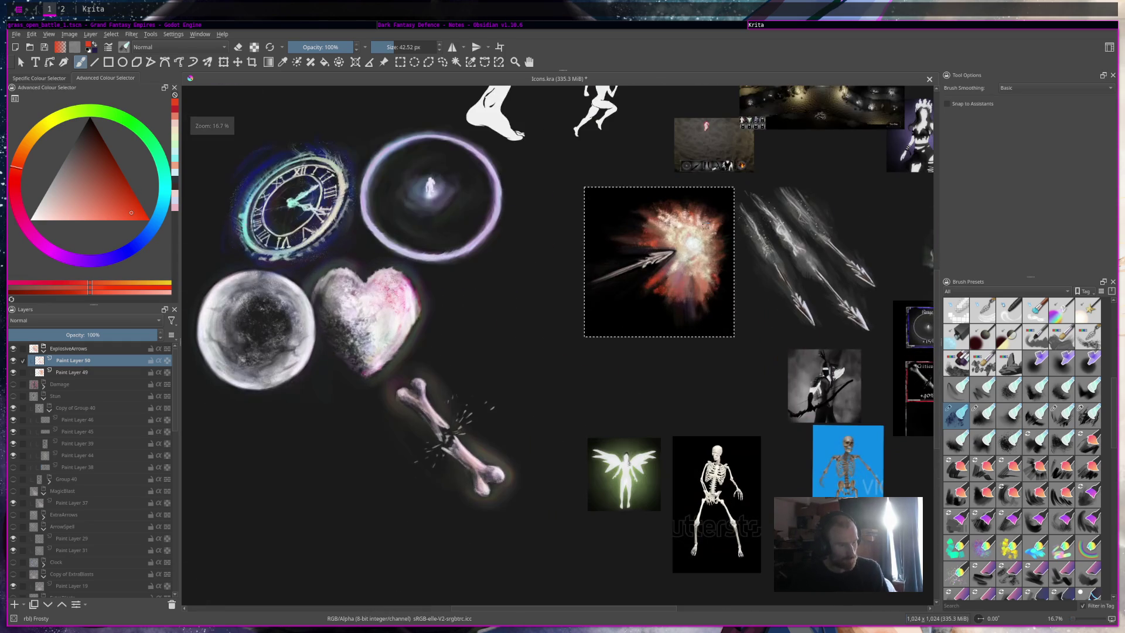
scroll(733, 346, down, 3)
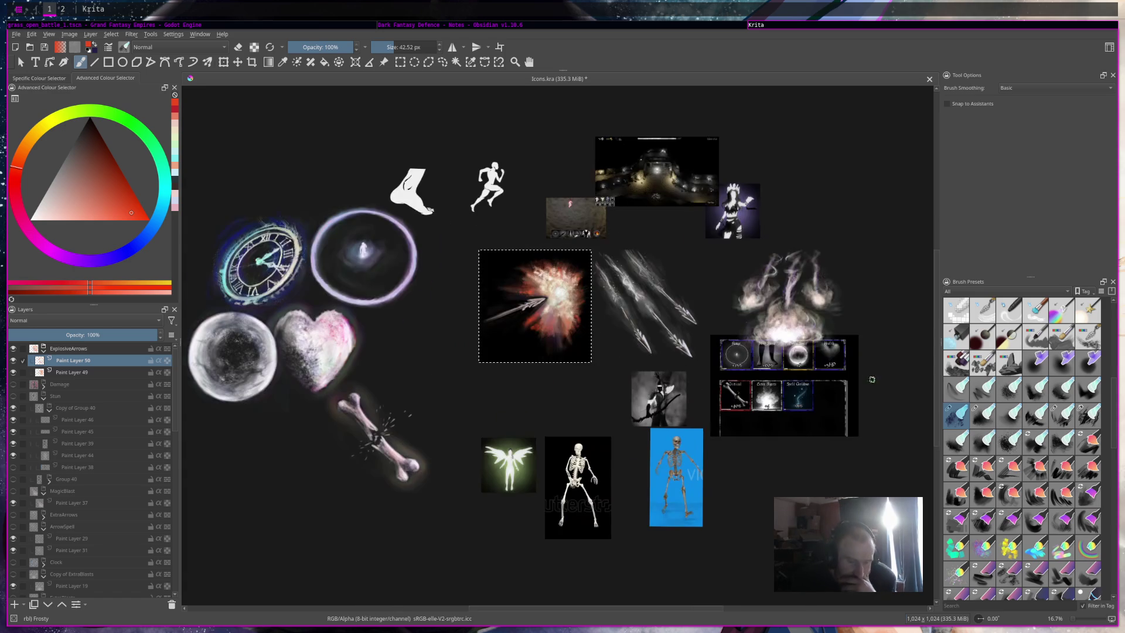
scroll(666, 259, up, 2)
drag(674, 263, 744, 325)
scroll(639, 348, up, 4)
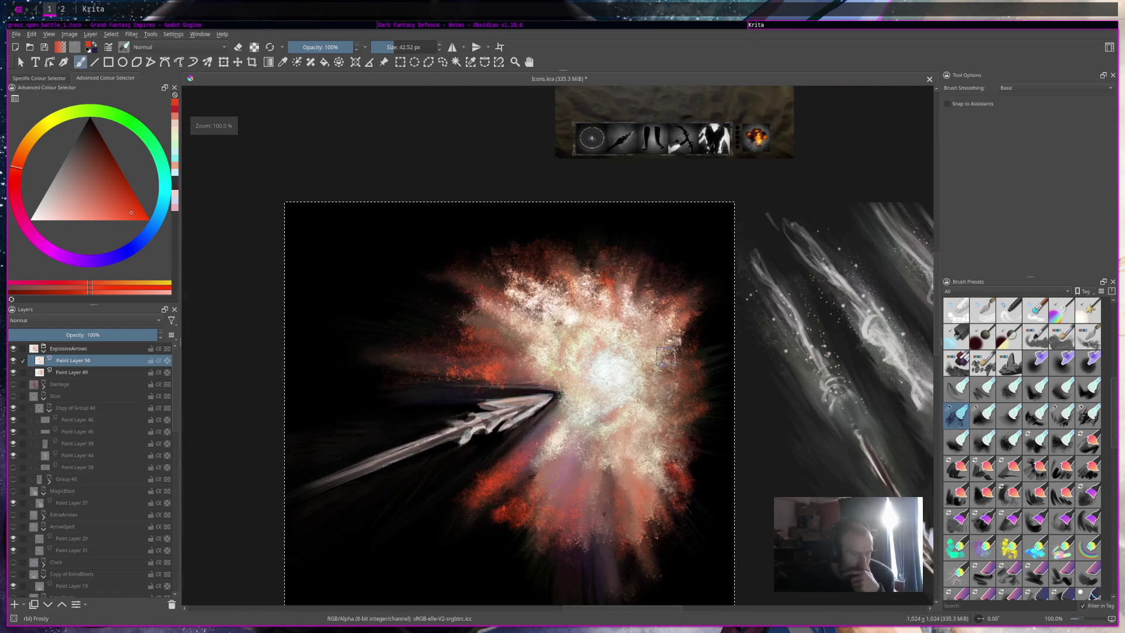
mouse_move(988, 555)
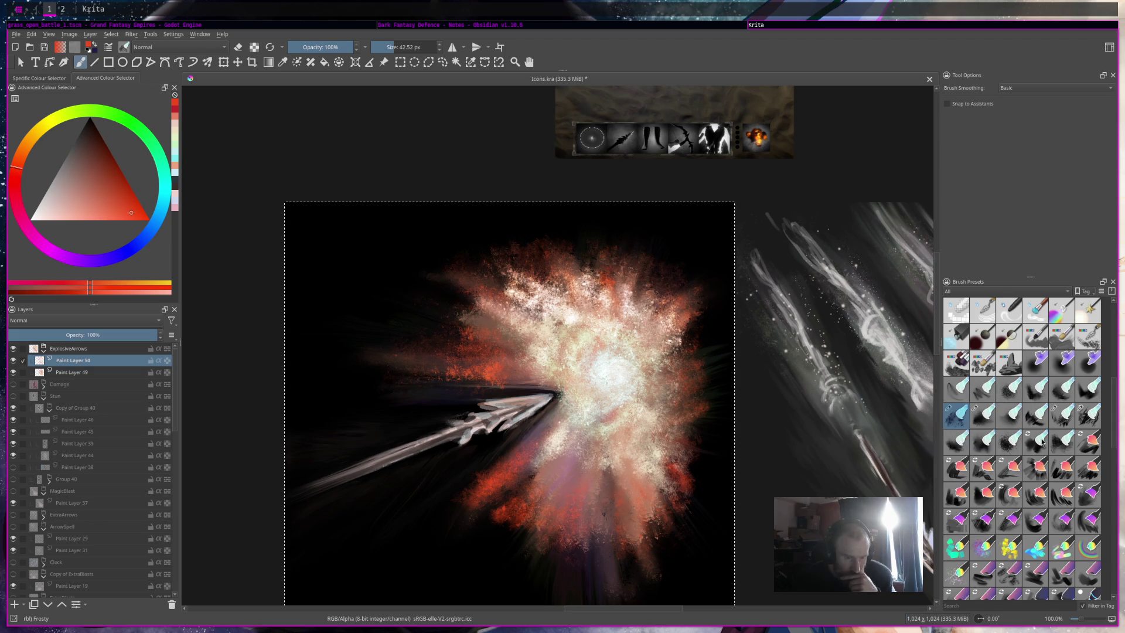
mouse_move(1042, 442)
scroll(1046, 456, down, 3)
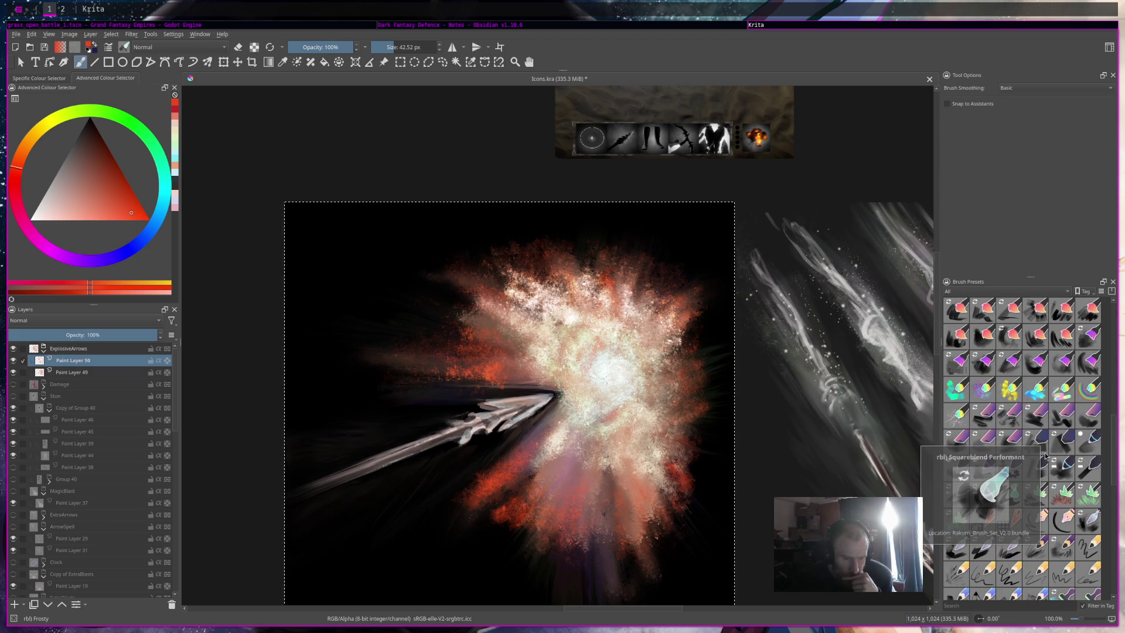
scroll(1045, 456, down, 2)
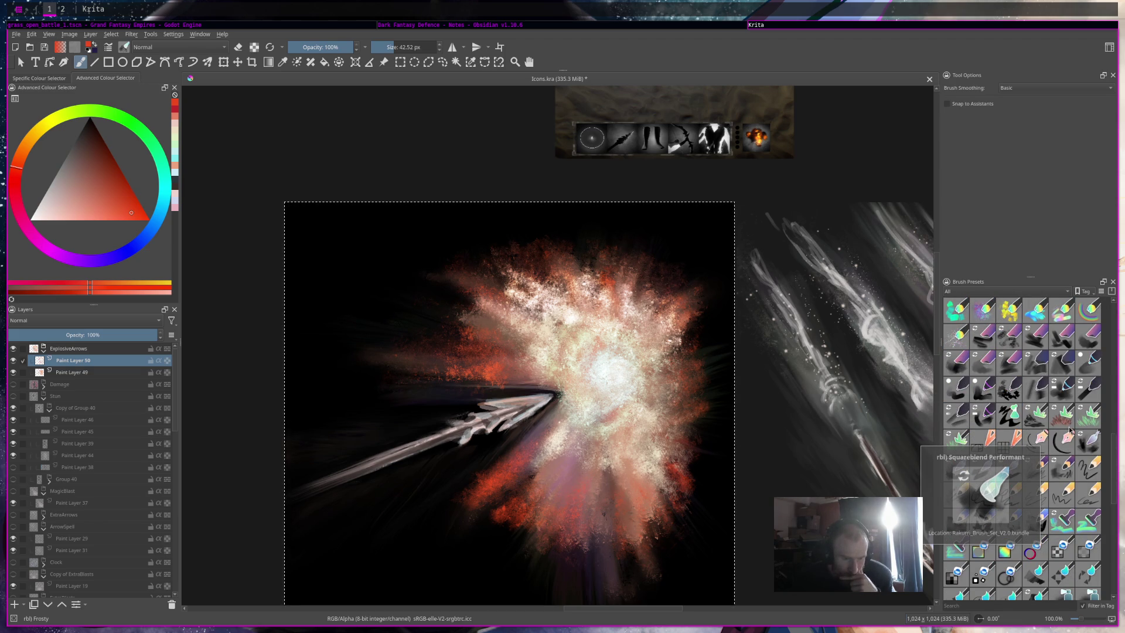
click(1043, 441)
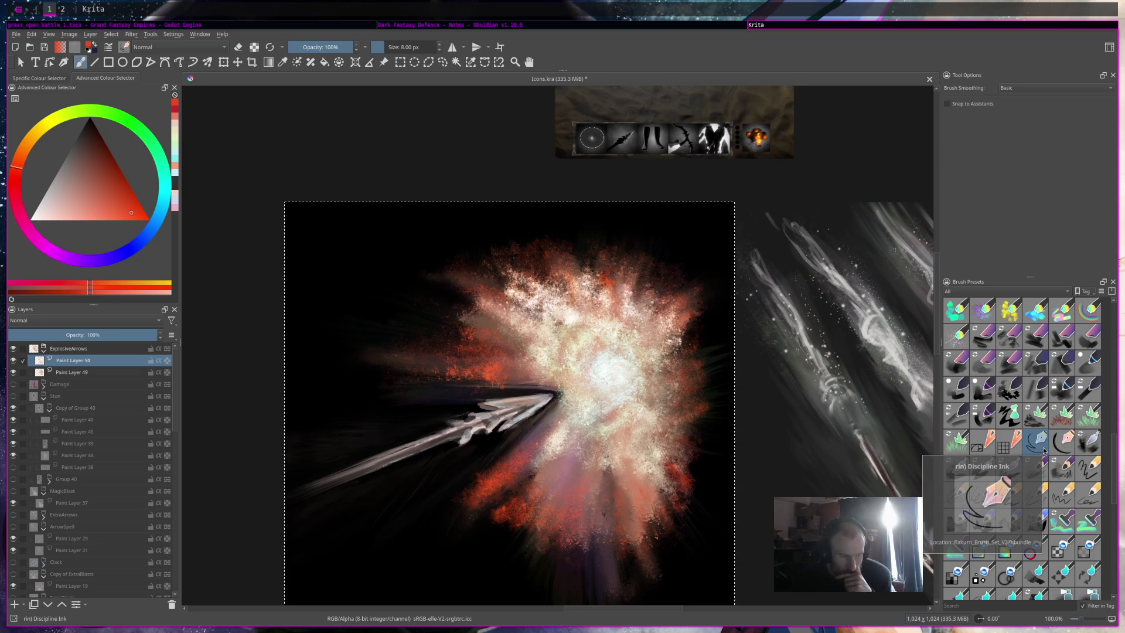
Step: Try the Stjernehimmel star brush, then settle on the Adjust Overlay Burn preset
scroll(1044, 450, down, 4)
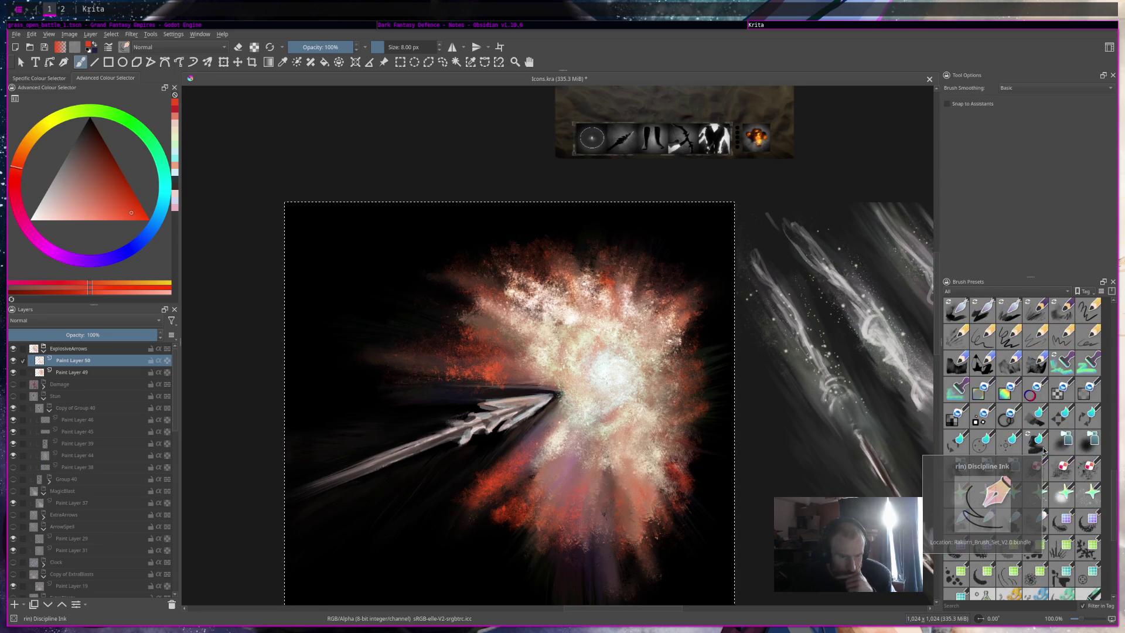
click(1083, 503)
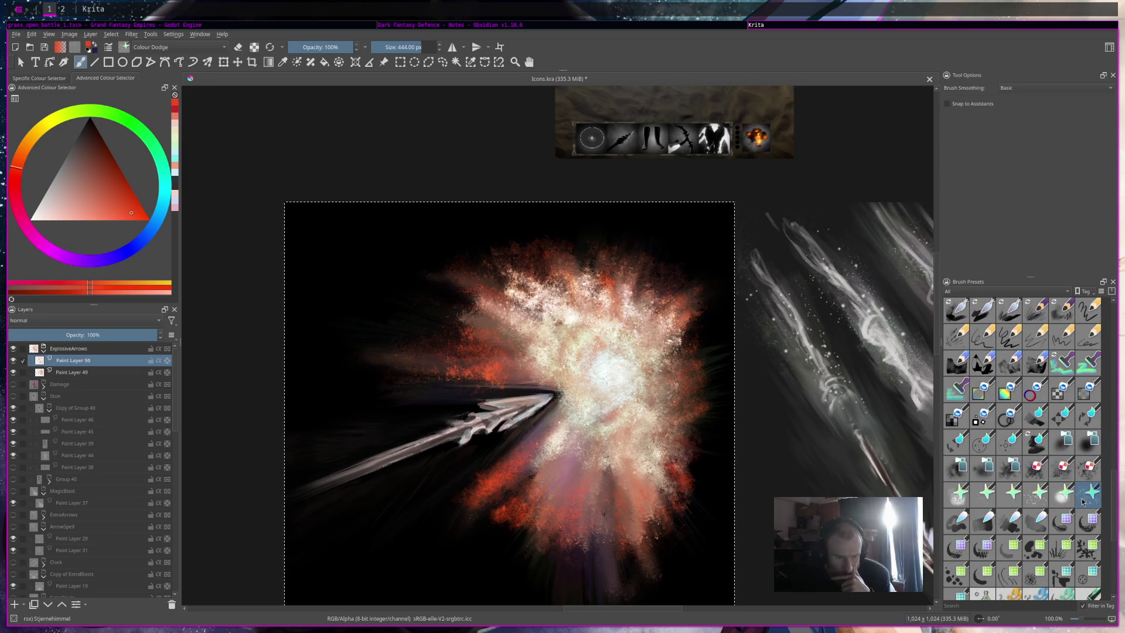
scroll(1077, 492, down, 3)
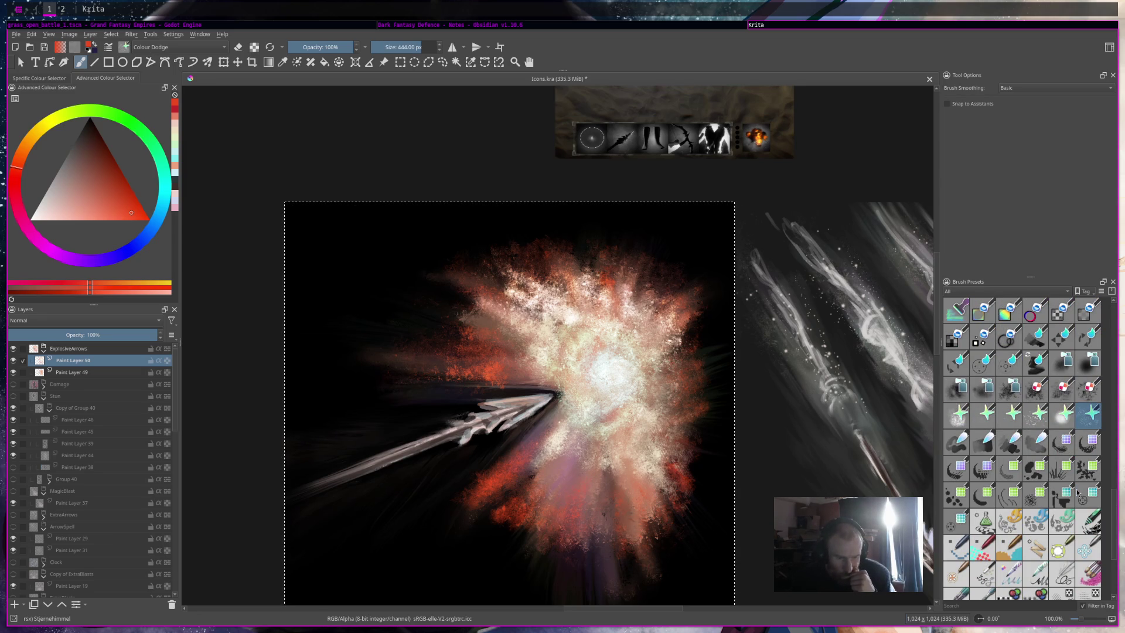
scroll(1077, 492, down, 10)
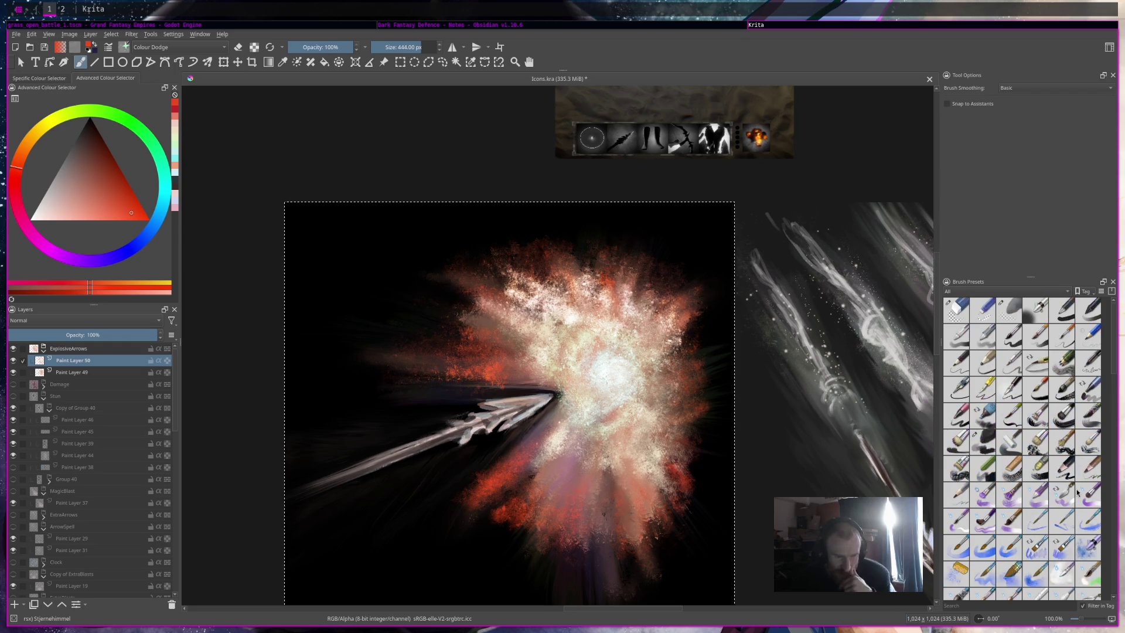
scroll(1077, 492, down, 3)
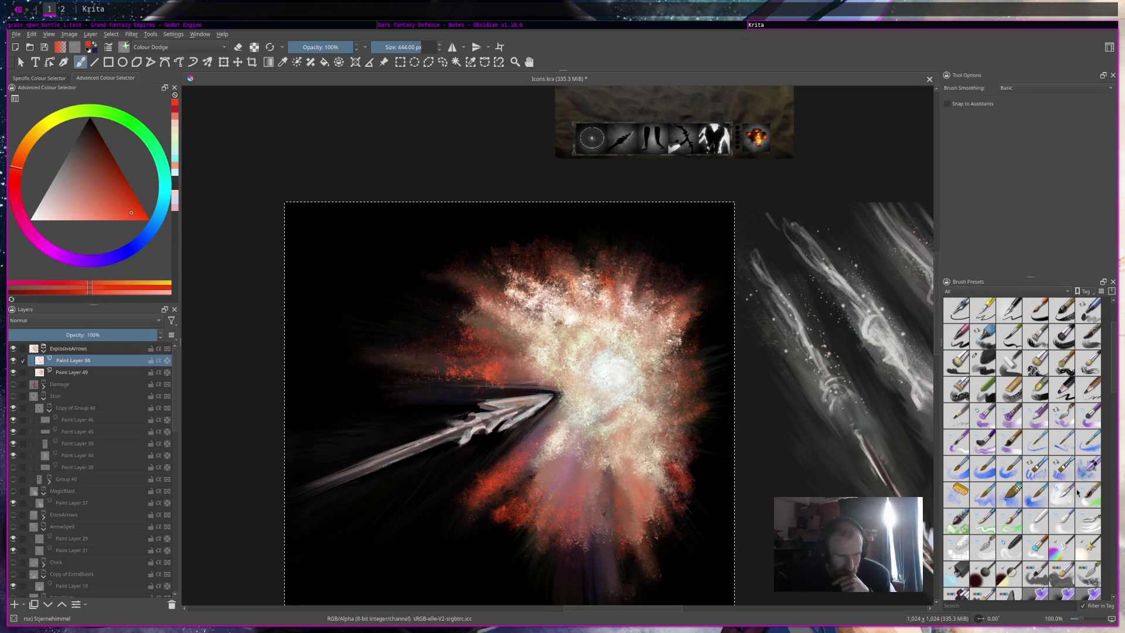
mouse_move(987, 366)
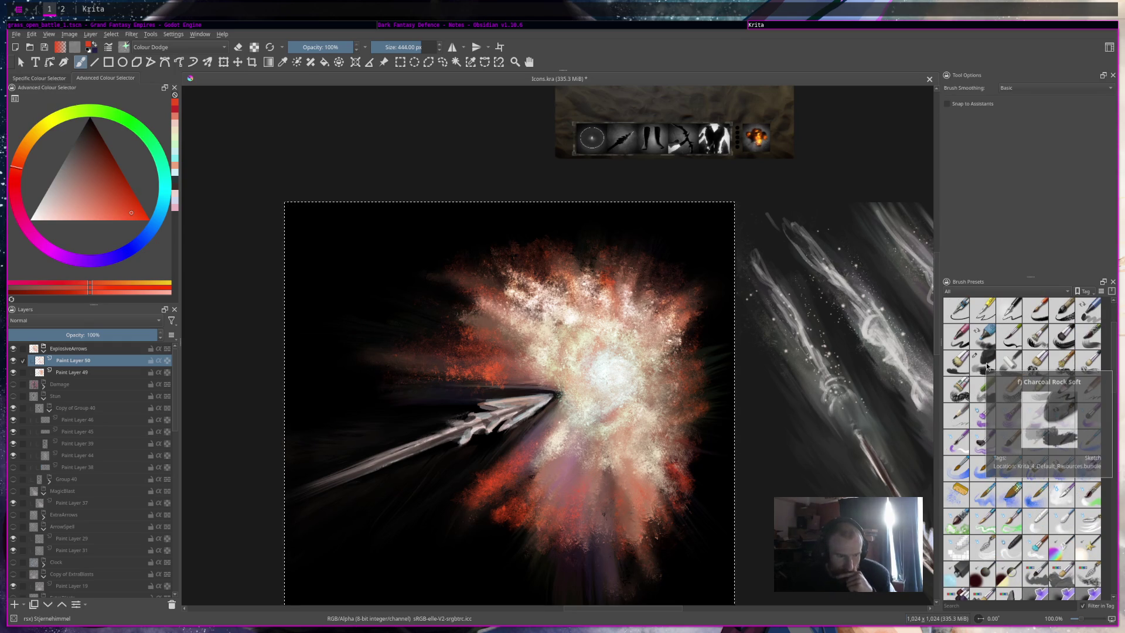
scroll(1004, 519, down, 6)
click(1001, 422)
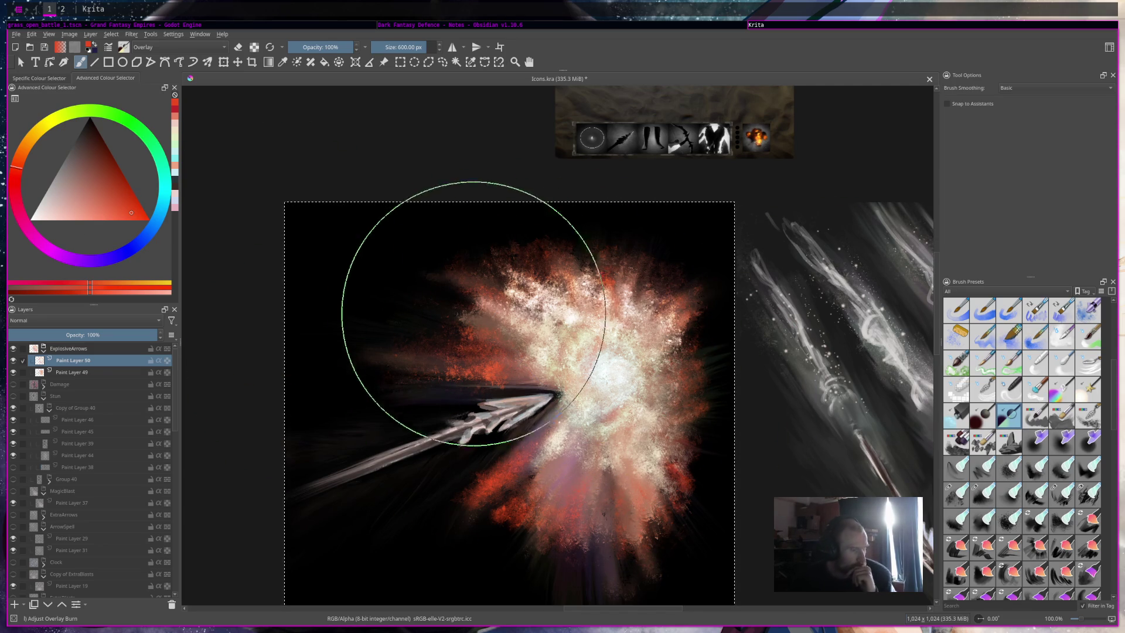
Step: Add a new paint layer above Paint Layer 49 with a ~200 px brush and start a reddish overlay
click(101, 372)
key(bracketleft)
key(bracketleft)
key(bracketleft)
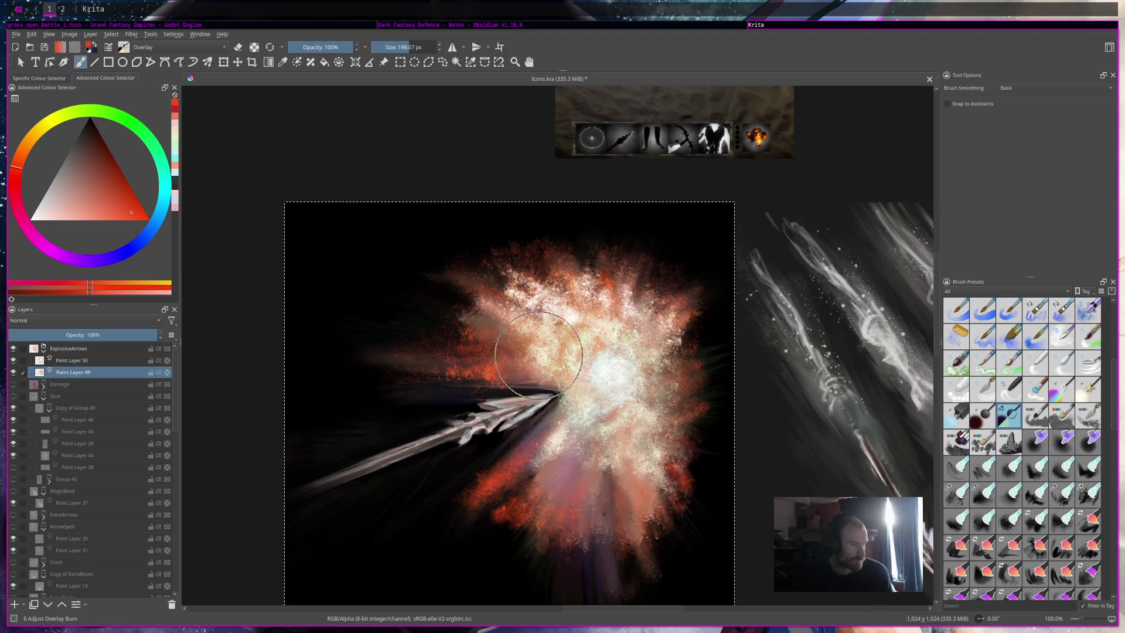
click(14, 604)
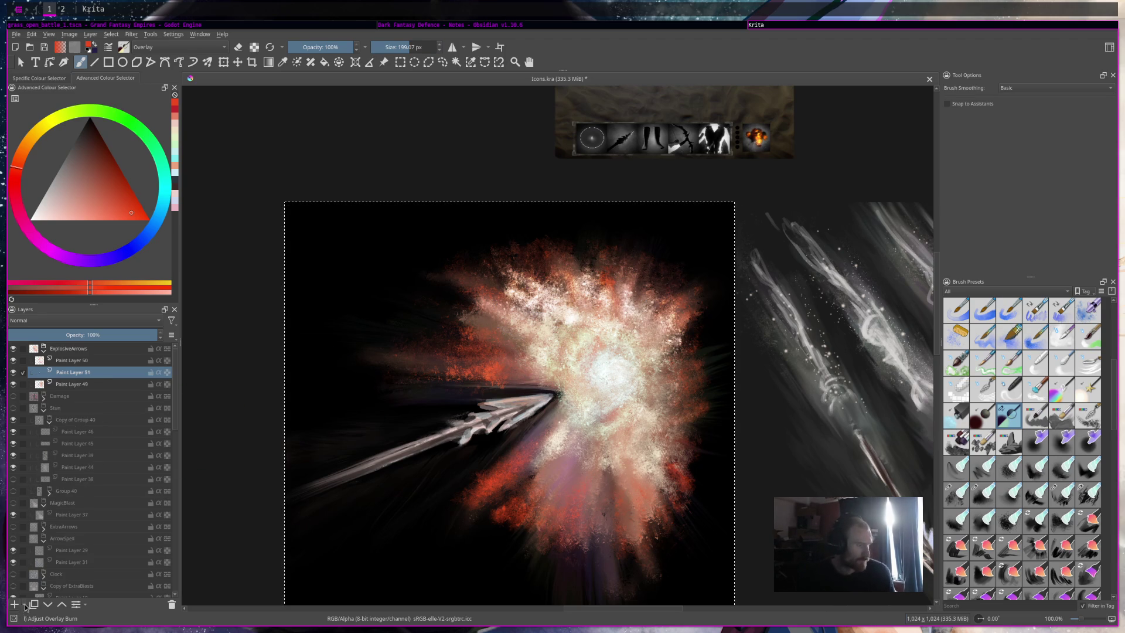
mouse_move(545, 375)
mouse_down()
mouse_move(615, 370)
mouse_move(615, 332)
mouse_move(598, 352)
mouse_move(603, 402)
mouse_move(578, 351)
mouse_move(580, 378)
mouse_up()
Step: Glaze red overlay over the explosion's upper-left and top, and pink-white over the lower right
click(63, 208)
click(115, 209)
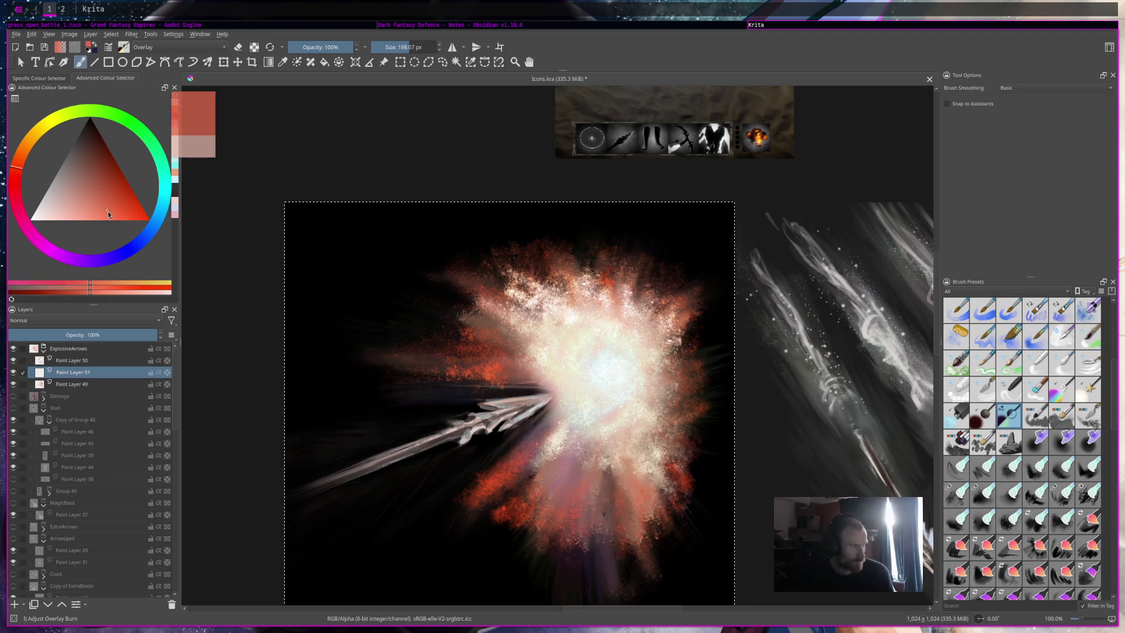
mouse_move(578, 326)
mouse_down()
mouse_move(572, 347)
mouse_move(523, 311)
mouse_move(440, 357)
mouse_up()
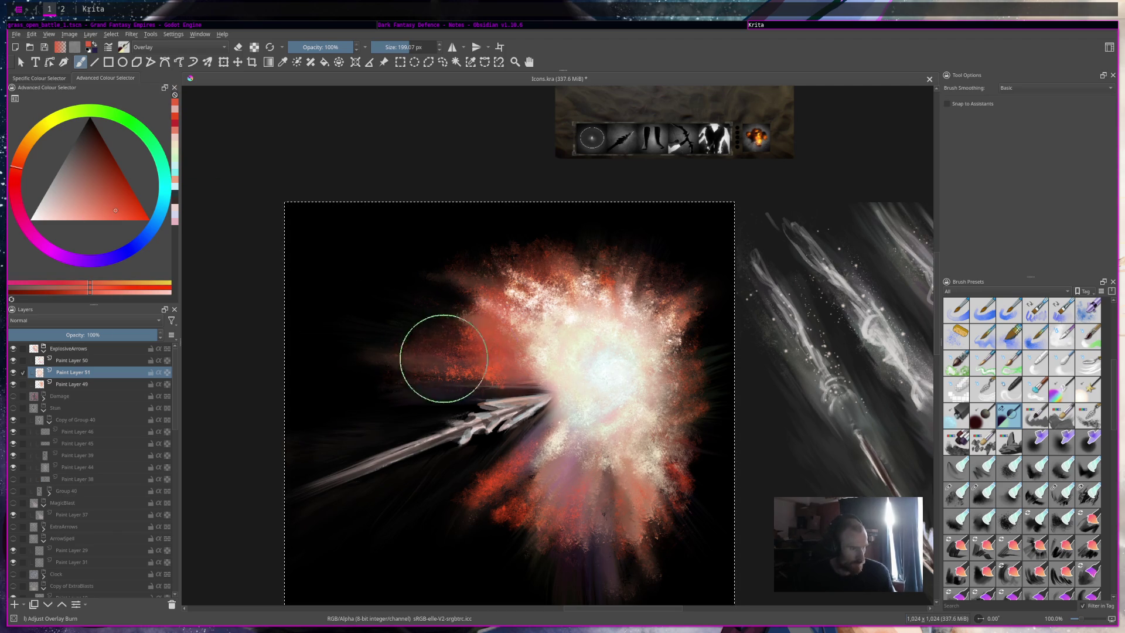
click(20, 189)
mouse_move(422, 306)
mouse_down()
mouse_move(490, 296)
mouse_move(500, 322)
mouse_move(477, 326)
mouse_up()
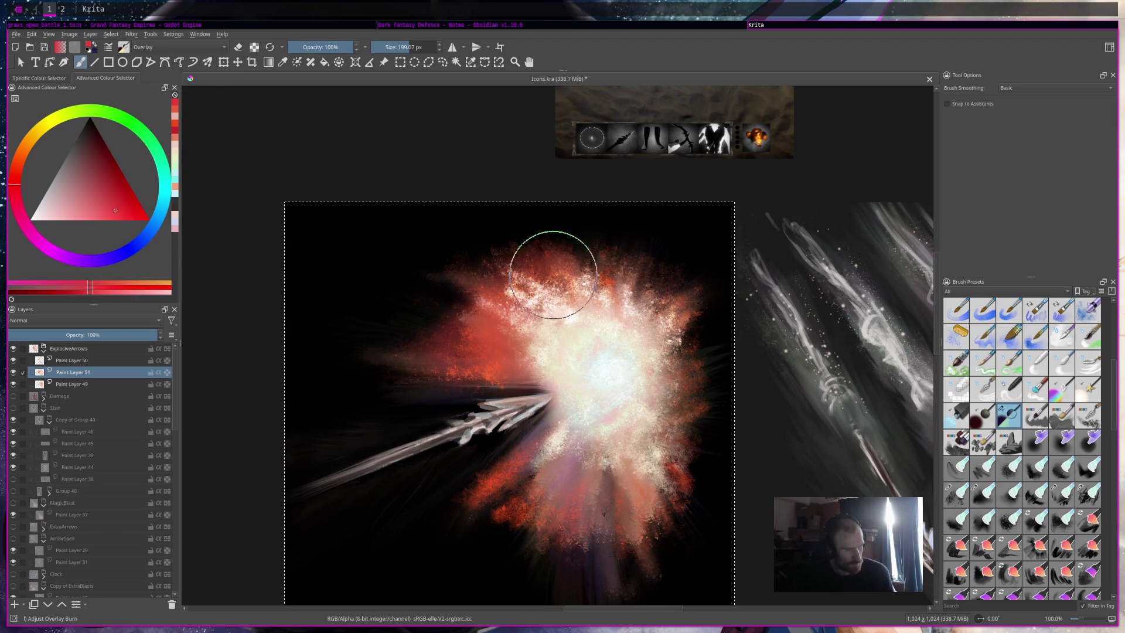
drag(551, 259, 553, 262)
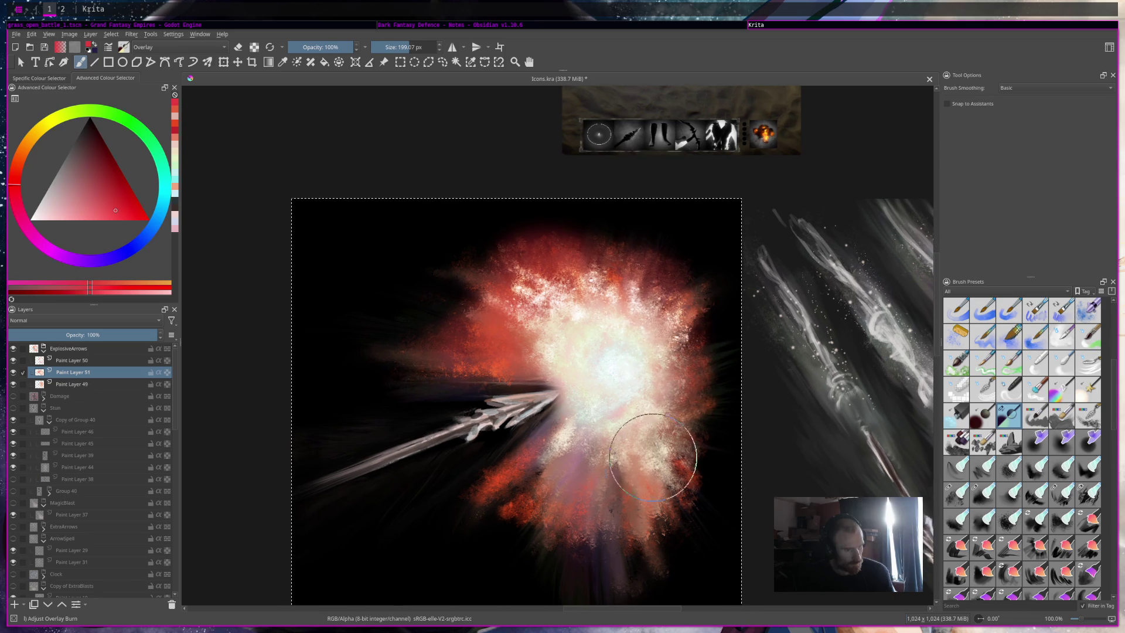
drag(658, 452, 653, 432)
mouse_move(553, 464)
mouse_down()
mouse_move(648, 351)
mouse_move(598, 490)
mouse_move(562, 422)
mouse_move(592, 426)
mouse_move(583, 357)
mouse_move(603, 314)
mouse_move(595, 344)
mouse_up()
Step: Tint the centre blue, widen its glow in green, and add yellow-green glow to the lower explosion
drag(66, 205, 54, 207)
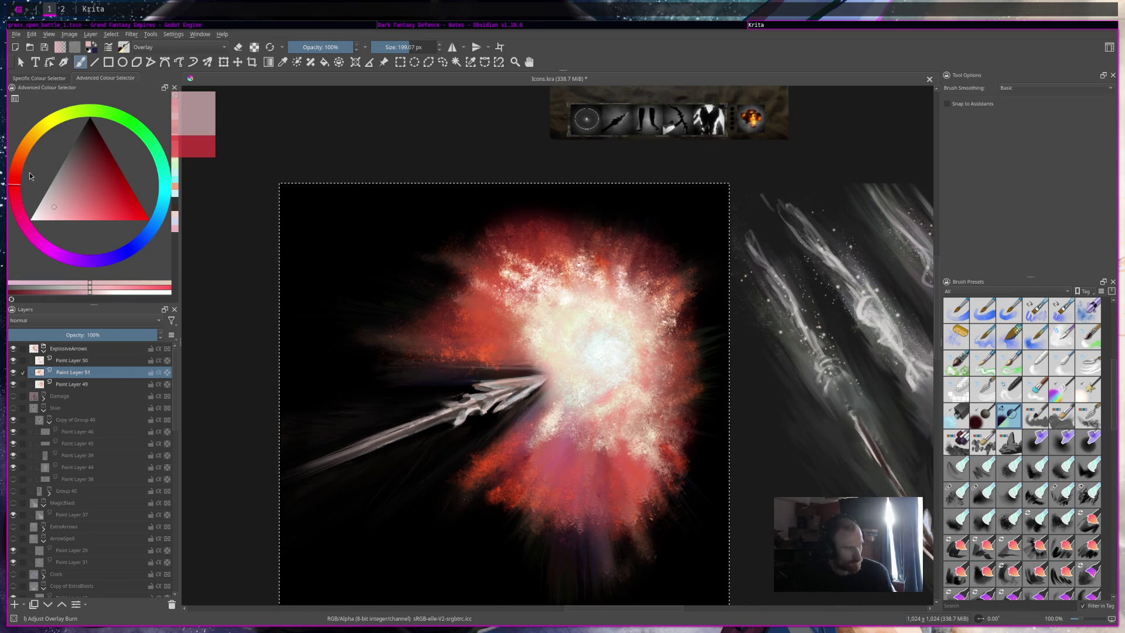
click(123, 262)
mouse_move(580, 347)
mouse_down()
mouse_move(611, 332)
mouse_move(615, 383)
mouse_move(641, 347)
mouse_move(582, 346)
mouse_move(578, 334)
mouse_up()
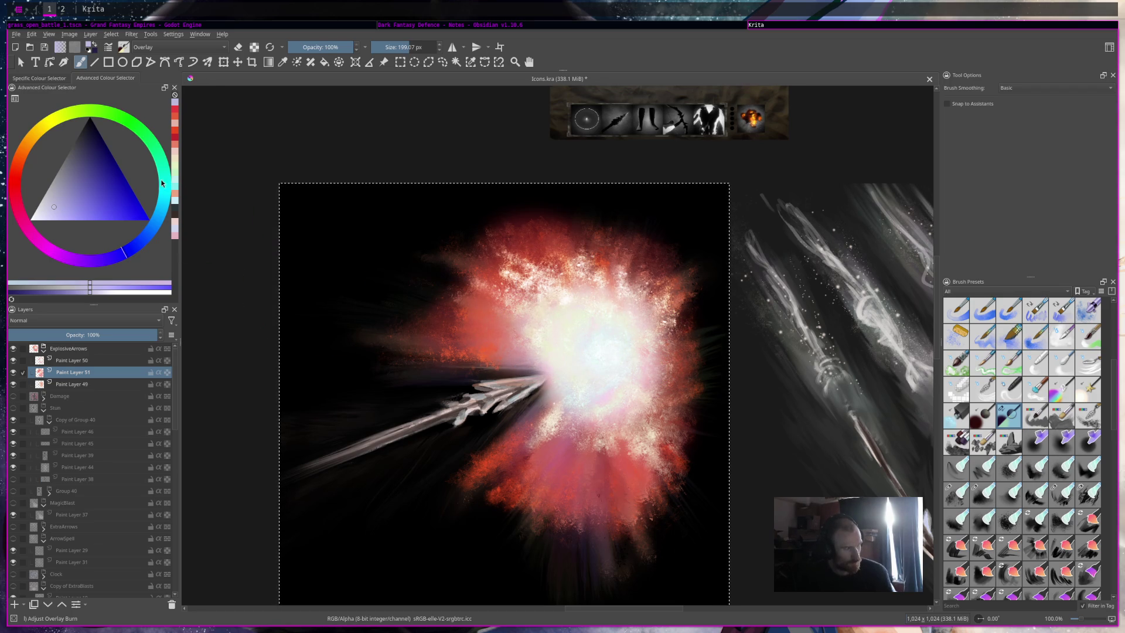
click(132, 122)
mouse_move(554, 327)
mouse_down()
mouse_move(586, 259)
mouse_move(645, 301)
mouse_move(580, 299)
mouse_move(647, 401)
mouse_up()
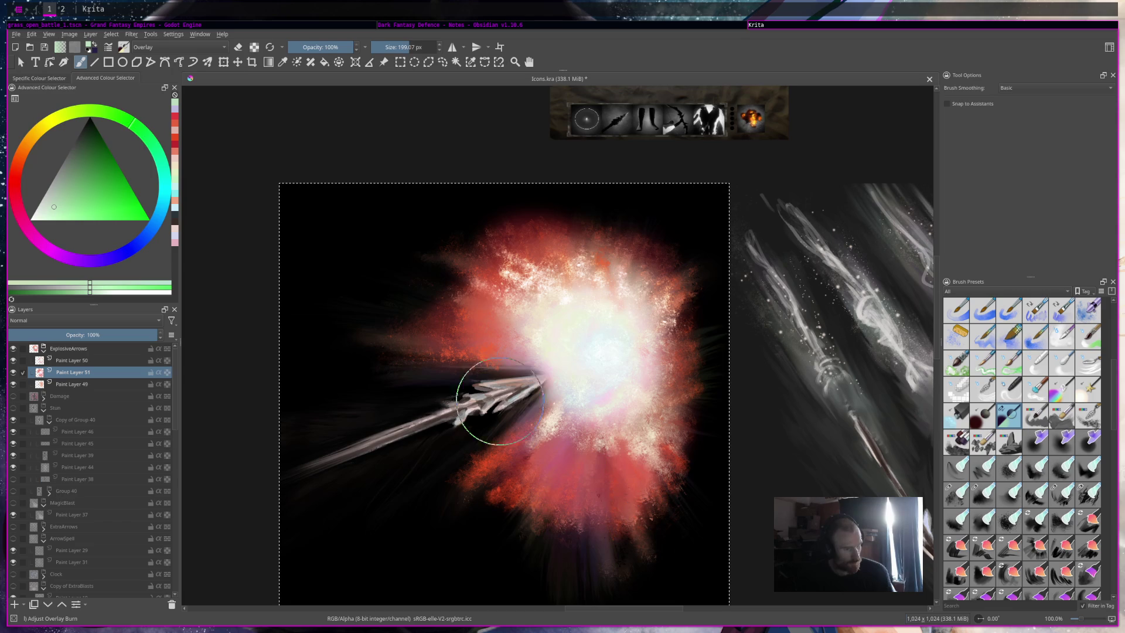
click(85, 113)
mouse_move(592, 463)
mouse_down()
mouse_move(565, 465)
mouse_move(649, 432)
mouse_move(493, 475)
mouse_up()
click(114, 204)
mouse_move(557, 411)
mouse_down()
mouse_move(573, 432)
mouse_move(643, 402)
mouse_move(622, 407)
mouse_up()
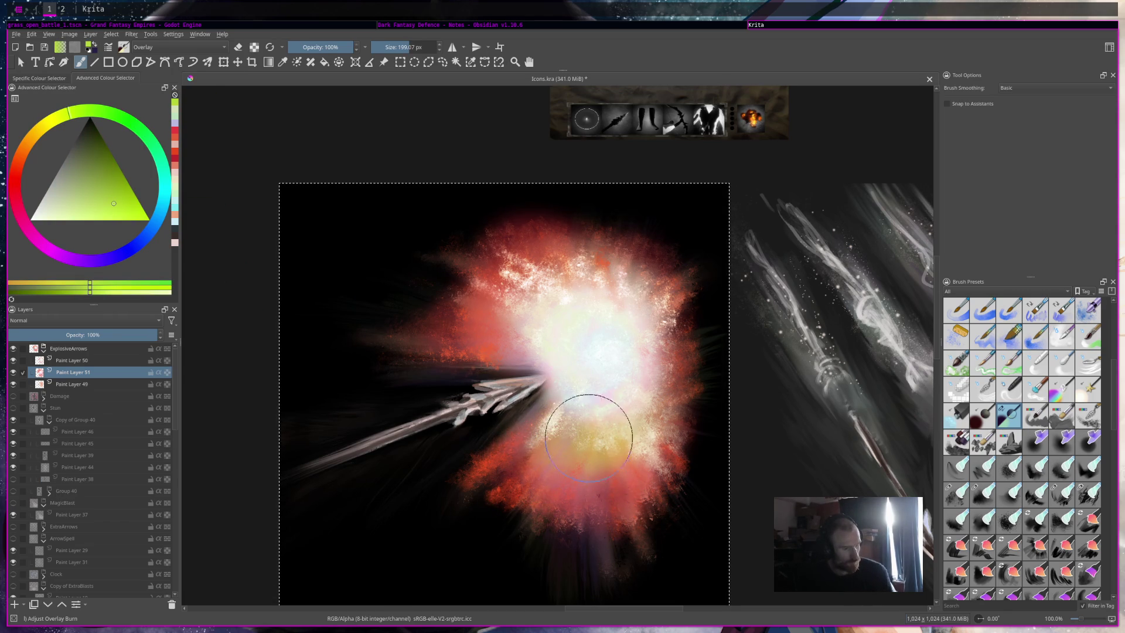
scroll(580, 413, down, 5)
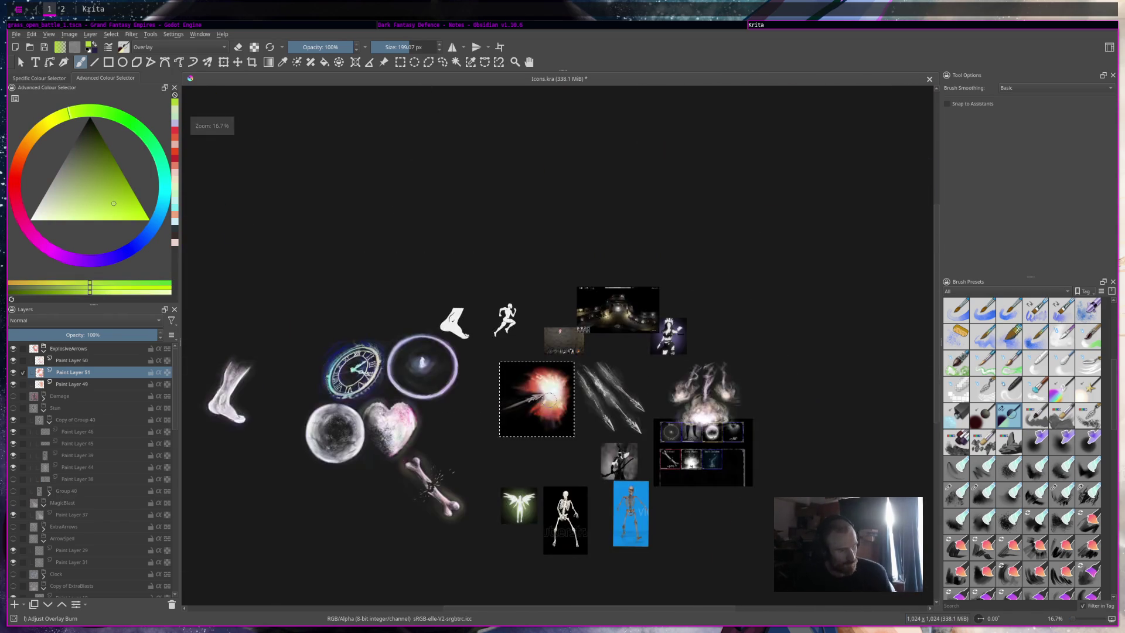
Step: Soften the top of the explosion with the Eraser Soft brush
scroll(549, 401, up, 5)
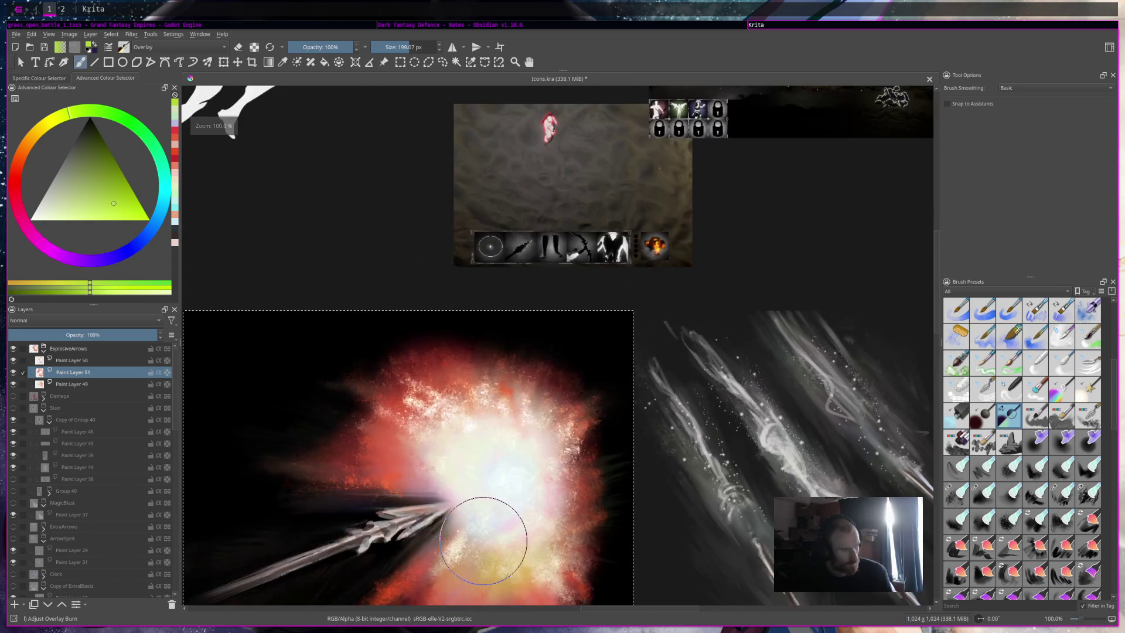
scroll(1017, 386, up, 3)
scroll(1016, 386, up, 3)
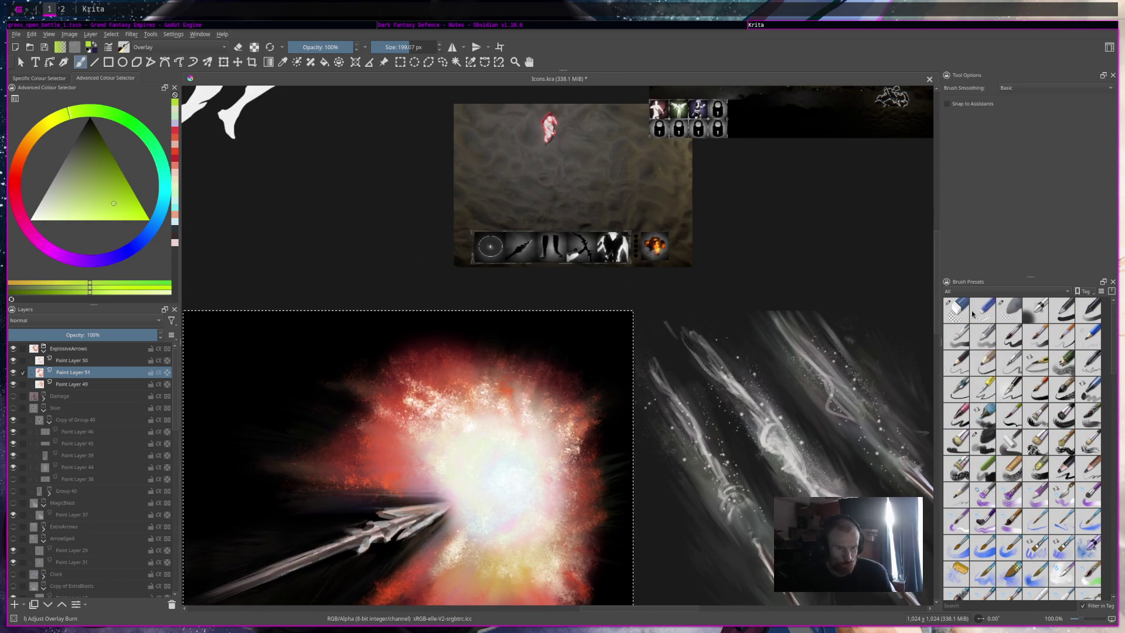
click(1013, 317)
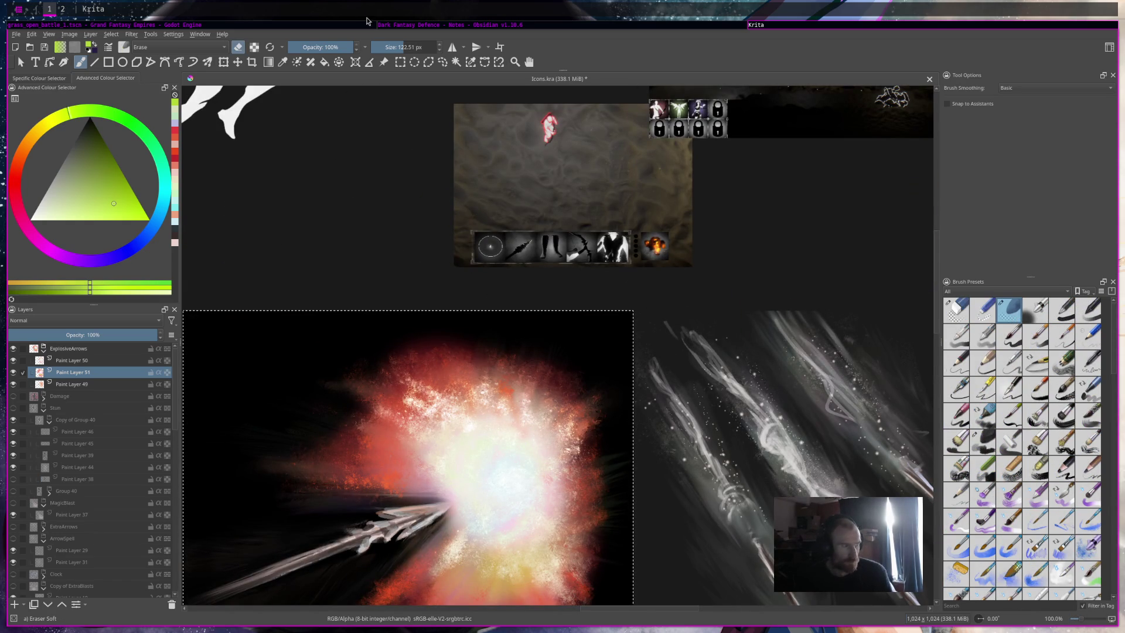
mouse_move(428, 345)
mouse_down()
mouse_move(392, 359)
mouse_move(432, 334)
mouse_move(452, 380)
mouse_up()
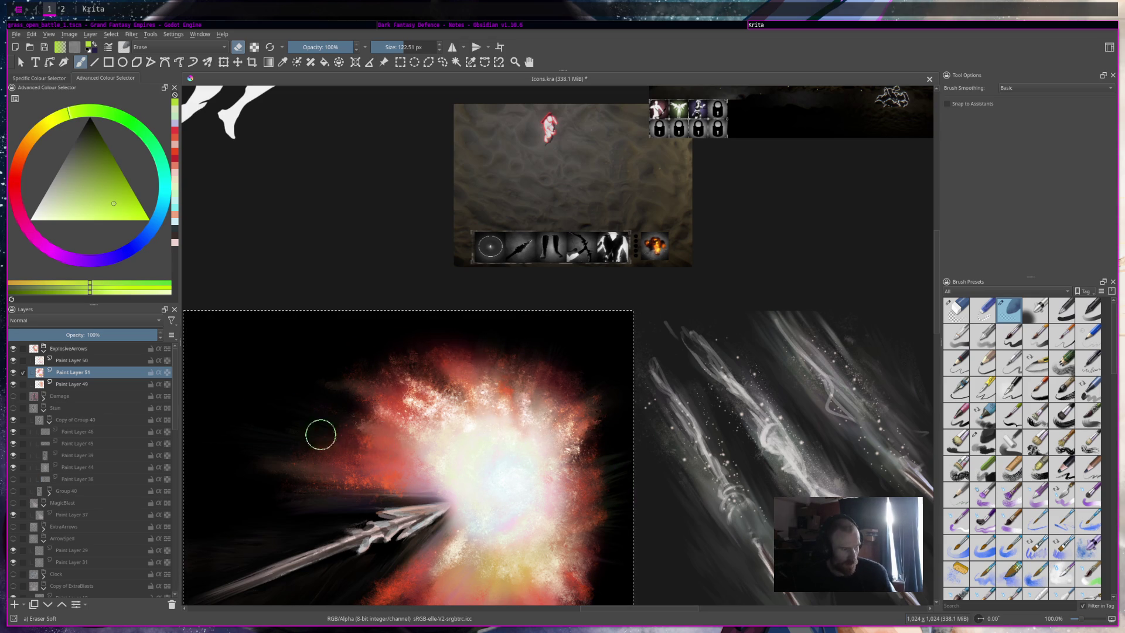
Step: Recentre the explosion icon in view and save Icons.kra
key(minus)
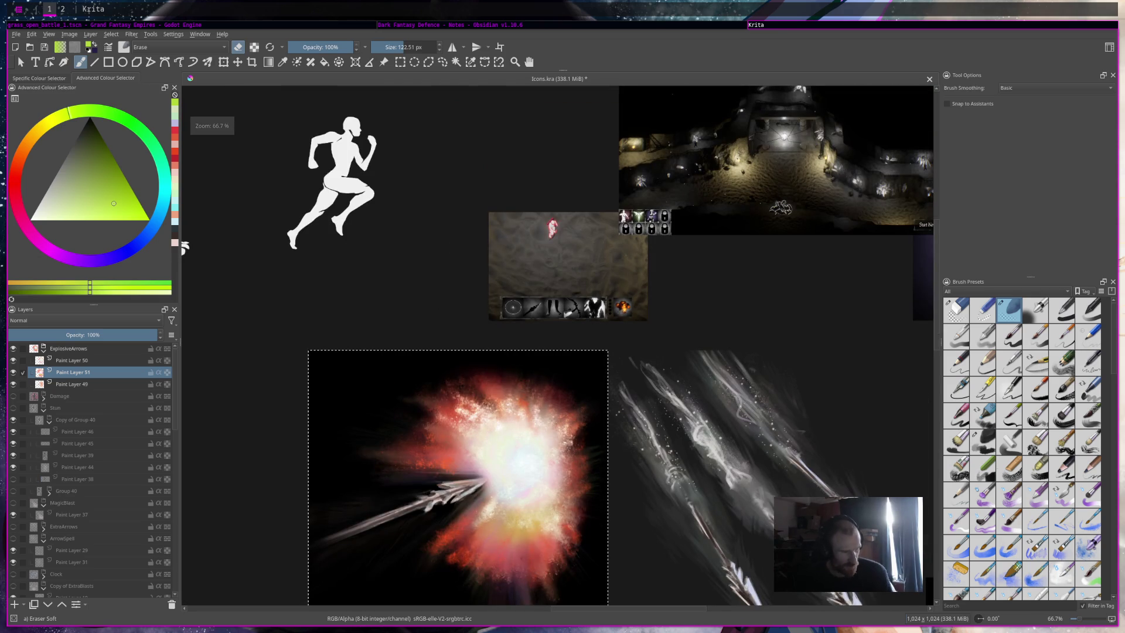
drag(505, 438, 597, 267)
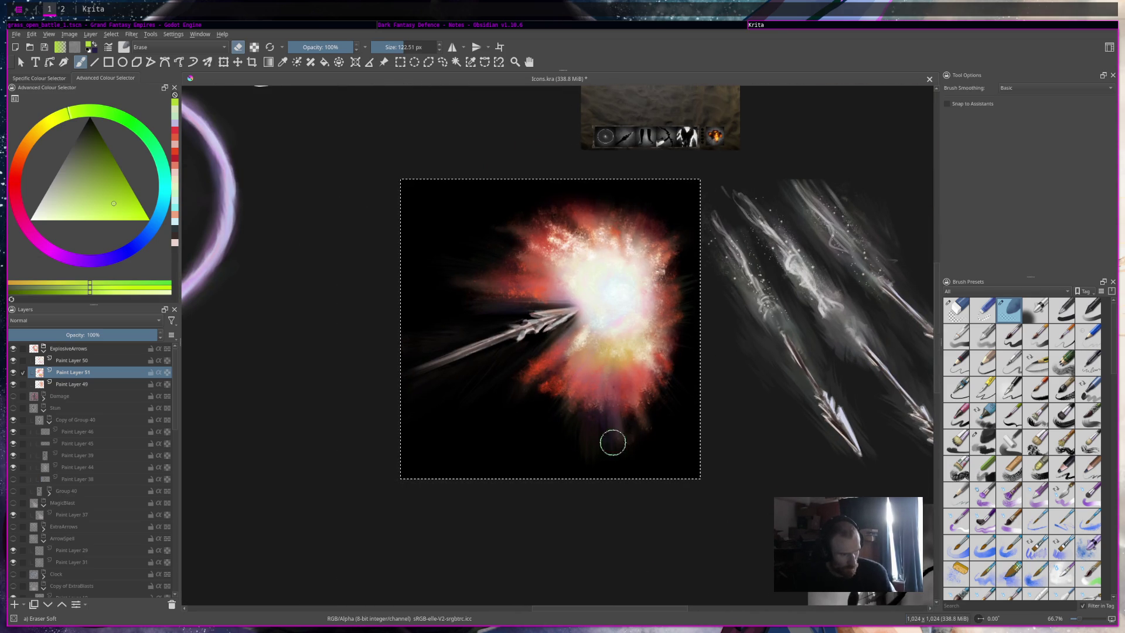
scroll(606, 362, down, 5)
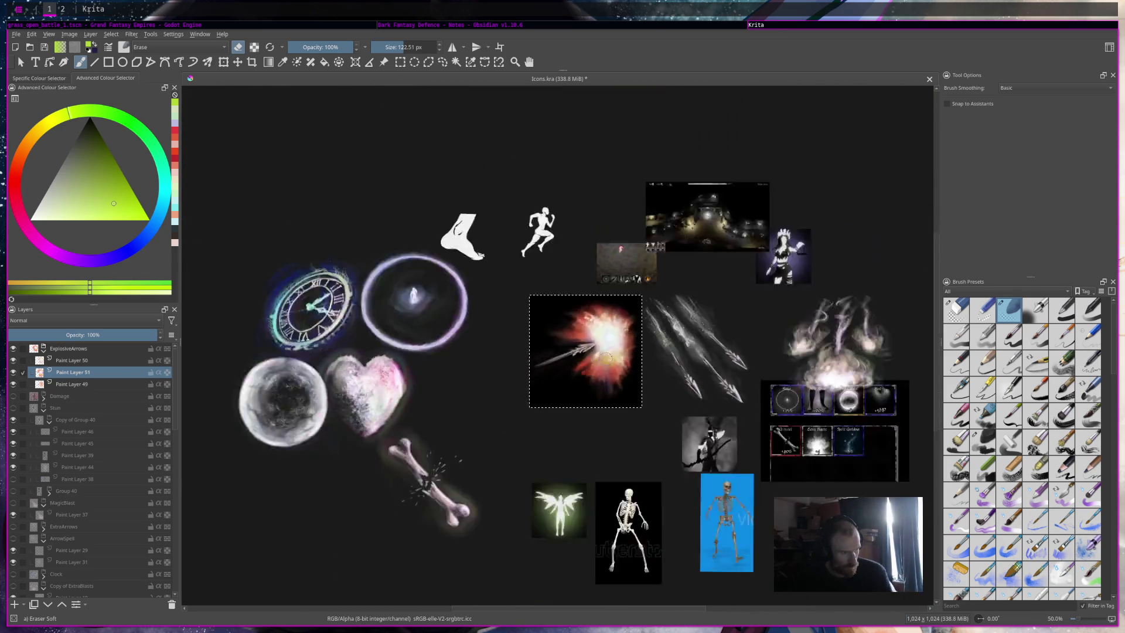
scroll(606, 362, up, 2)
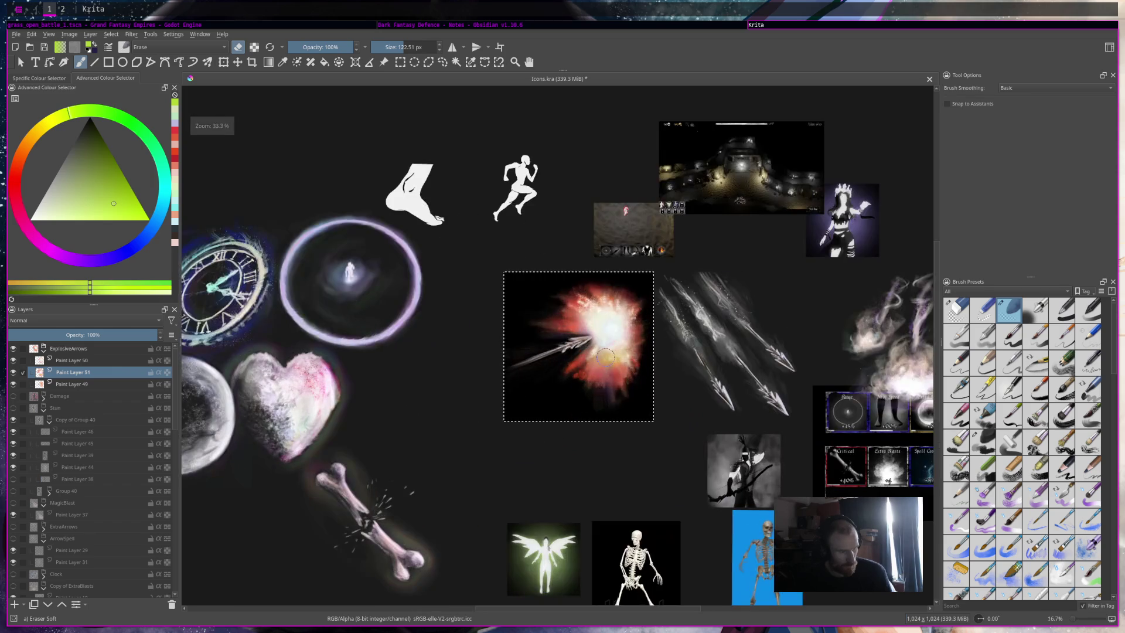
scroll(607, 362, up, 3)
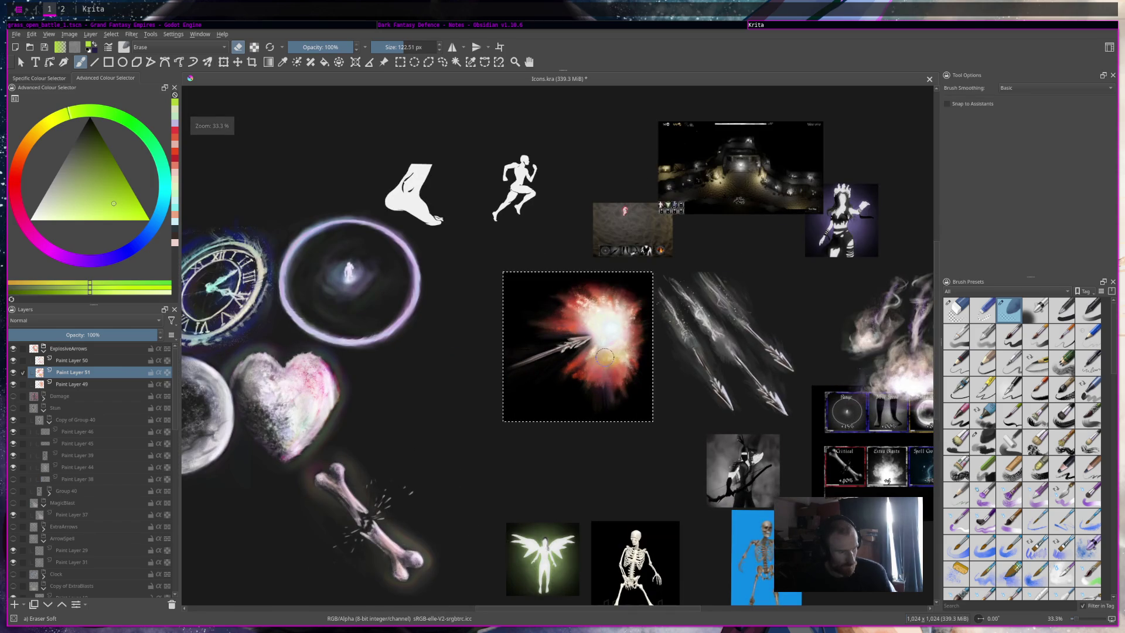
key(ctrl+s)
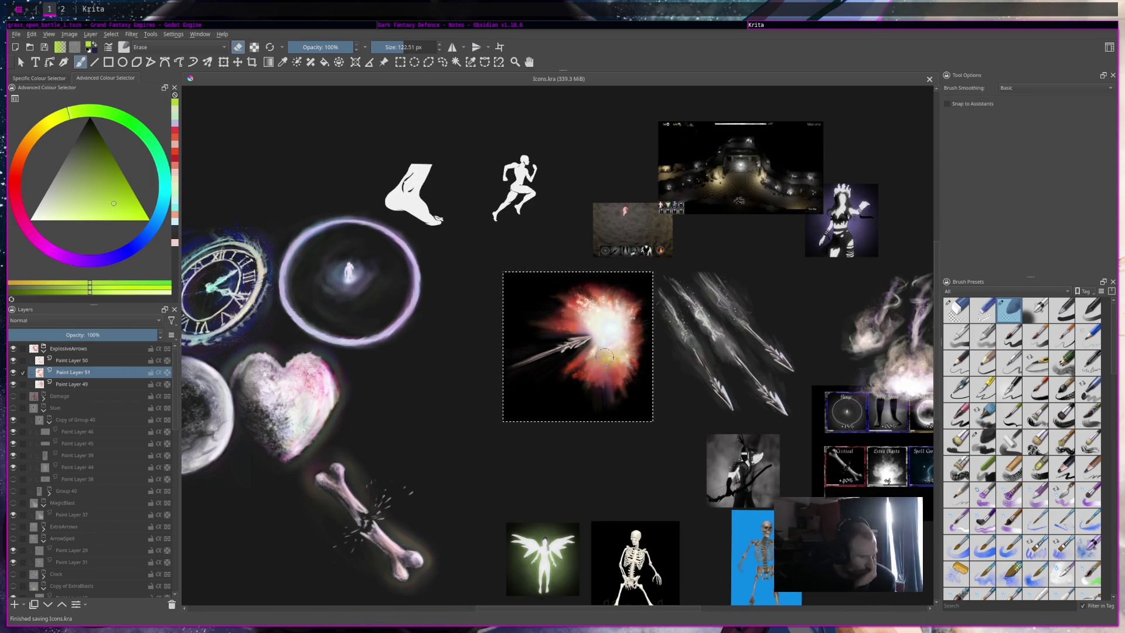
scroll(604, 356, down, 2)
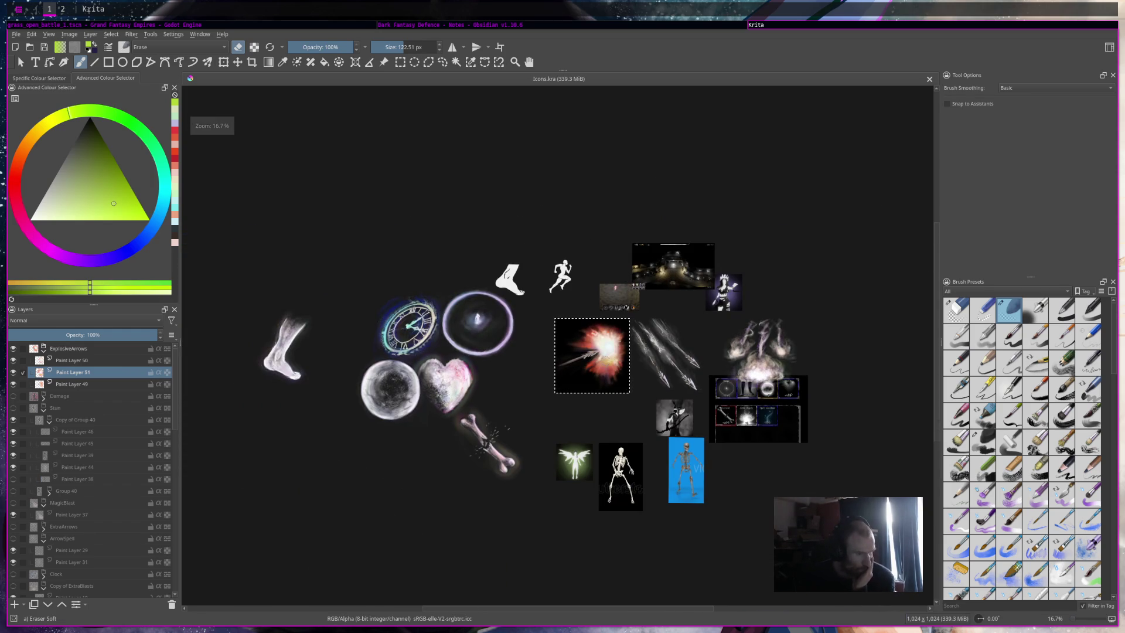
scroll(603, 355, up, 4)
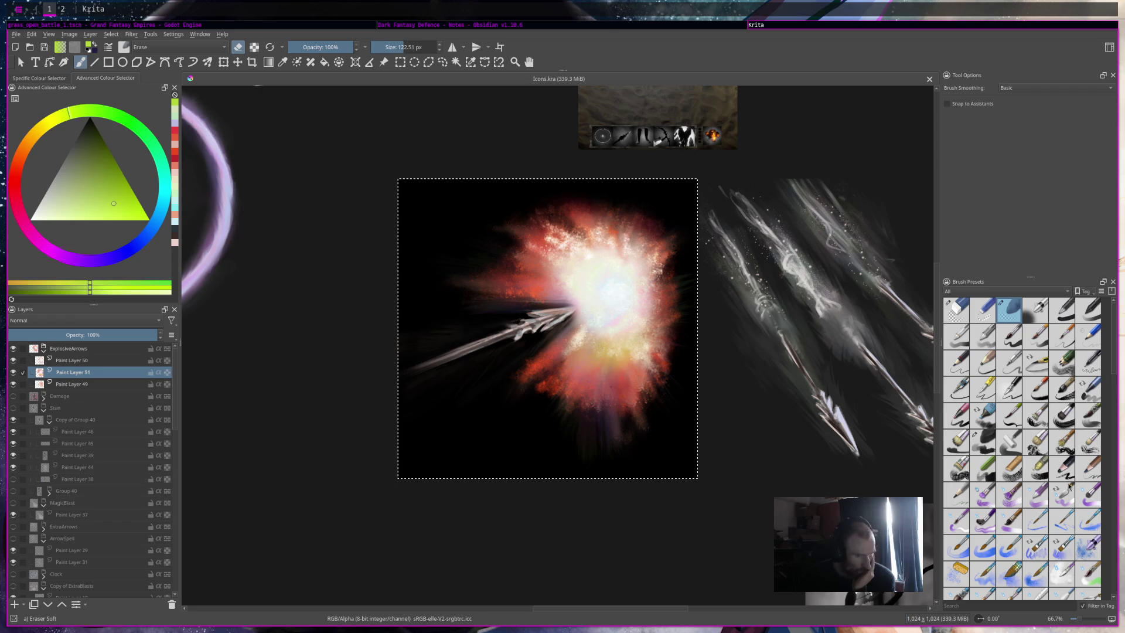
Step: Select the Starscape sparkle brush and set a light golden-orange paint colour
scroll(1059, 552, down, 10)
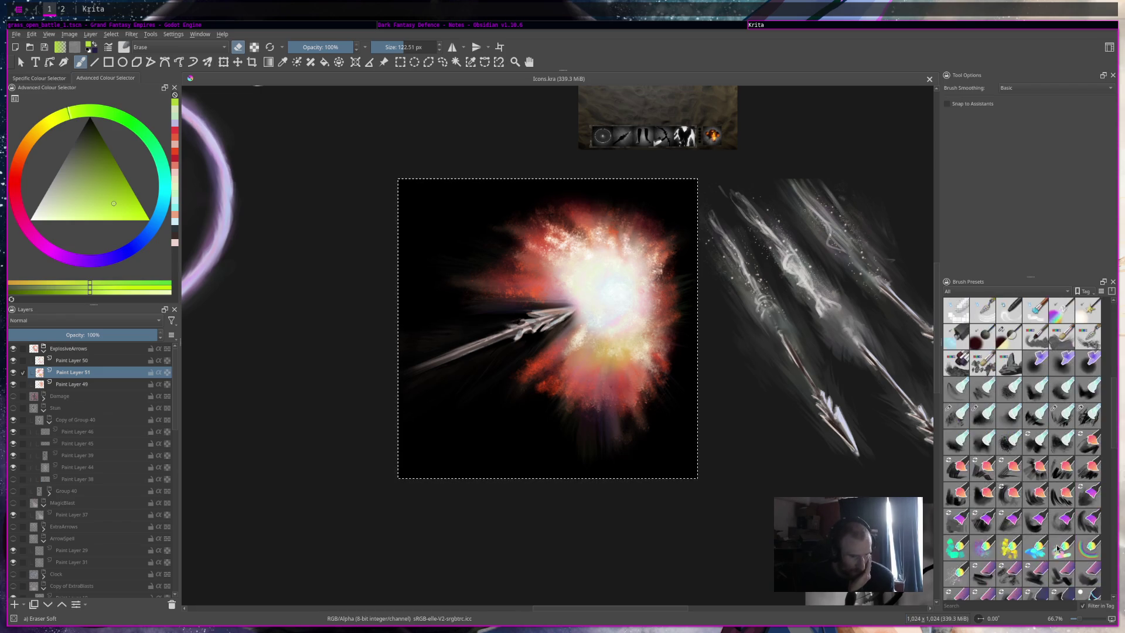
scroll(1059, 548, up, 1)
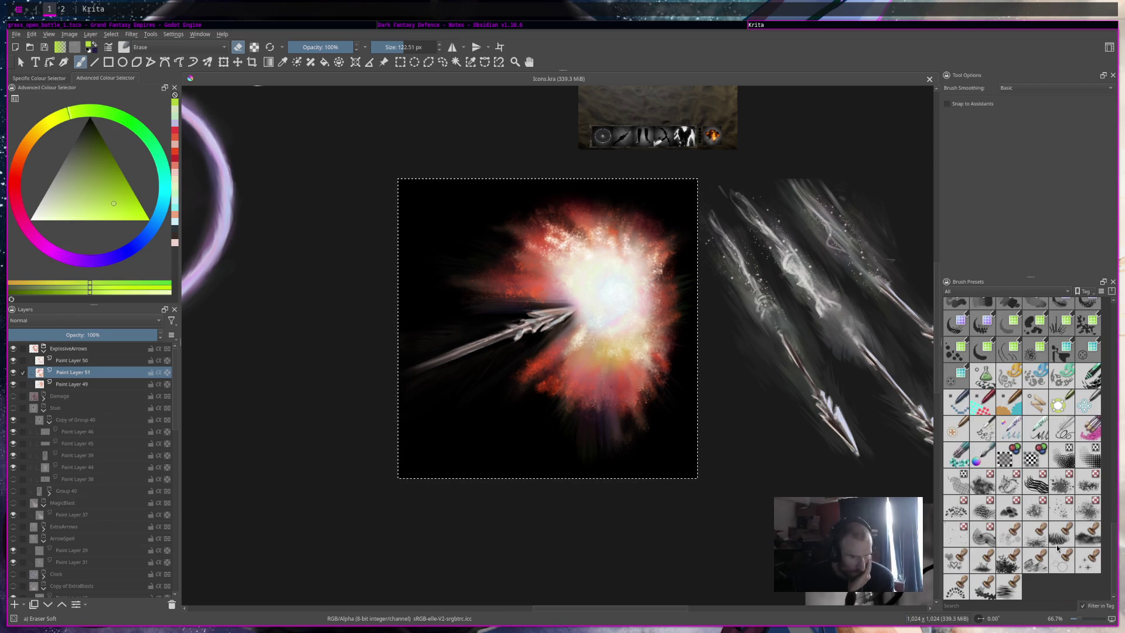
click(1039, 349)
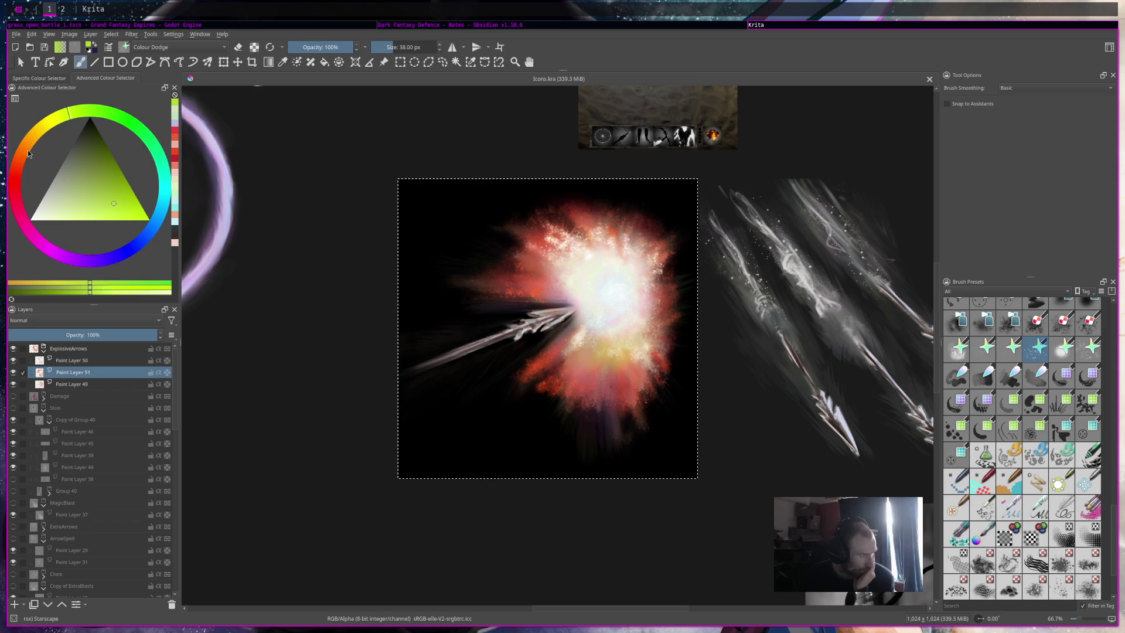
click(66, 209)
drag(27, 141, 33, 139)
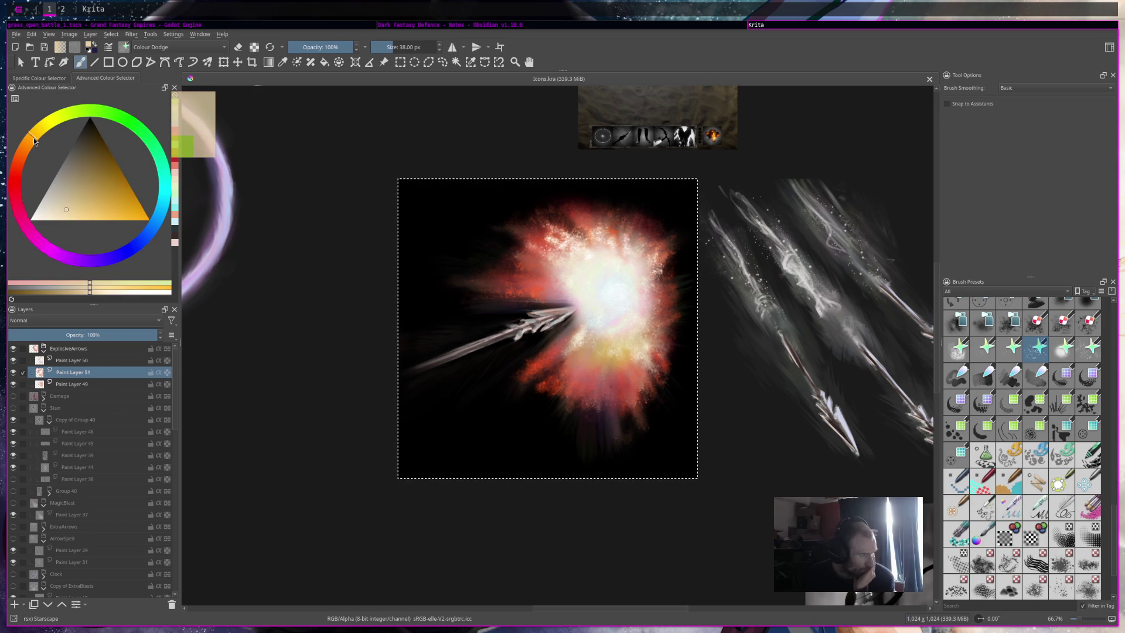
click(87, 211)
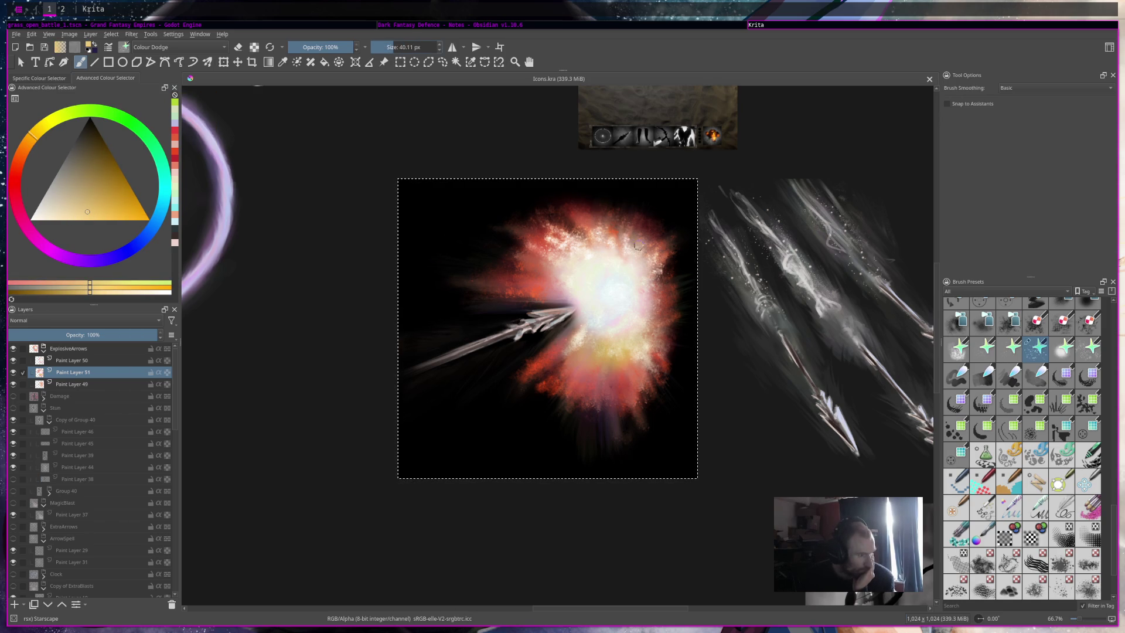
Step: Stamp golden Starscape sparkles over the explosion's edges, top right and lower half
click(482, 196)
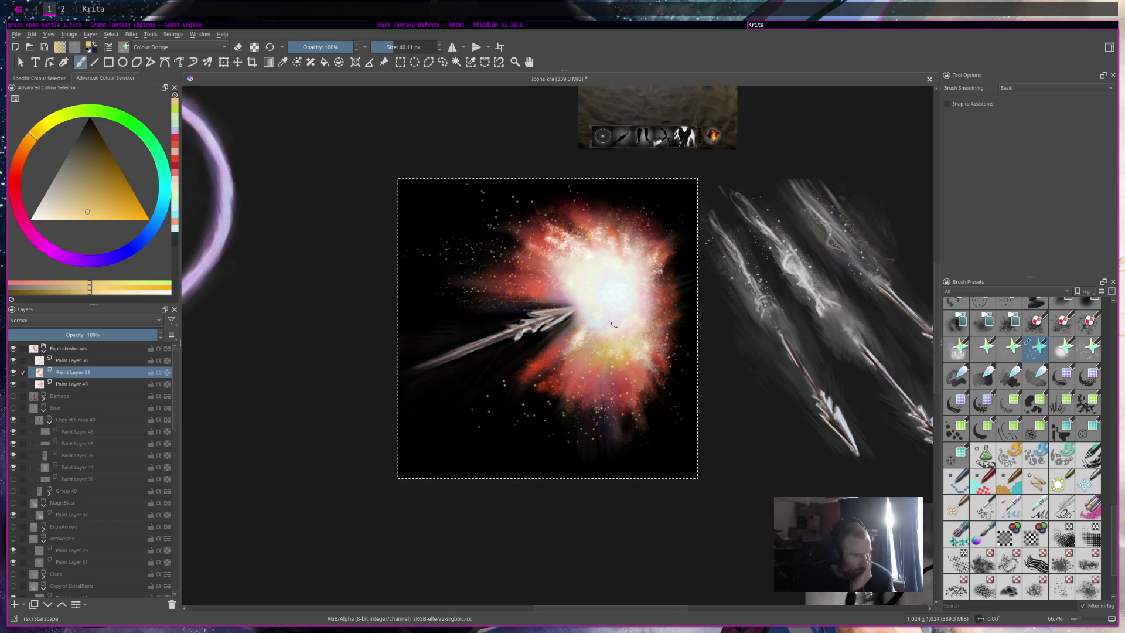
scroll(668, 288, down, 5)
scroll(662, 211, up, 4)
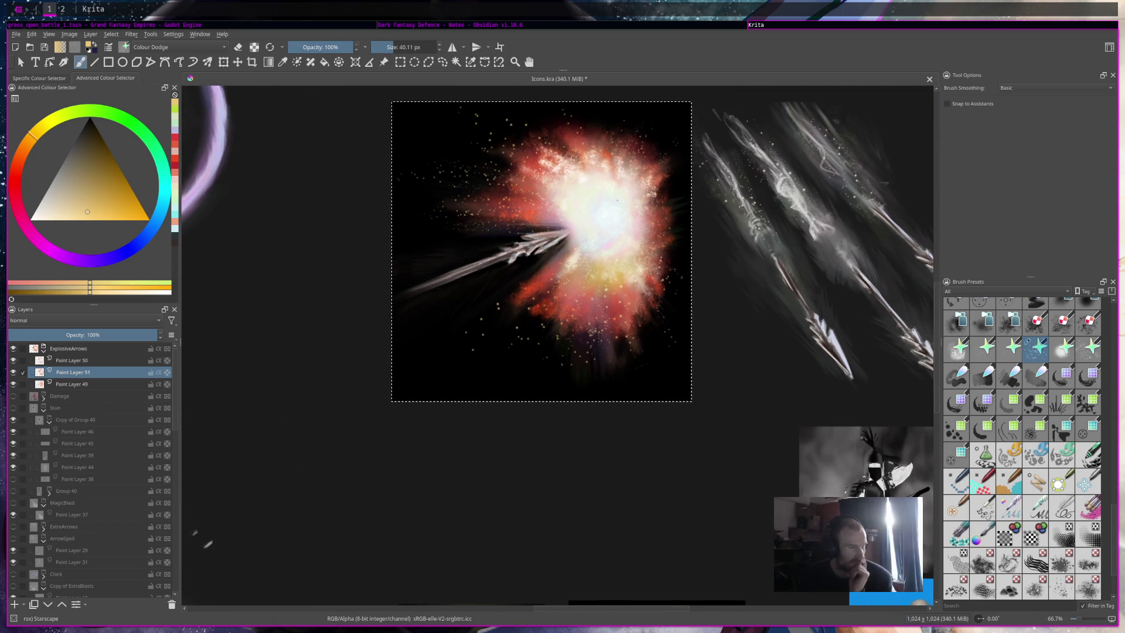
click(525, 224)
click(539, 293)
click(515, 323)
click(604, 305)
click(624, 300)
click(671, 143)
click(615, 359)
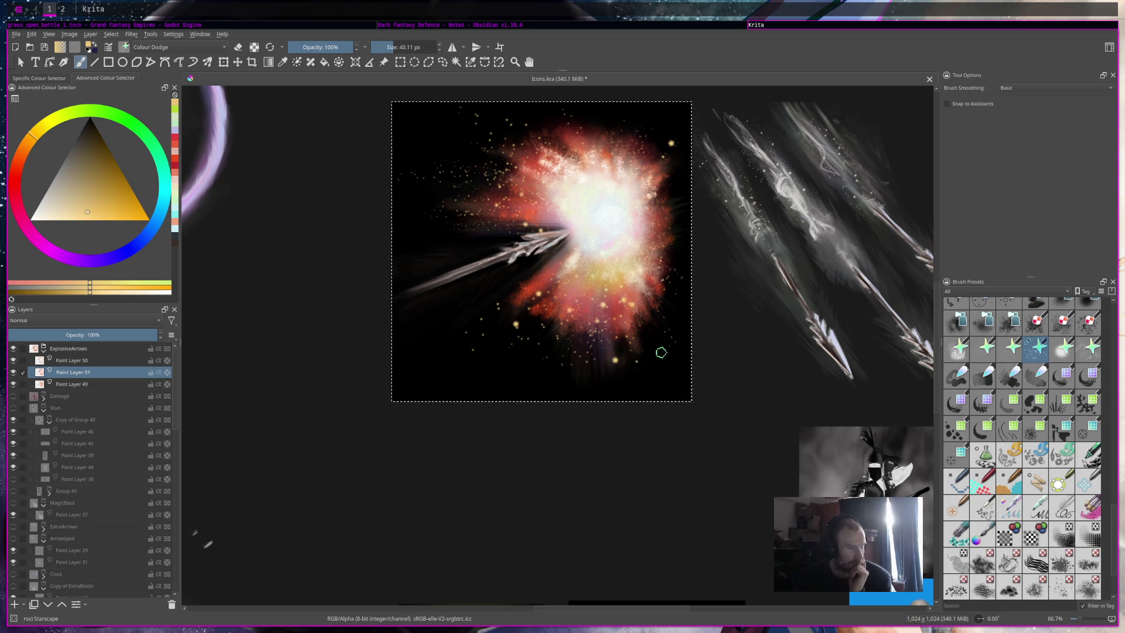
scroll(665, 322, down, 3)
scroll(665, 322, up, 2)
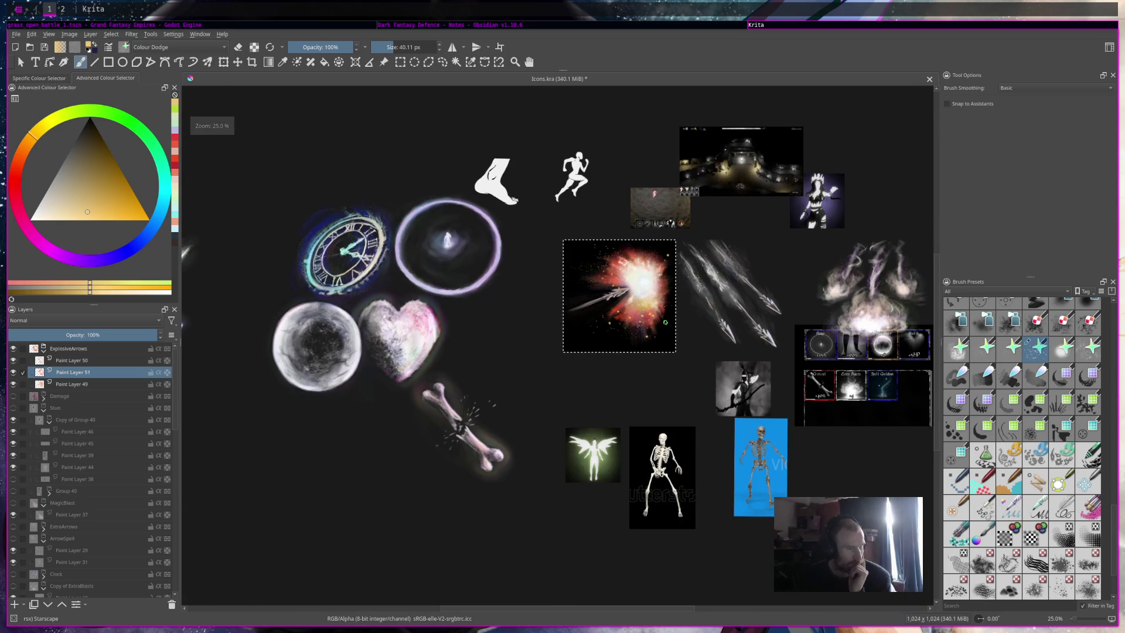
Step: Zoom in and out around the explosion icon to inspect the sparkle dots
scroll(664, 322, up, 4)
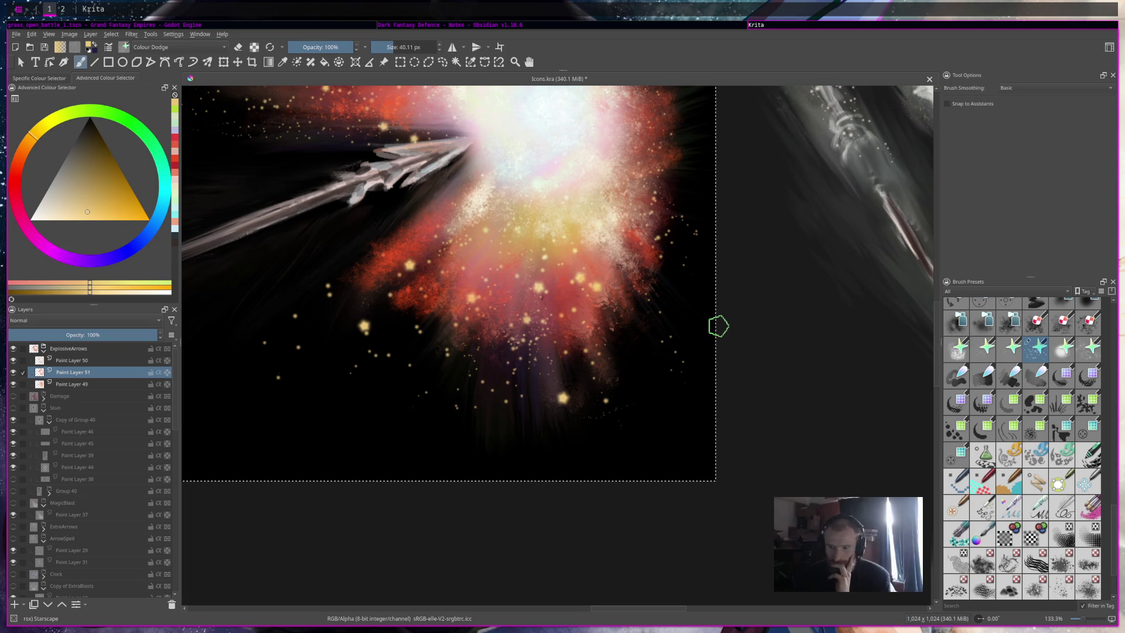
scroll(673, 382, down, 4)
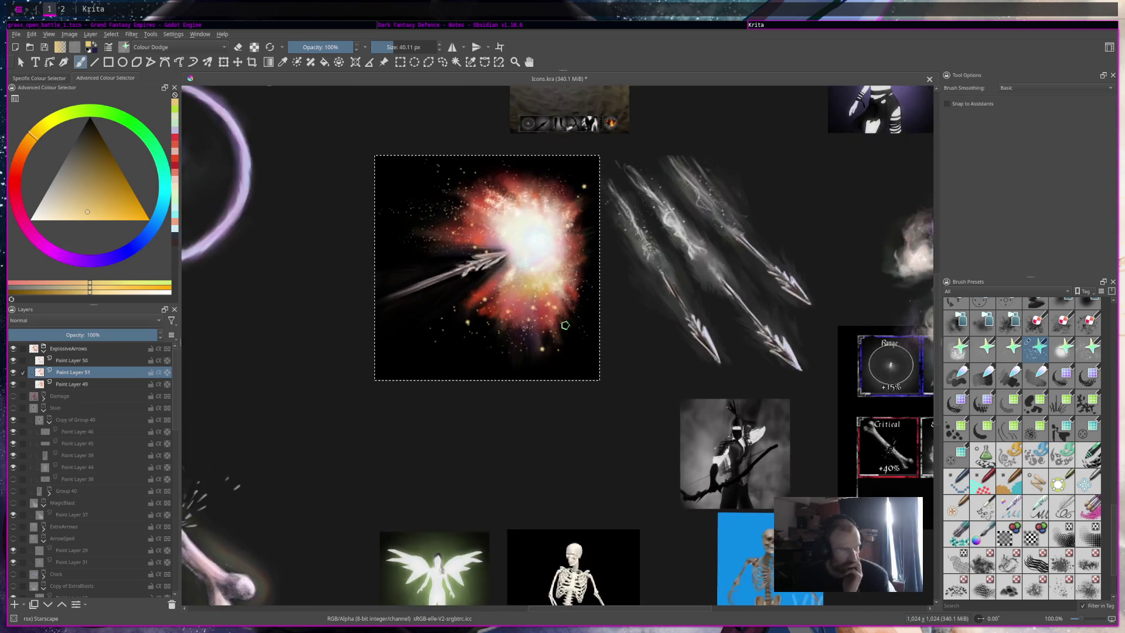
scroll(699, 364, up, 4)
scroll(699, 364, down, 4)
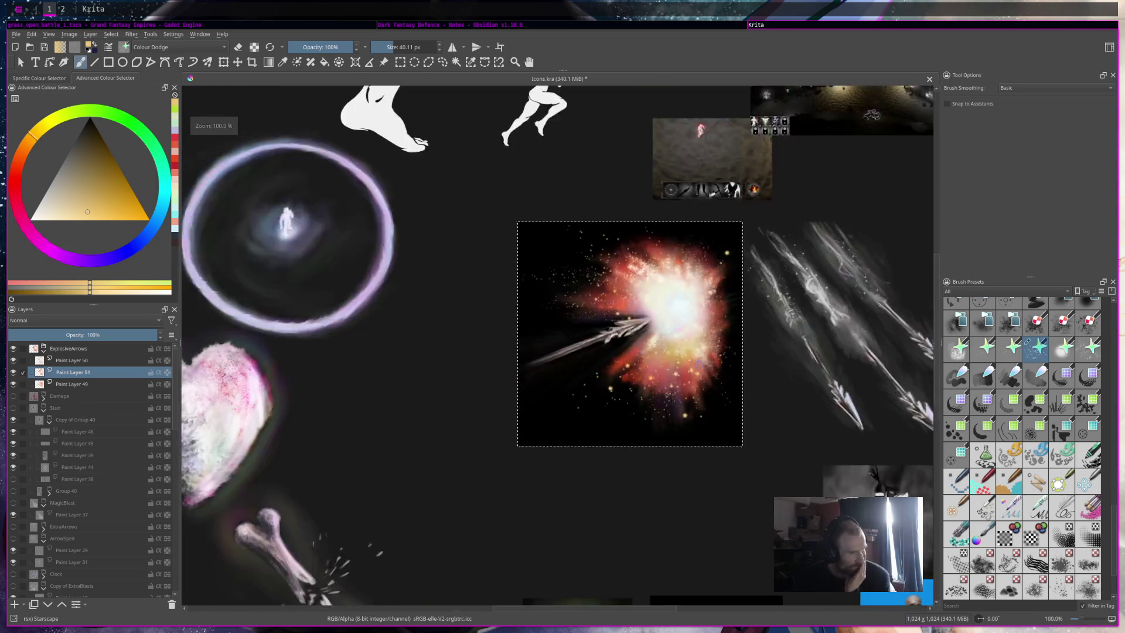
scroll(699, 364, up, 1)
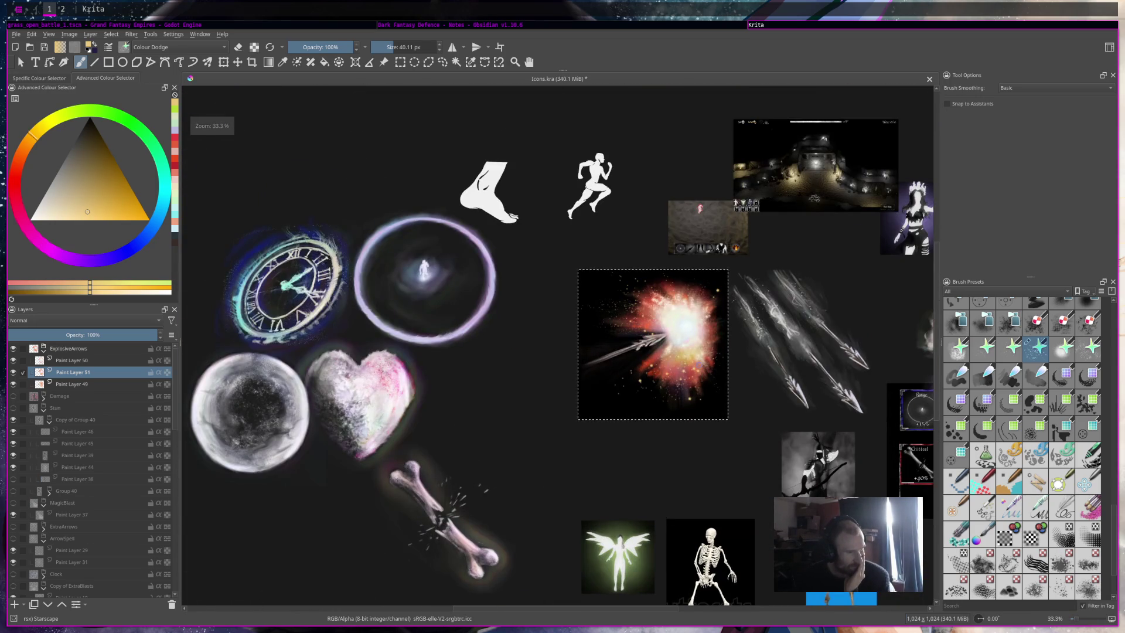
scroll(699, 364, up, 2)
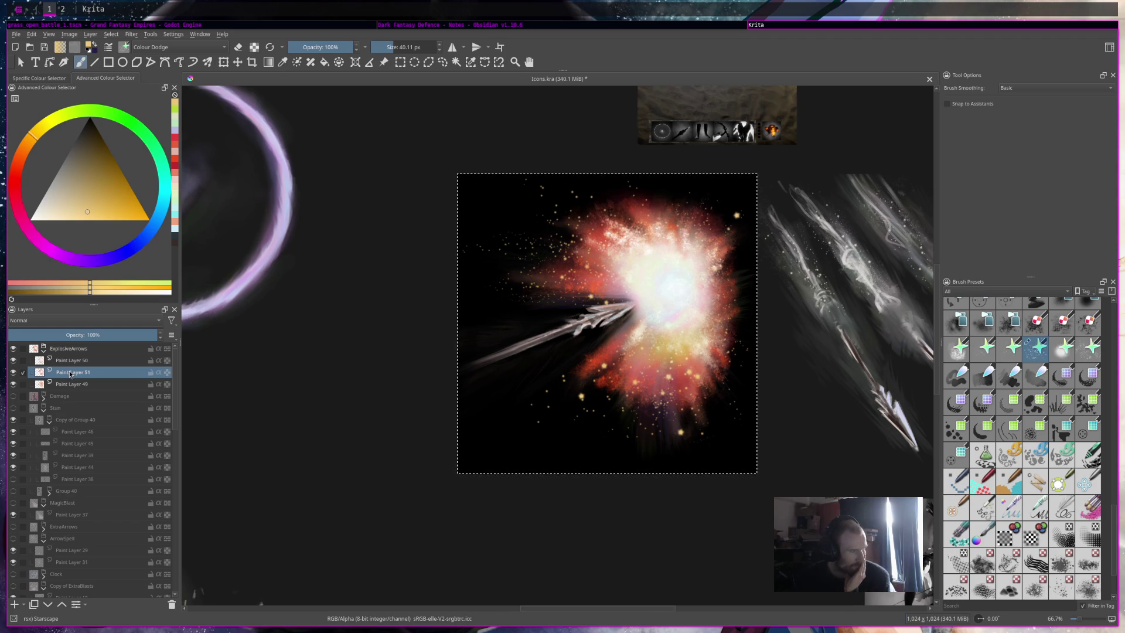
mouse_move(70, 373)
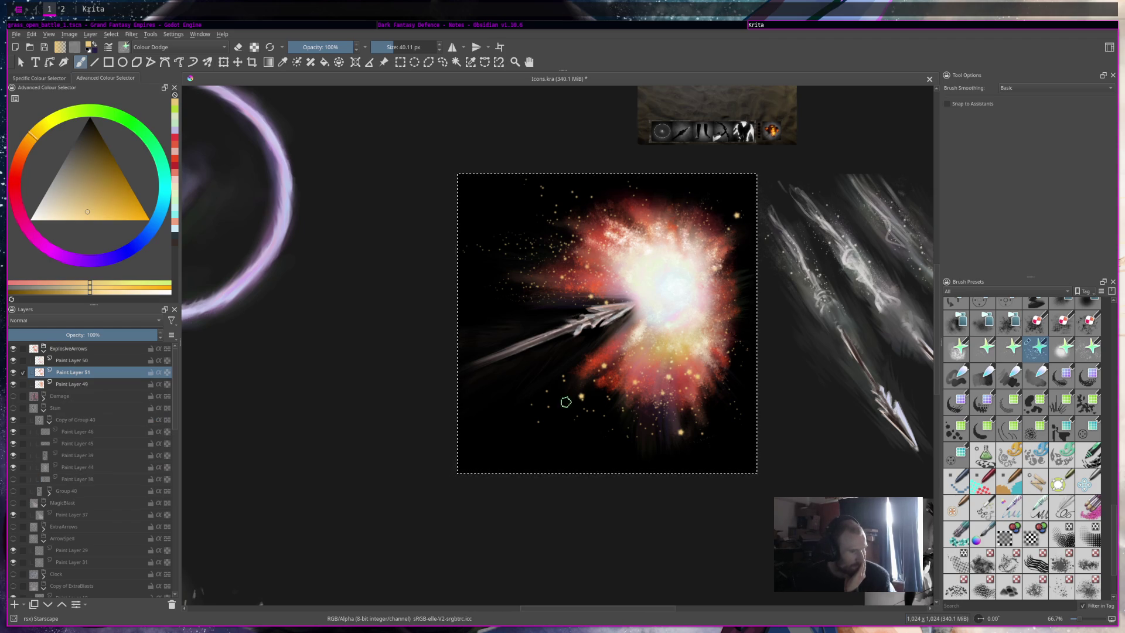
scroll(582, 410, up, 5)
scroll(578, 438, down, 6)
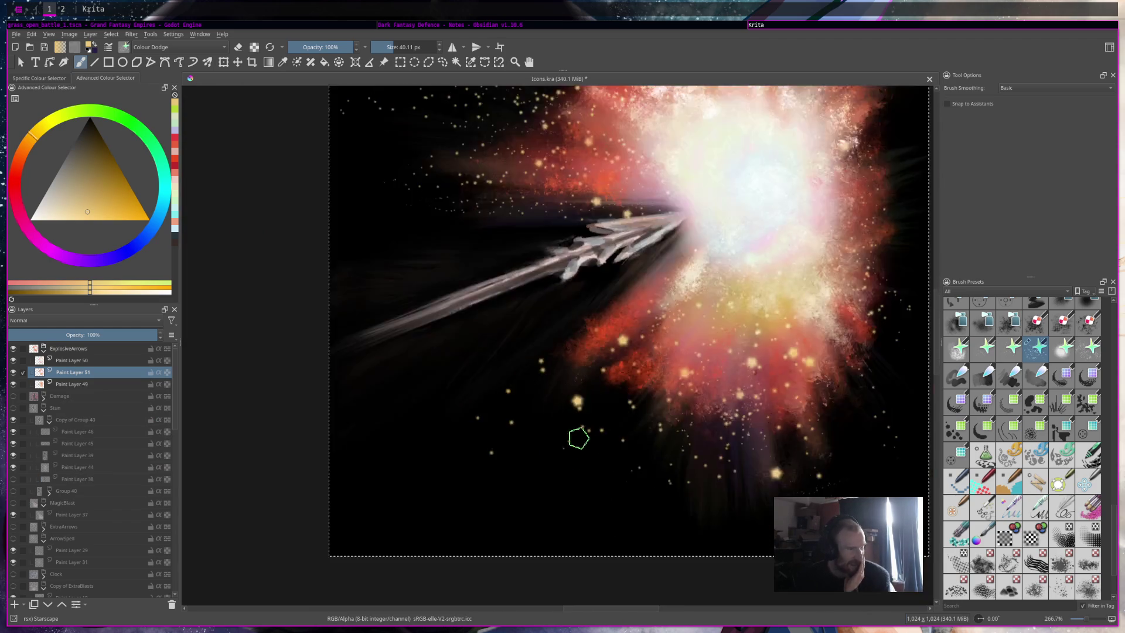
scroll(580, 438, up, 4)
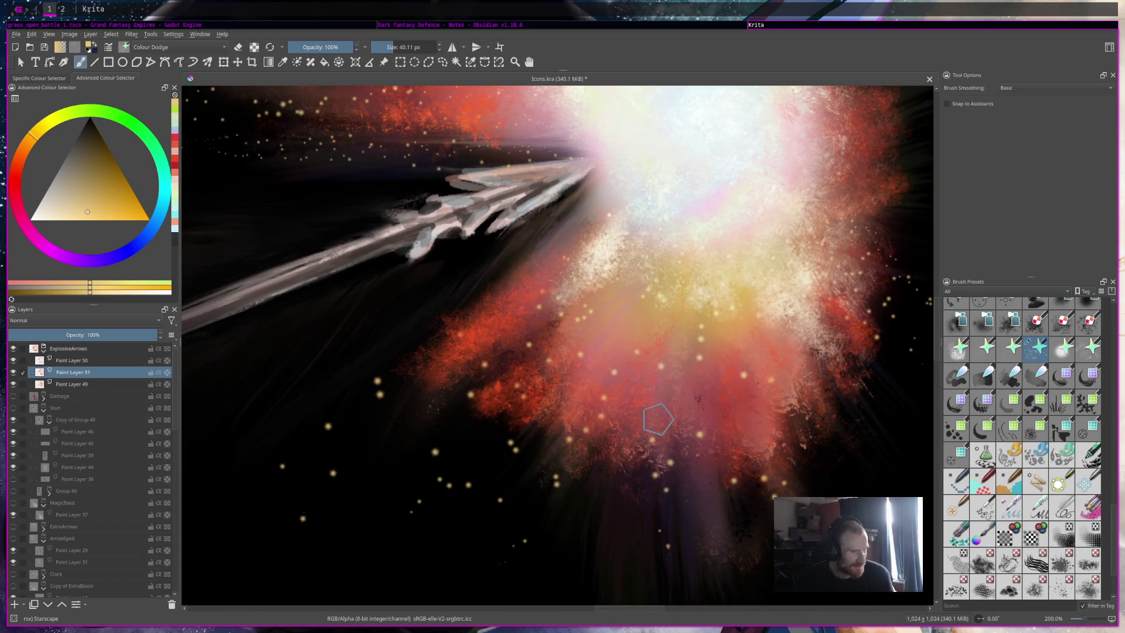
scroll(657, 417, down, 5)
scroll(657, 394, up, 3)
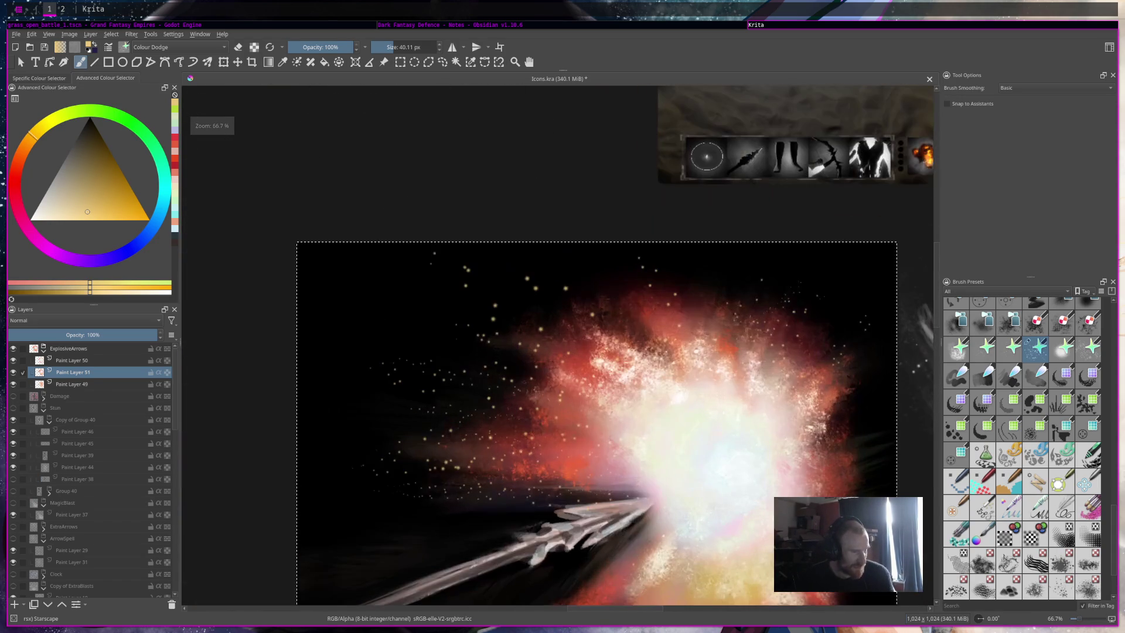
scroll(662, 351, up, 2)
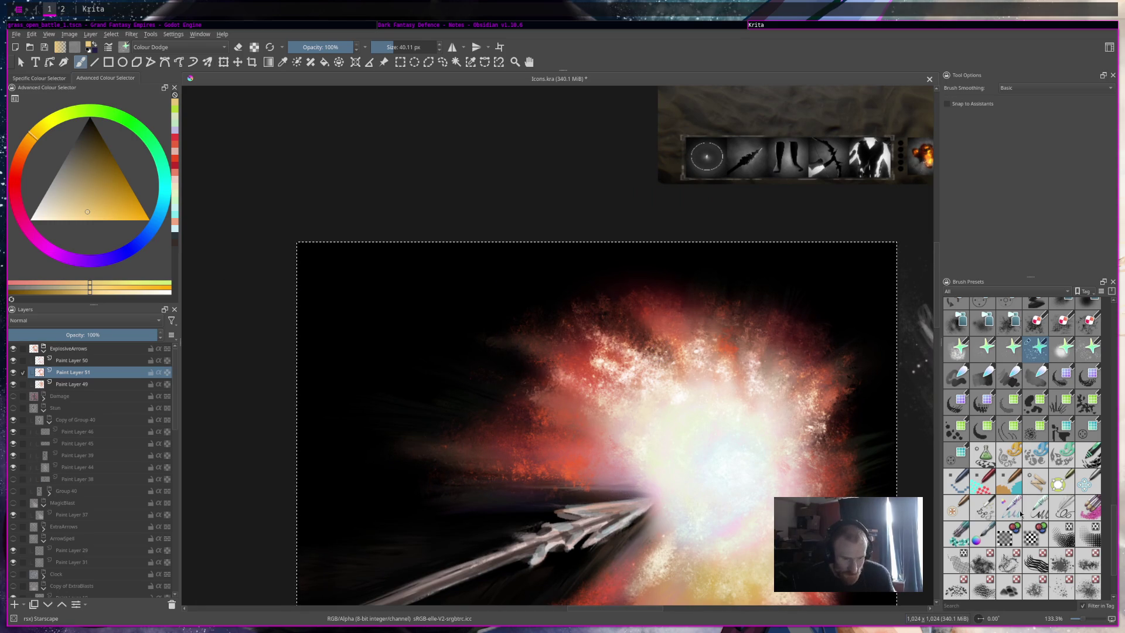
scroll(1021, 514, up, 3)
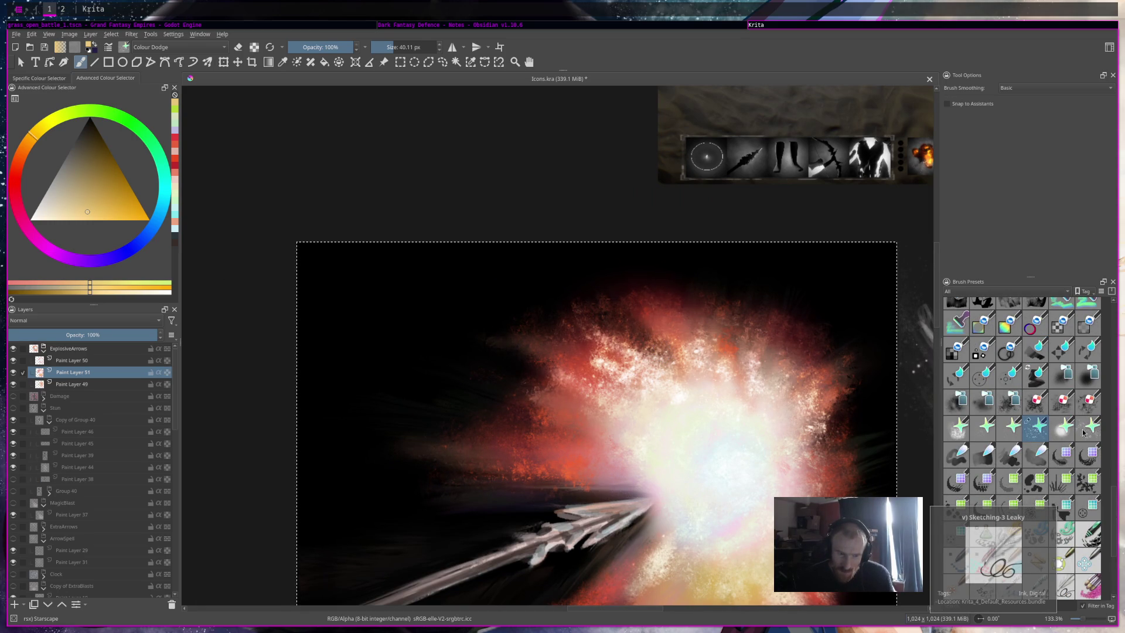
Step: Try a large star sparkle brush at about 199 px on the upper left, undoing the strokes
click(1085, 429)
drag(683, 412, 527, 412)
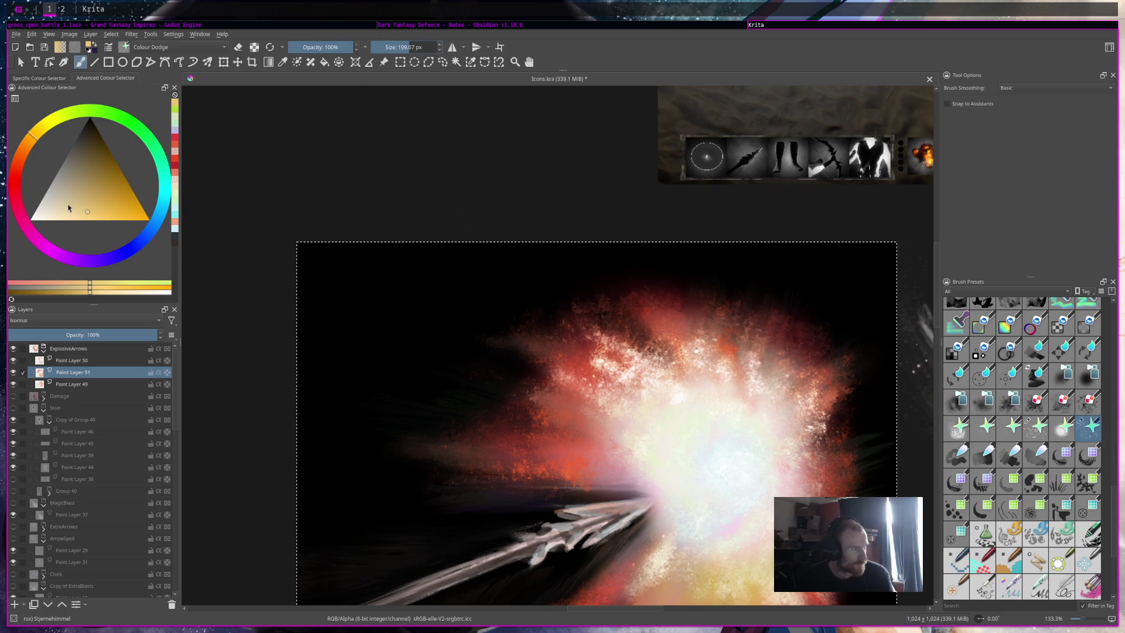
scroll(567, 426, down, 3)
scroll(568, 427, right, 1)
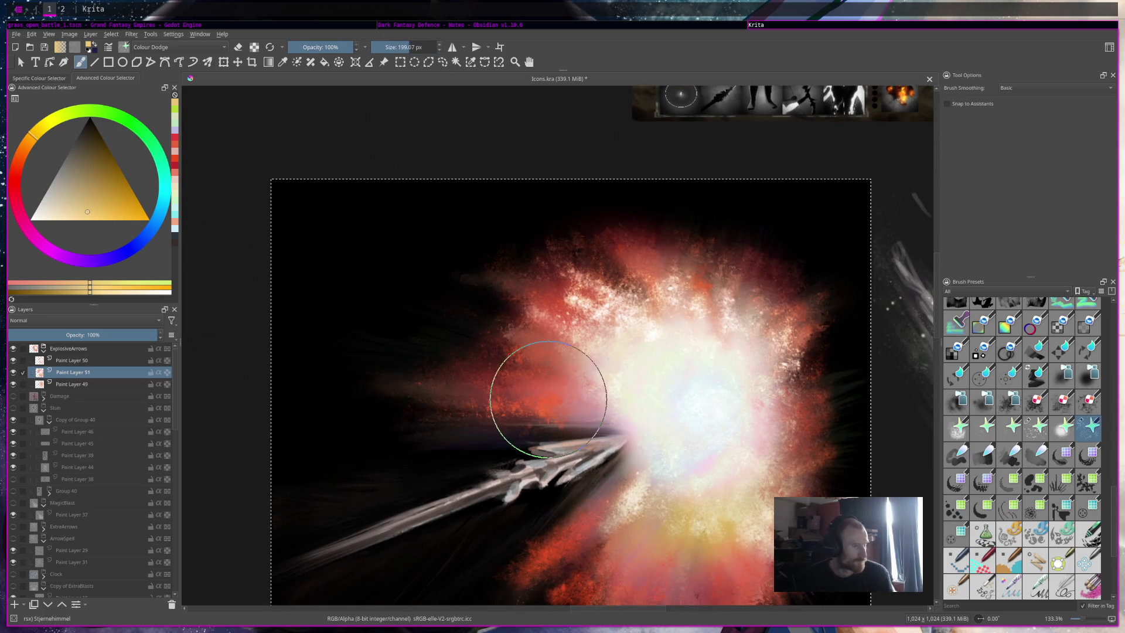
drag(540, 399, 402, 263)
key(ctrl+z)
drag(516, 329, 464, 351)
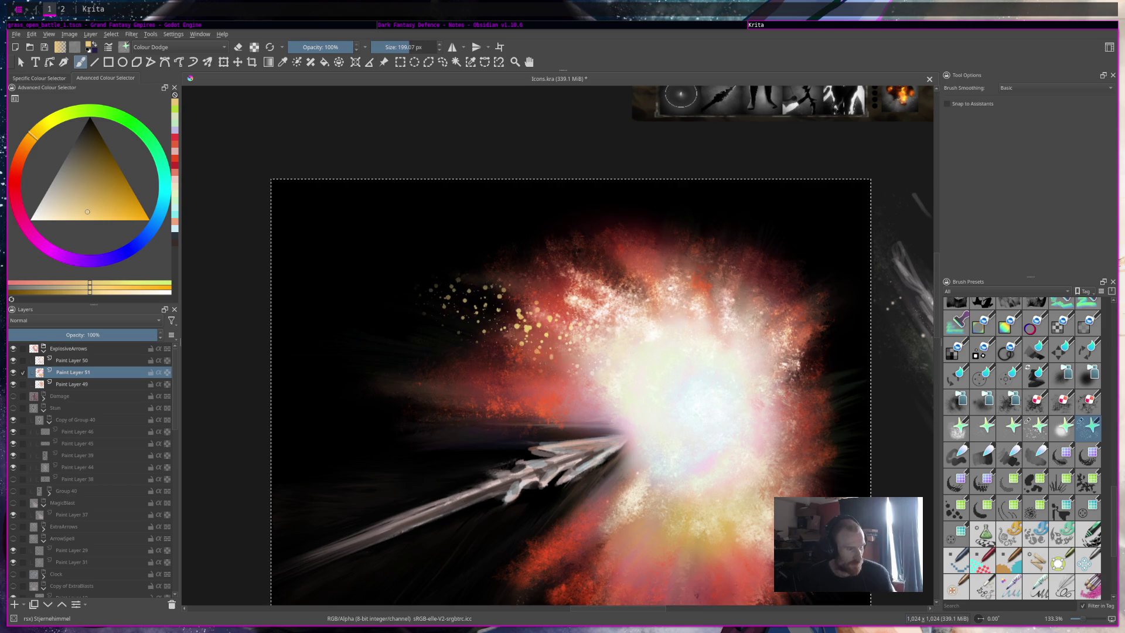
mouse_move(603, 252)
mouse_down()
mouse_move(444, 236)
mouse_move(535, 257)
mouse_move(497, 387)
mouse_up()
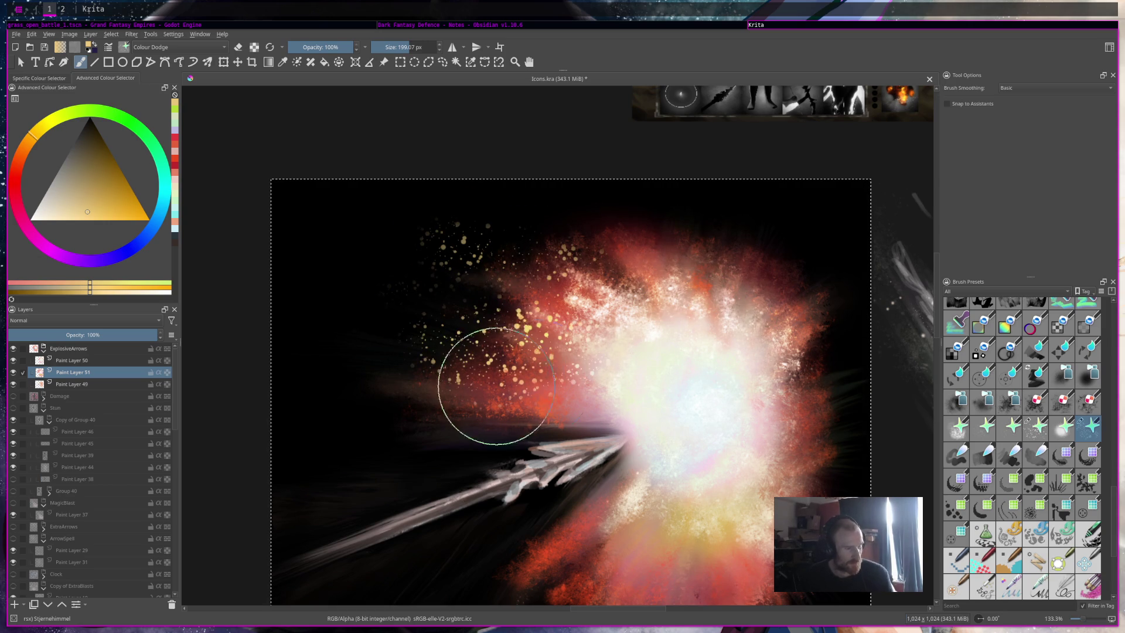
key(ctrl+z)
key(ctrl+z)
key(ctrl+z)
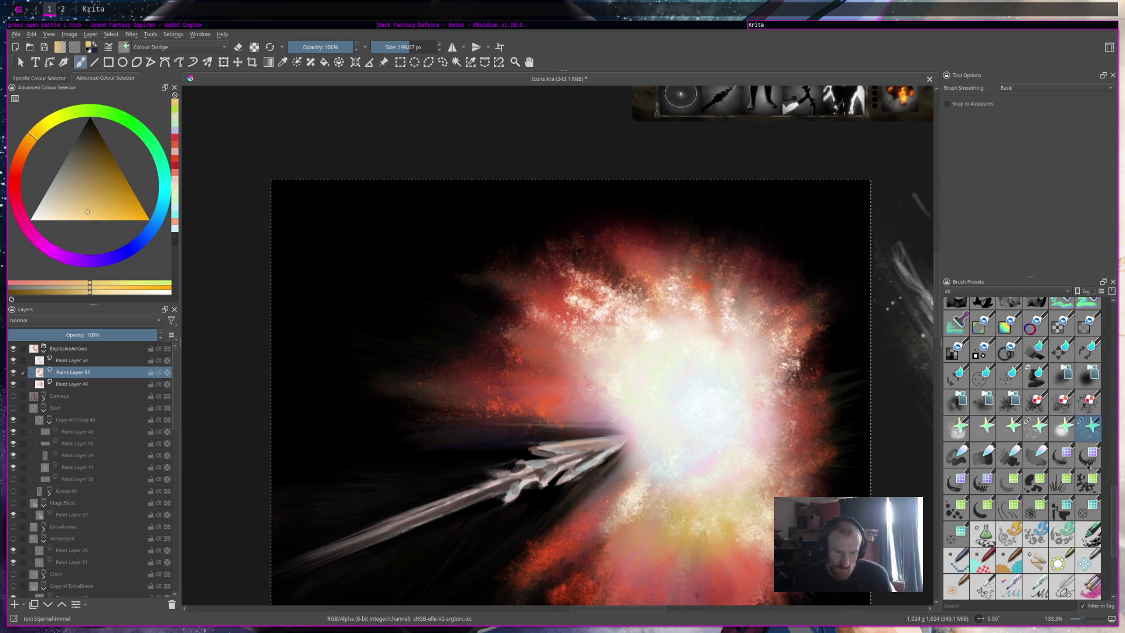
Step: Switch to the Starglitter brush and scatter glitter dots around the explosion and arrow tip
click(1040, 434)
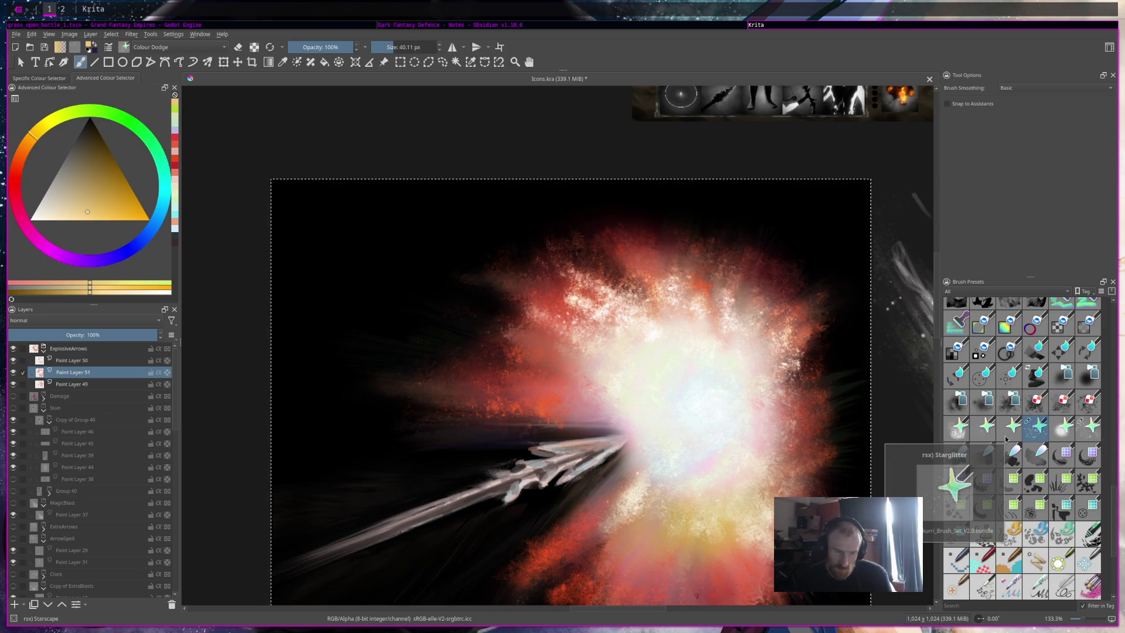
click(1006, 439)
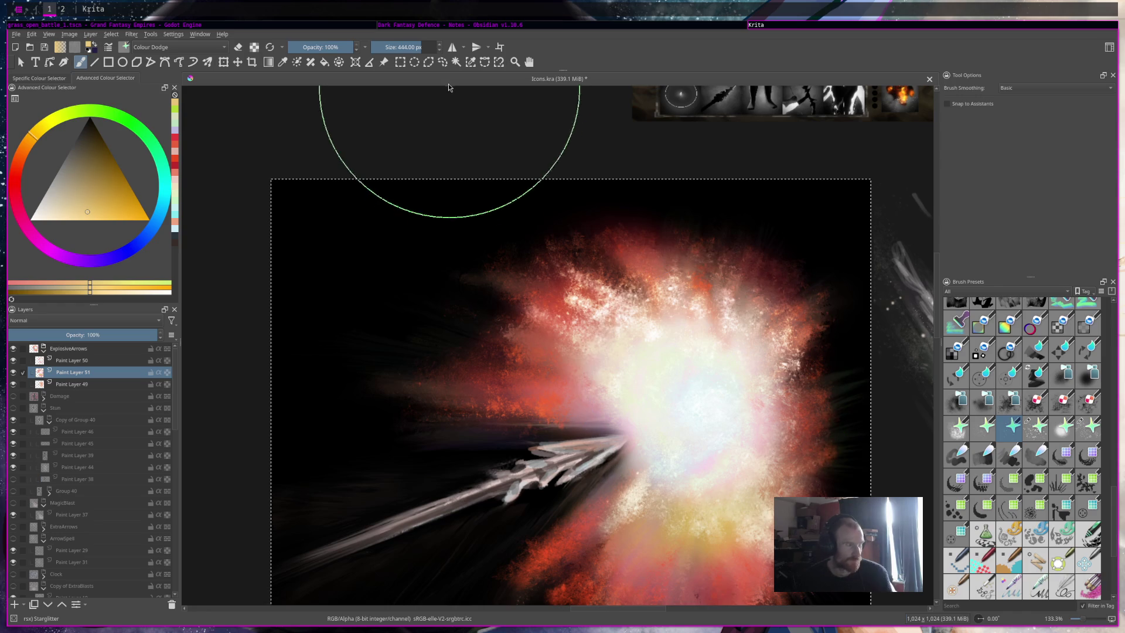
drag(375, 271, 490, 301)
drag(432, 377, 503, 402)
mouse_move(742, 345)
mouse_down()
mouse_move(703, 351)
mouse_move(684, 381)
mouse_move(715, 377)
mouse_move(730, 404)
mouse_move(721, 381)
mouse_up()
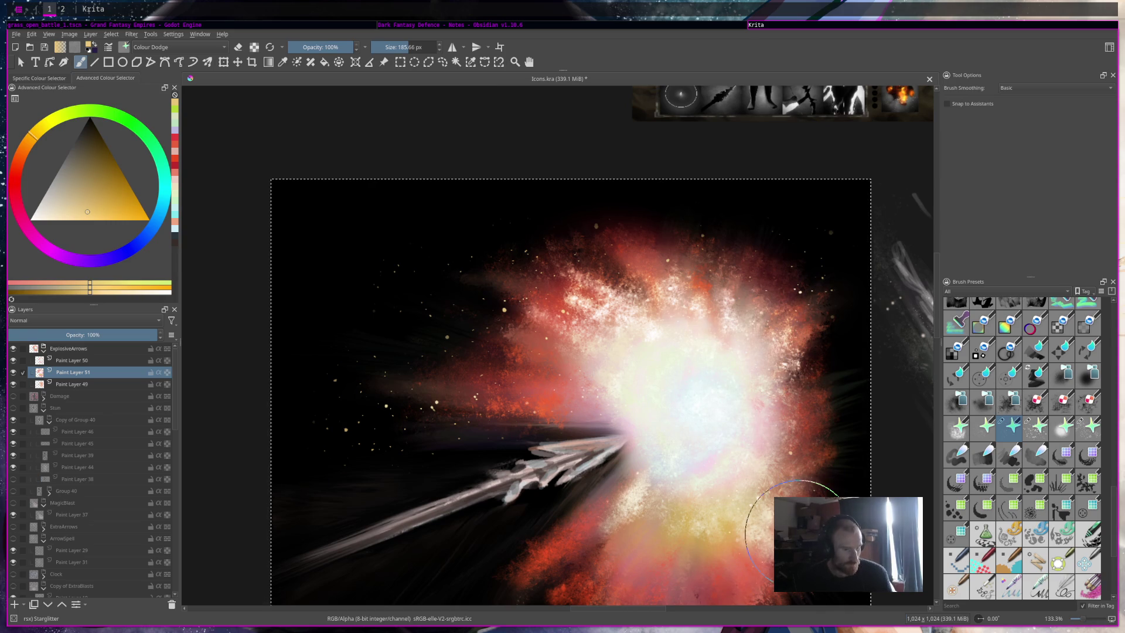
Step: Test a much larger glow stroke, undo it, and switch to the Stardust preset
scroll(739, 194, down, 3)
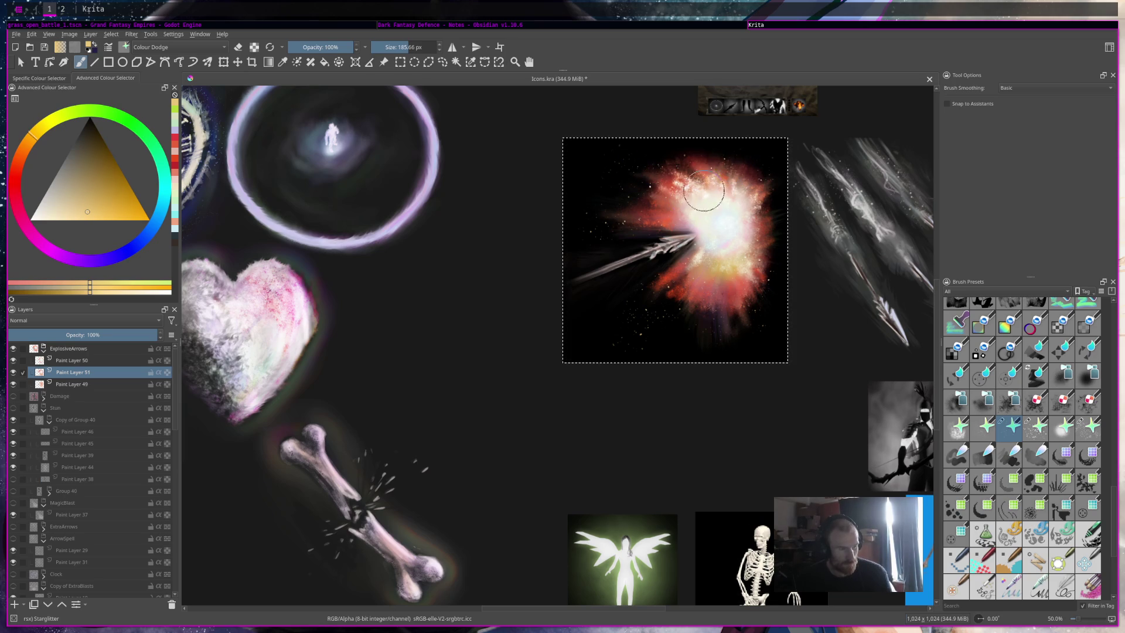
click(415, 49)
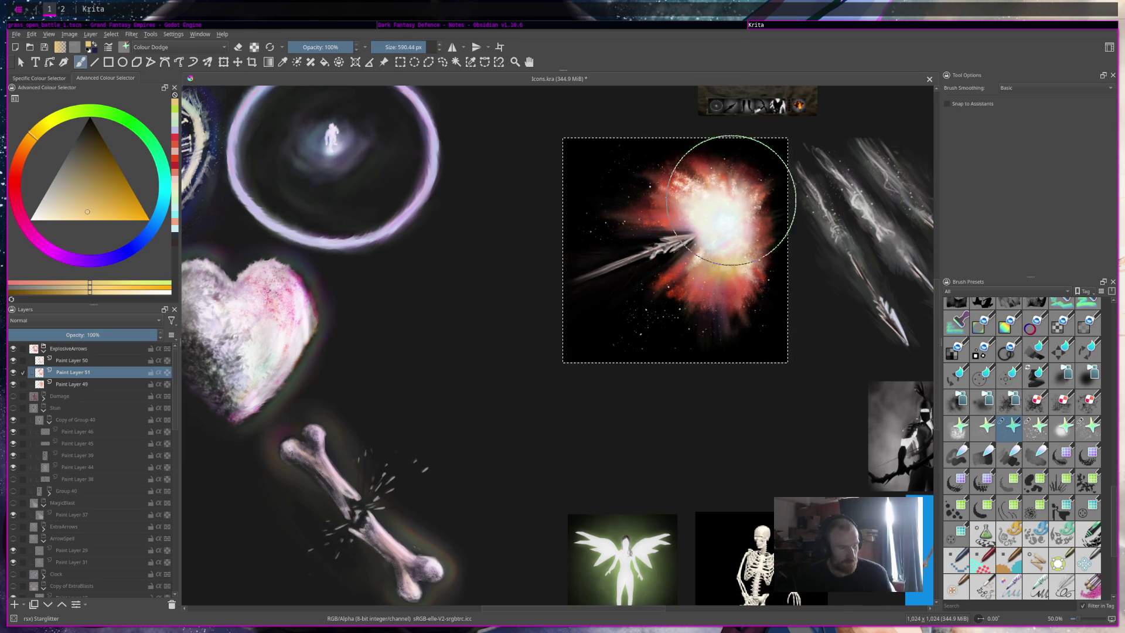
mouse_move(721, 217)
mouse_down()
mouse_move(657, 223)
mouse_move(733, 212)
mouse_up()
key(ctrl+z)
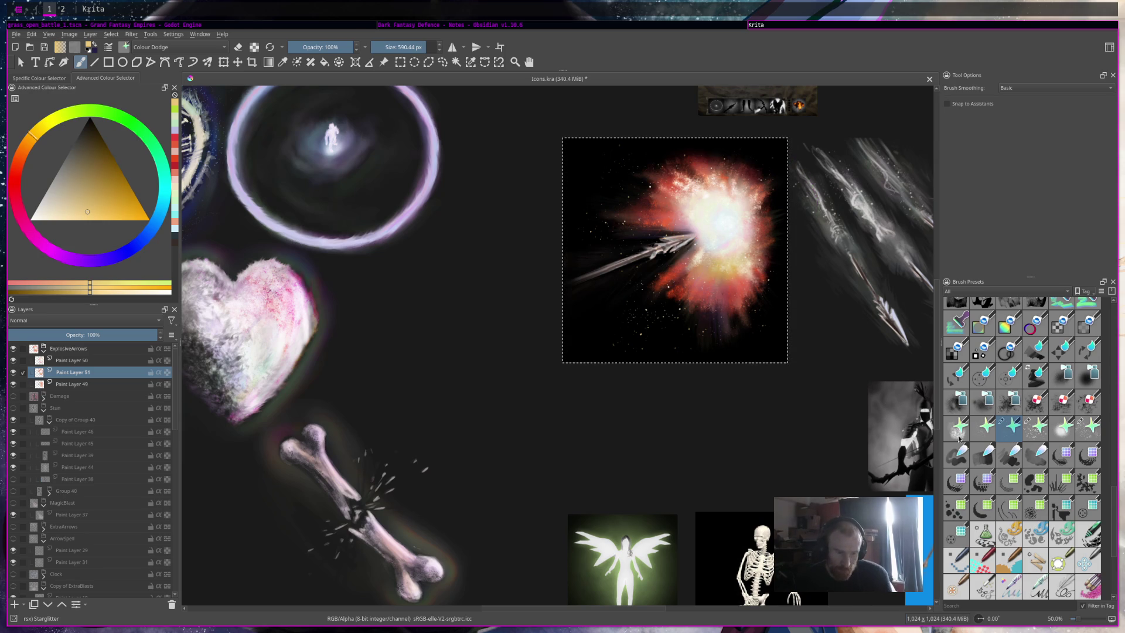
click(977, 435)
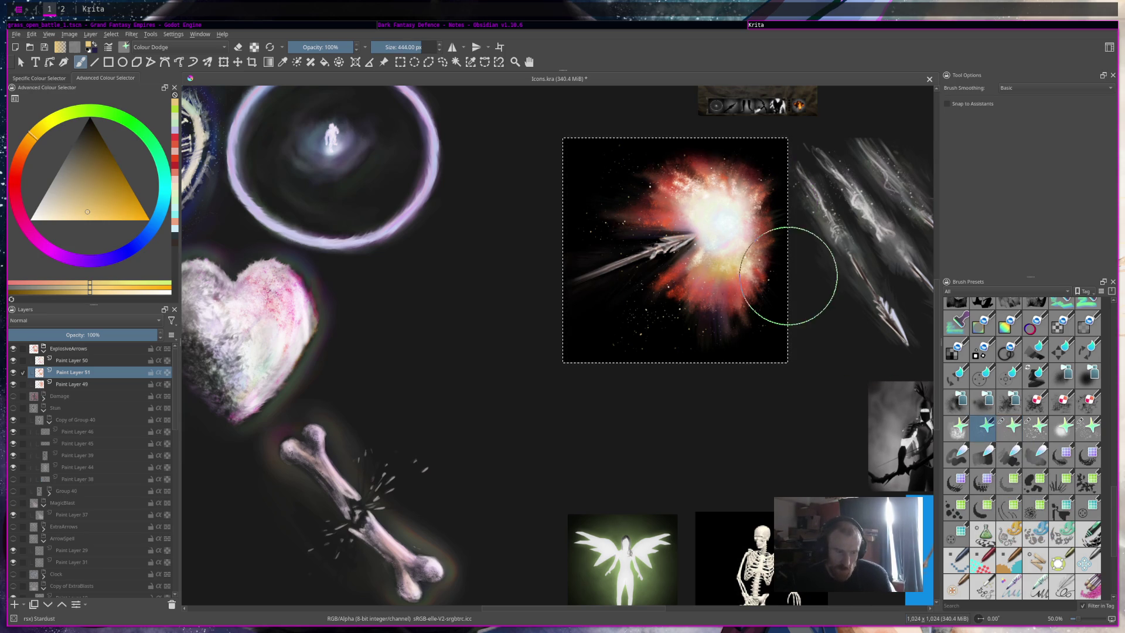
scroll(714, 268, up, 1)
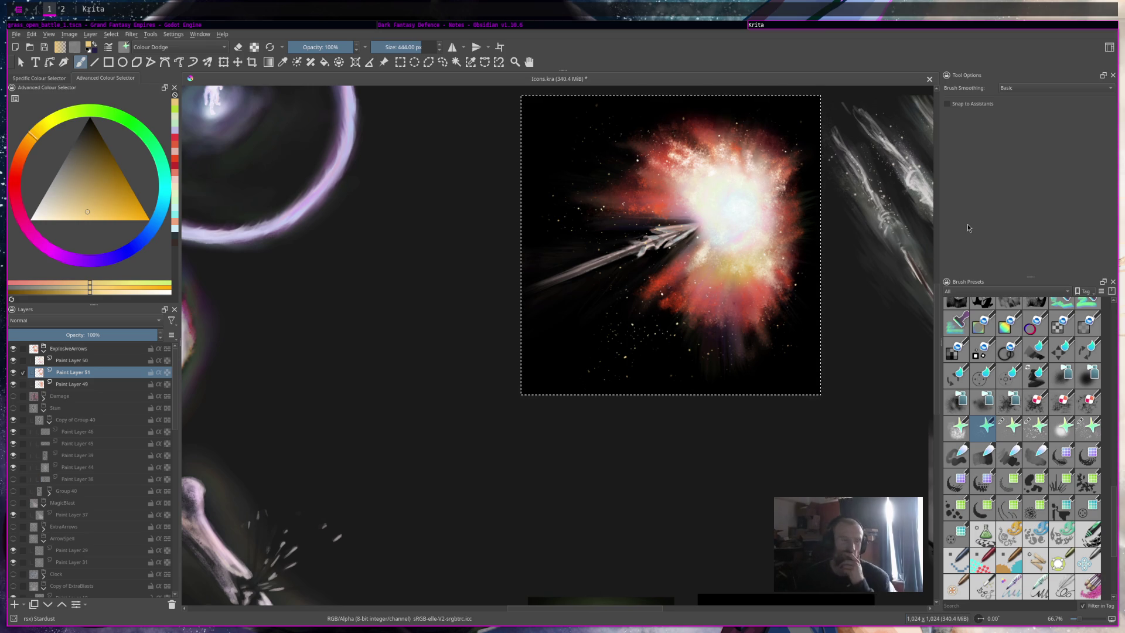
Step: Paint golden Starscape stars across the upper-left and lower-left dark background
scroll(679, 210, up, 3)
scroll(676, 285, down, 1)
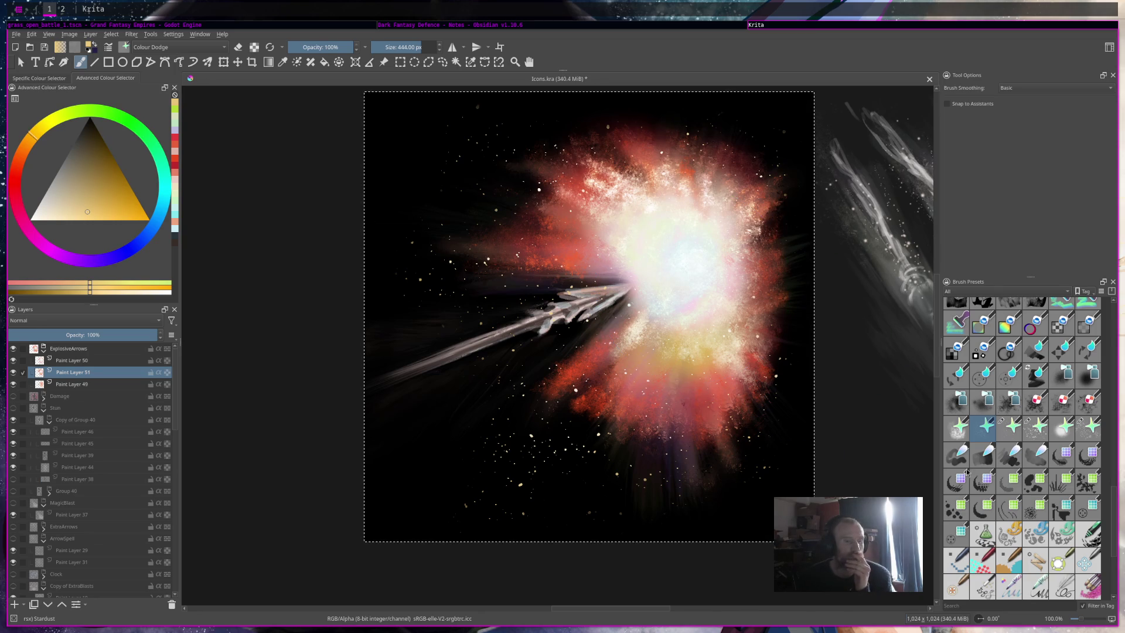
click(1037, 436)
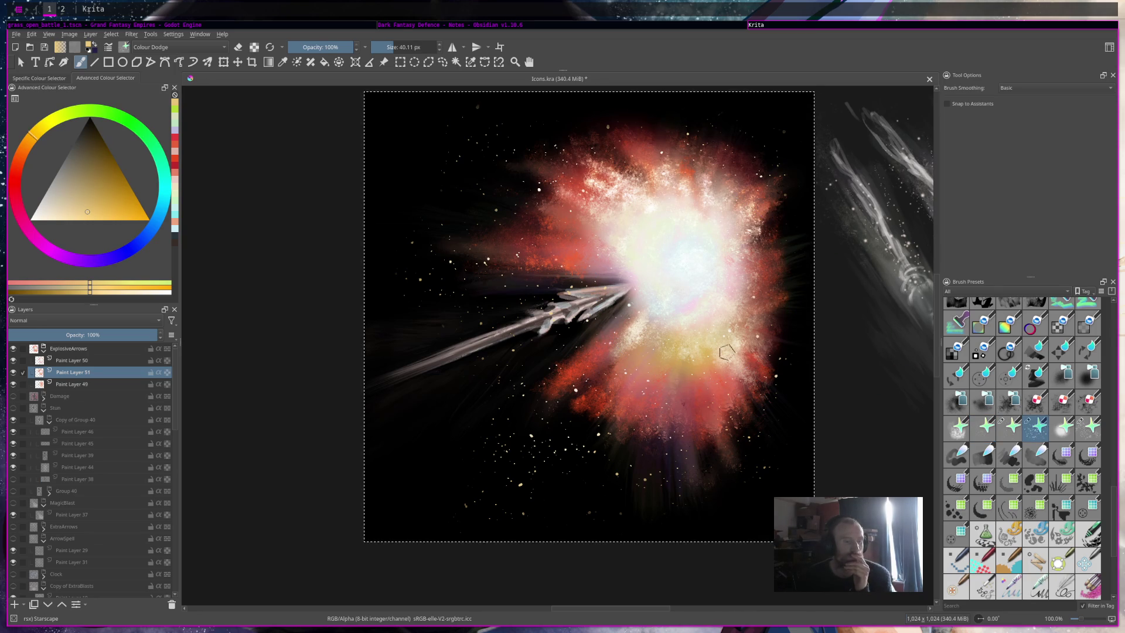
drag(436, 153, 617, 194)
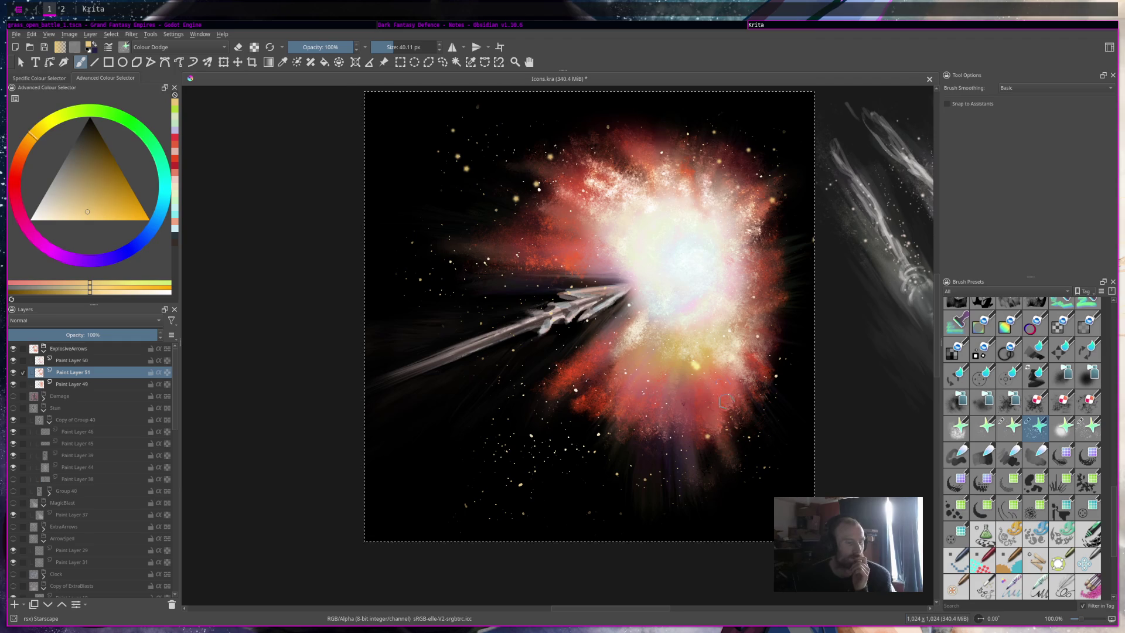
drag(625, 428, 489, 447)
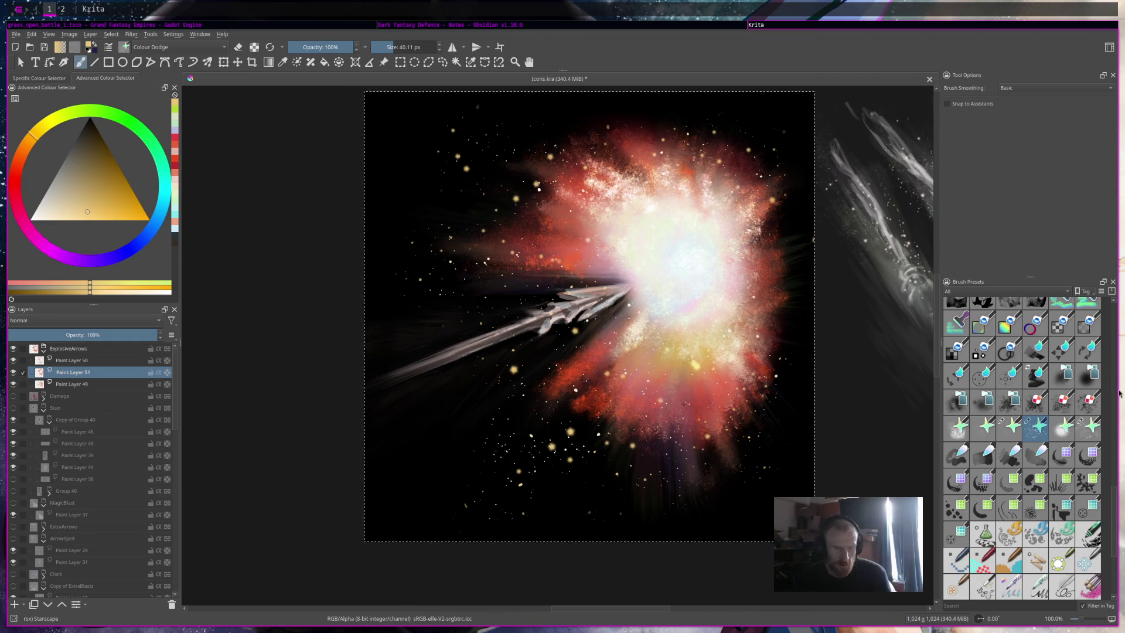
Step: Save Icons.kra and toggle Paint Layer 51's visibility to compare the glow
key(ctrl+s)
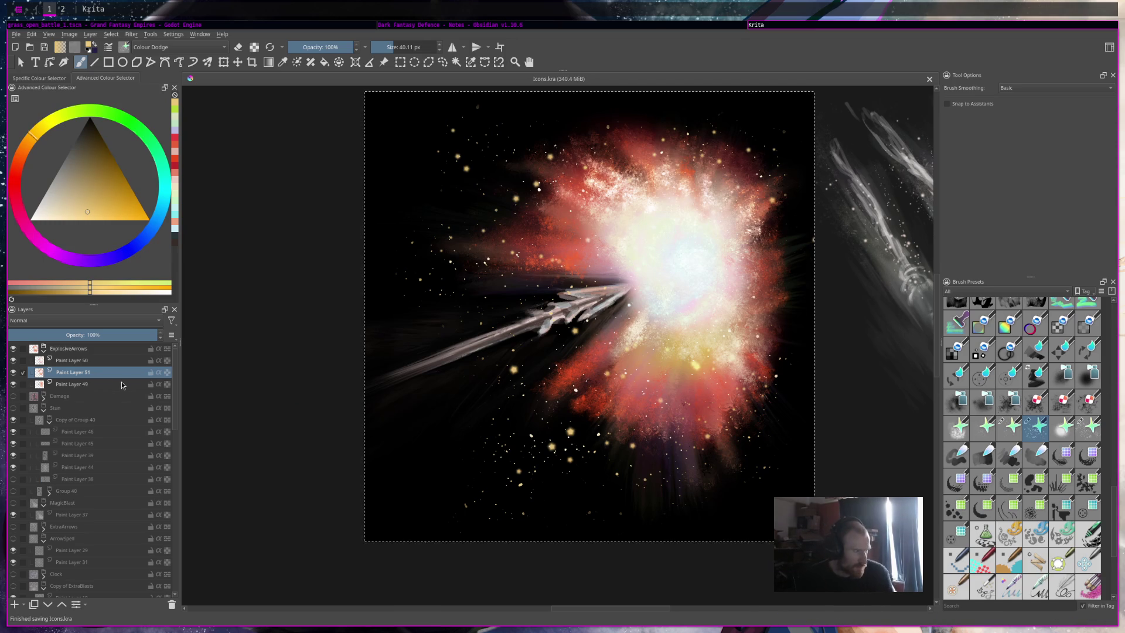
click(12, 373)
click(13, 373)
click(13, 373)
click(13, 373)
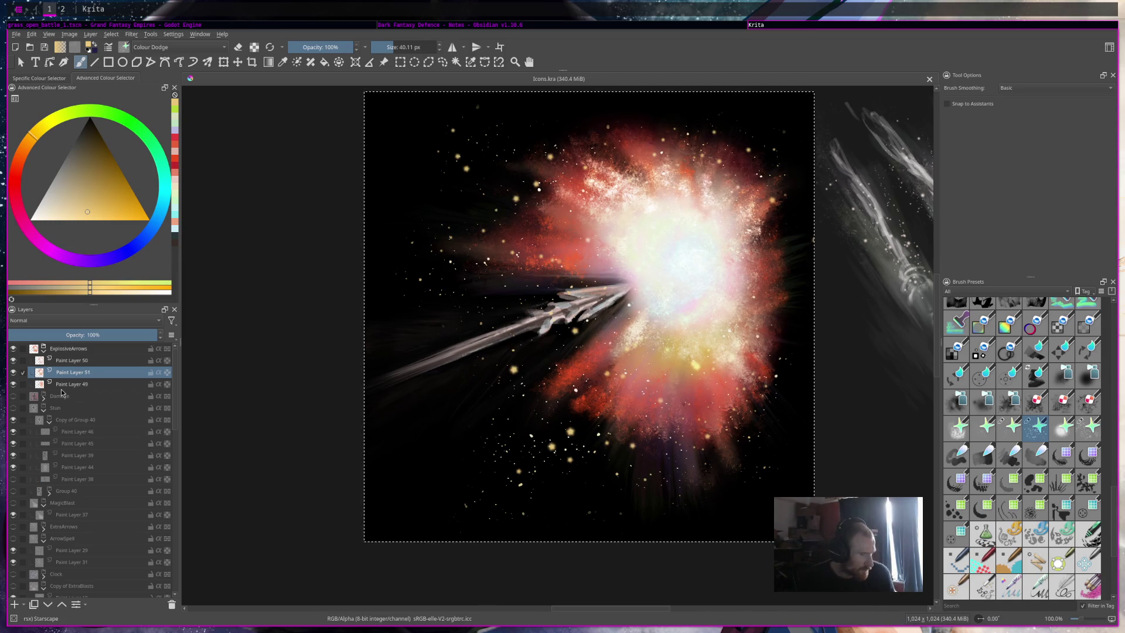
mouse_move(62, 392)
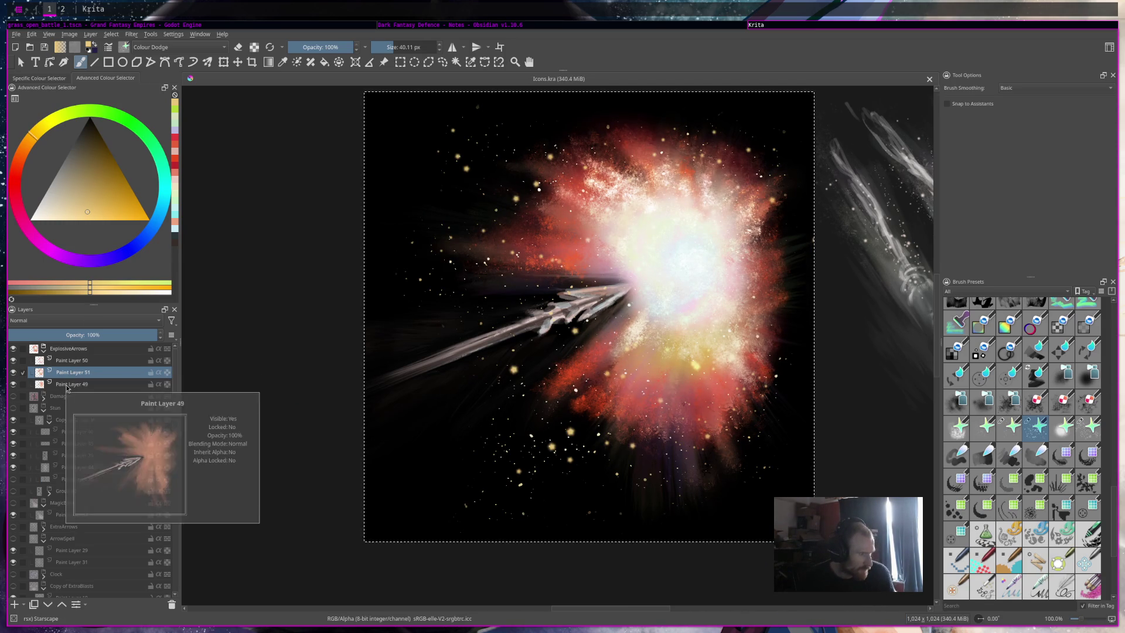
scroll(1029, 399, up, 3)
scroll(1030, 398, up, 5)
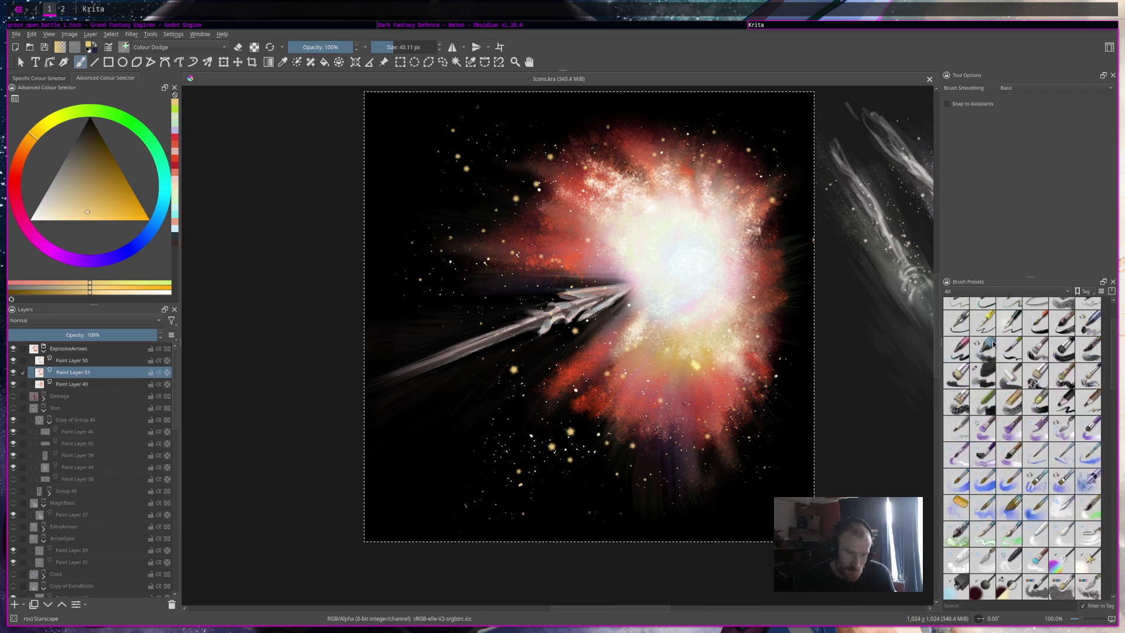
Step: Pick Eraser Soft, duplicate Paint Layer 51, hide the original, and make Paint Layer 50 active
click(1004, 315)
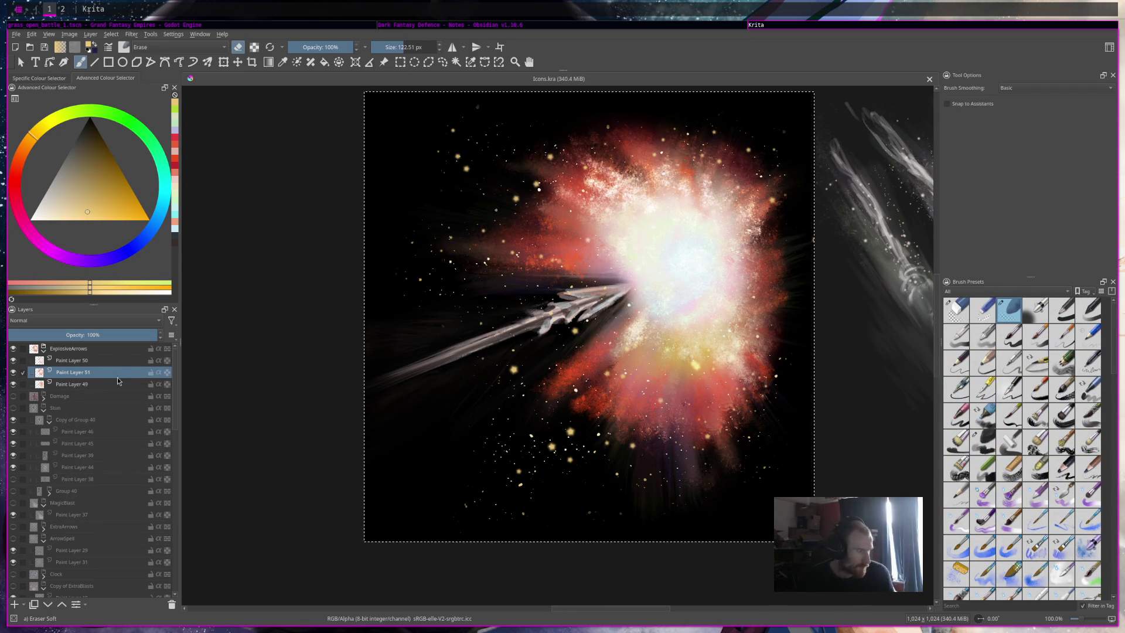
key(ctrl+j)
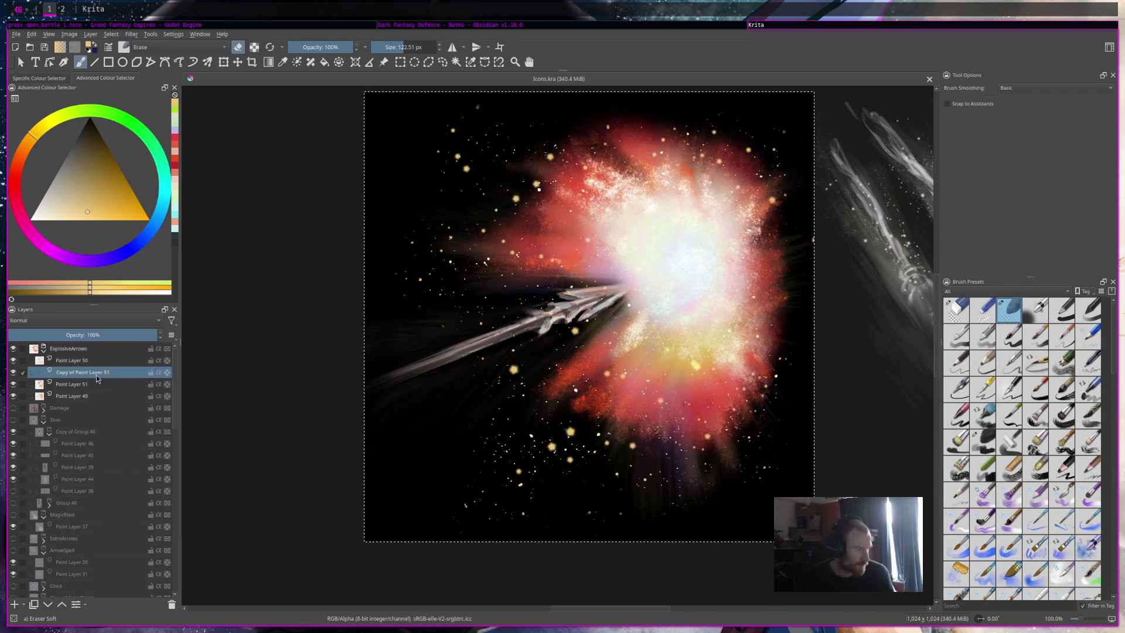
click(91, 386)
click(14, 385)
click(73, 361)
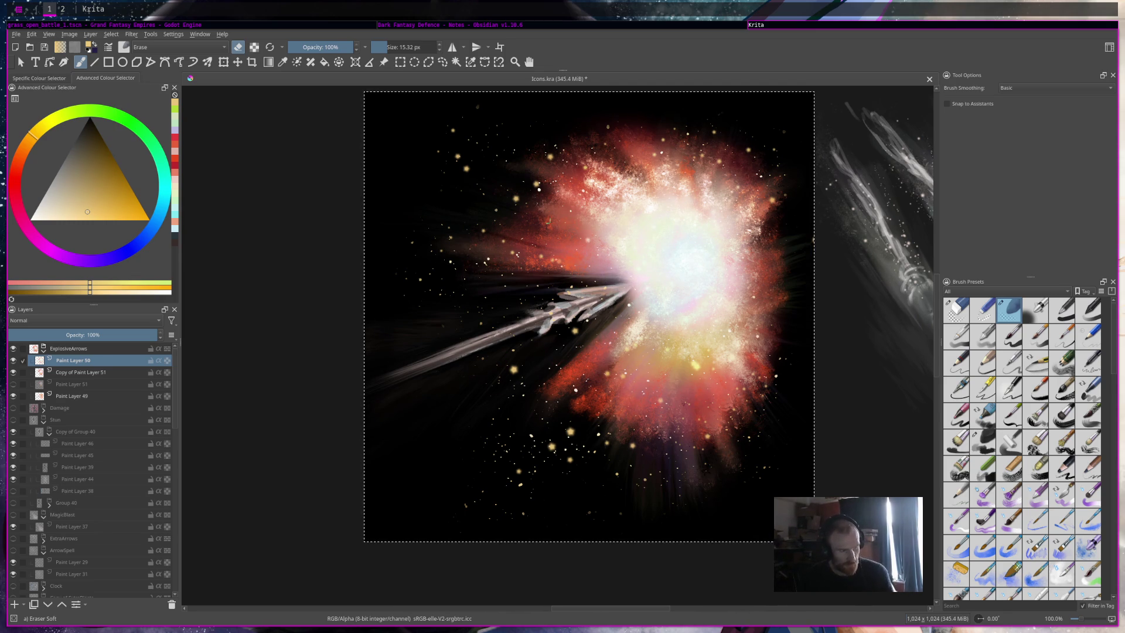
Step: Erase red glow around the explosion, shrink the eraser to about 14 px, and select the layer copy
drag(550, 243, 504, 234)
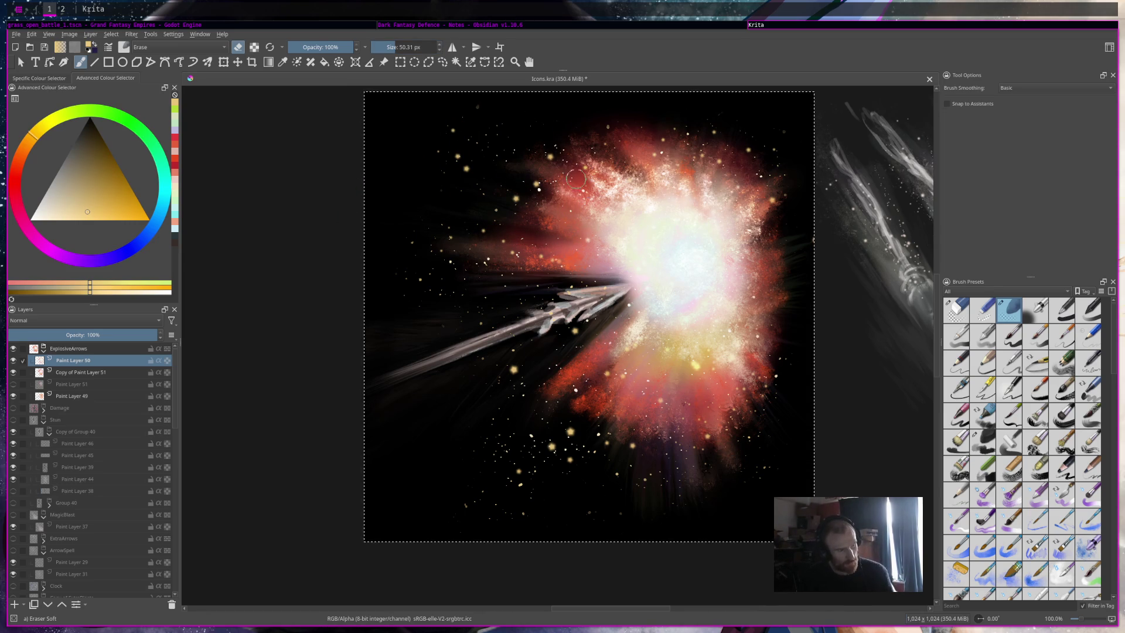
drag(575, 179, 626, 141)
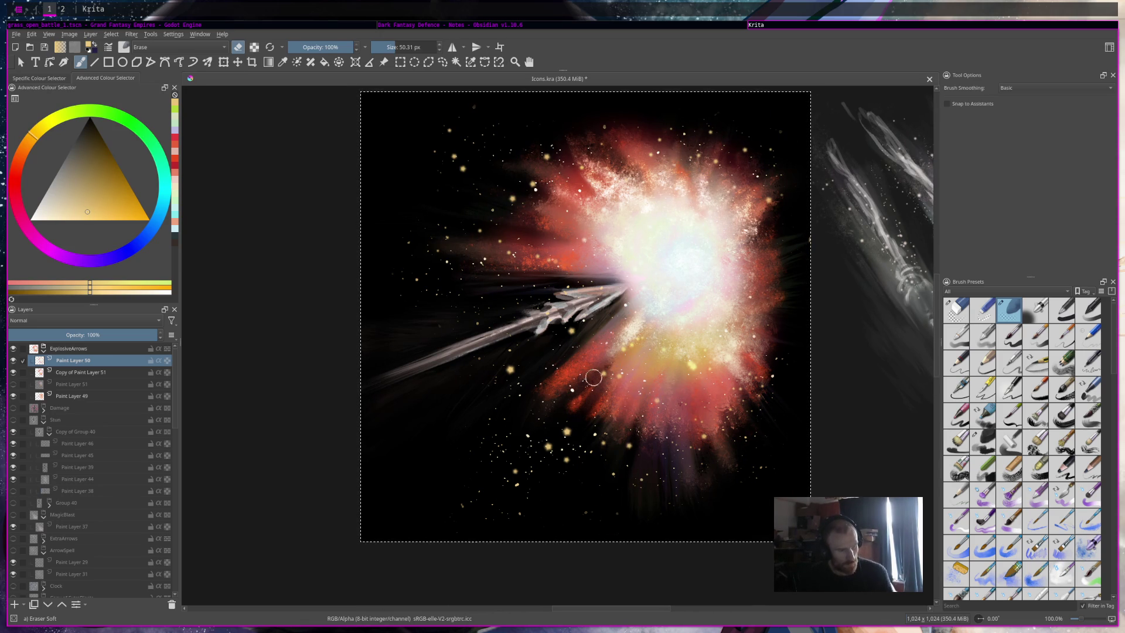
mouse_move(628, 404)
mouse_down()
mouse_move(628, 451)
mouse_move(663, 531)
mouse_up()
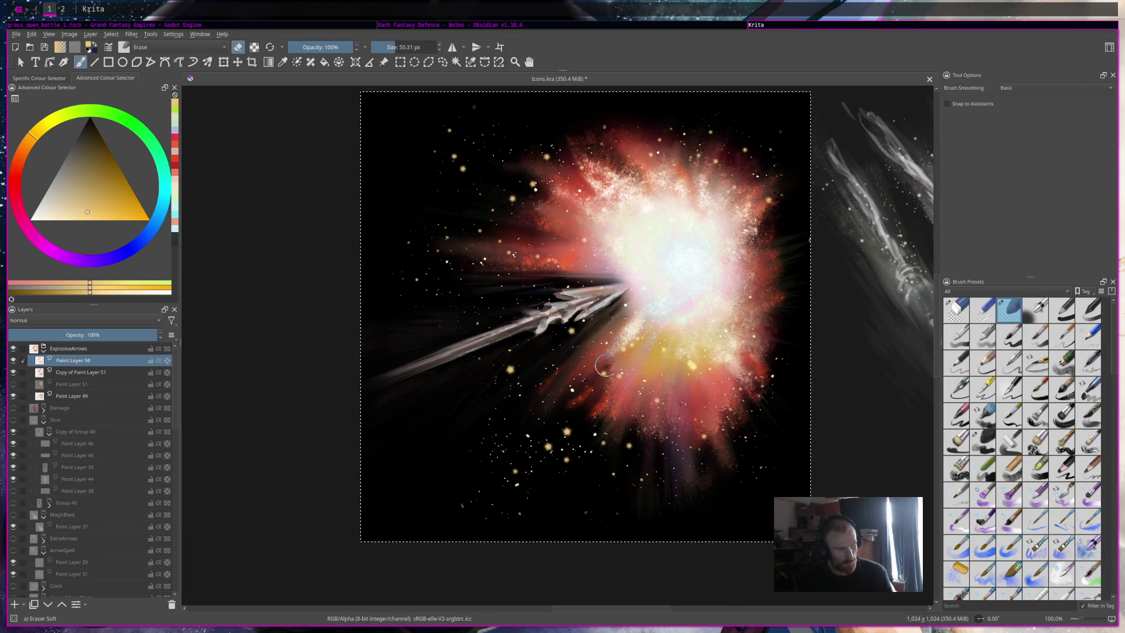
key(minus)
key(minus)
key(minus)
key(minus)
key(minus)
key(plus)
key(plus)
key(plus)
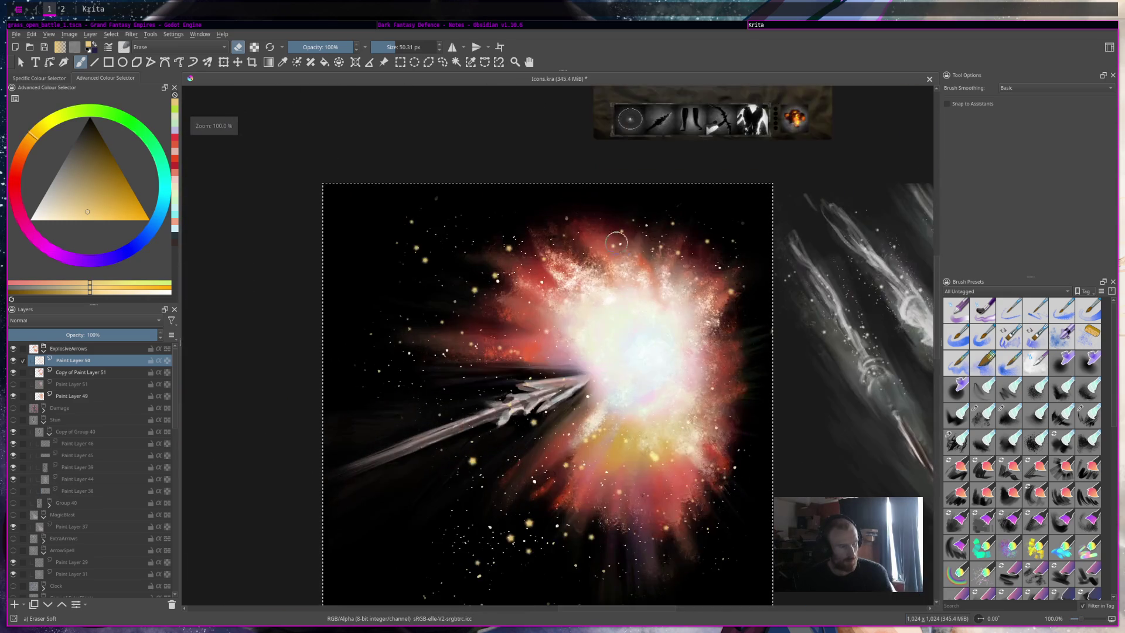
scroll(627, 241, up, 1)
scroll(665, 231, up, 1)
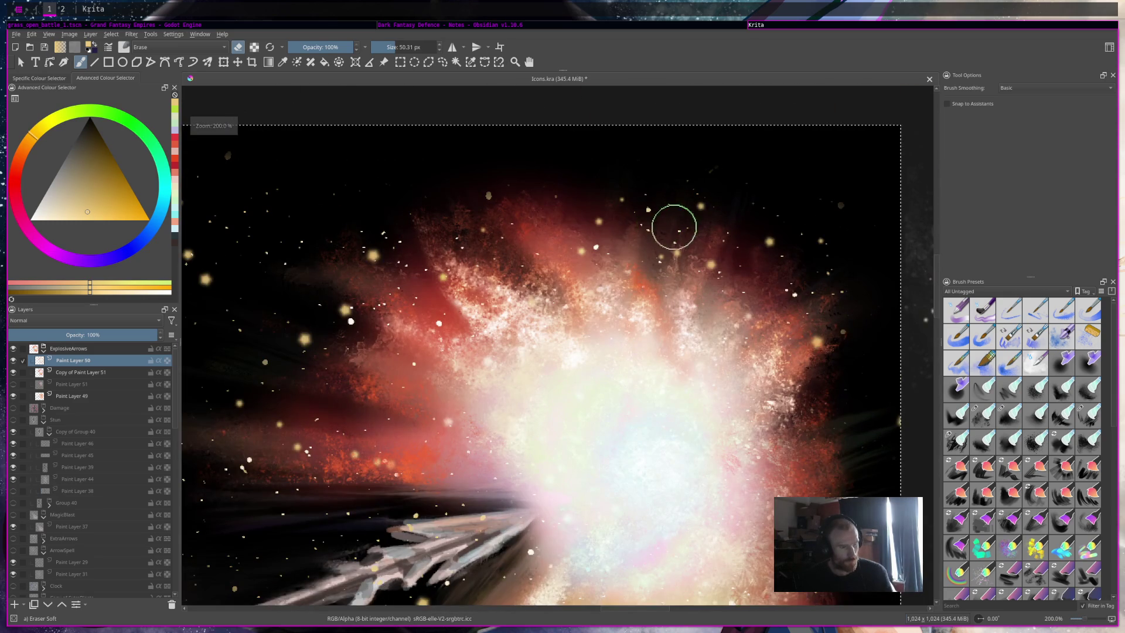
scroll(709, 234, up, 1)
click(378, 45)
drag(378, 45, 392, 45)
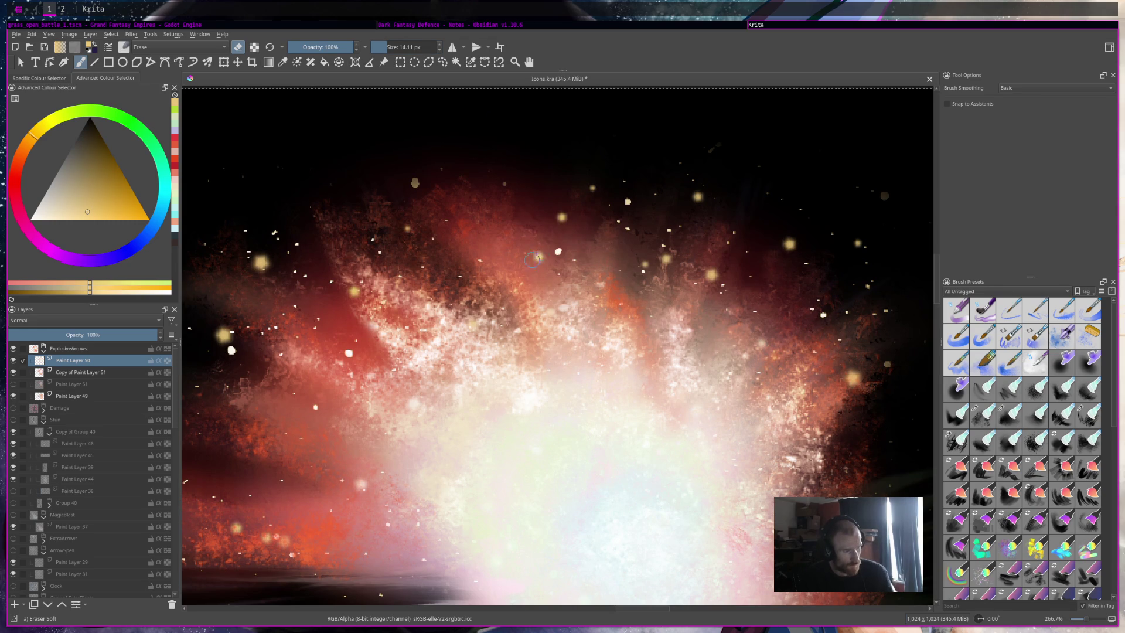
click(99, 373)
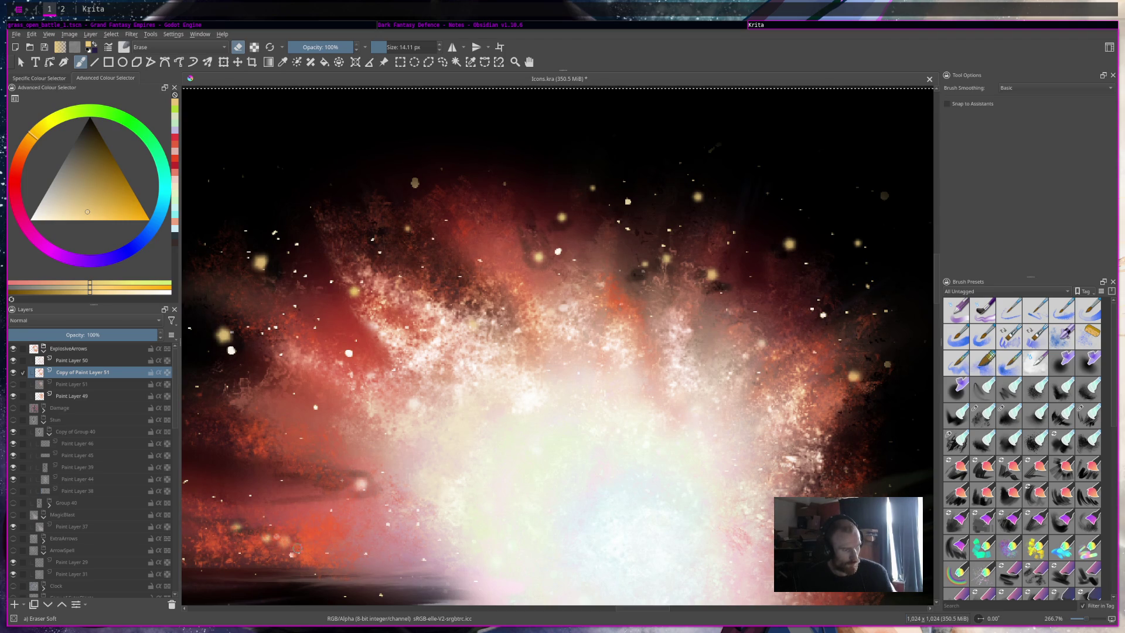
Step: Erase a small streak of yellow glow below the arrow on Copy of Paint Layer 51, then save Icons.kra
scroll(366, 337, down, 4)
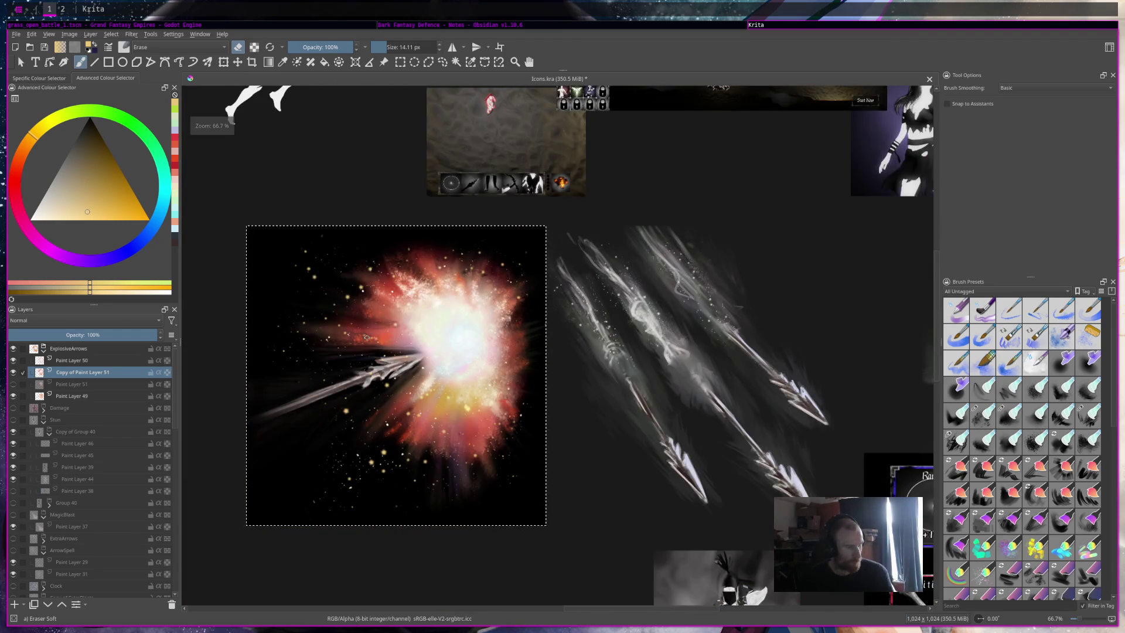
scroll(408, 322, up, 1)
scroll(467, 363, up, 1)
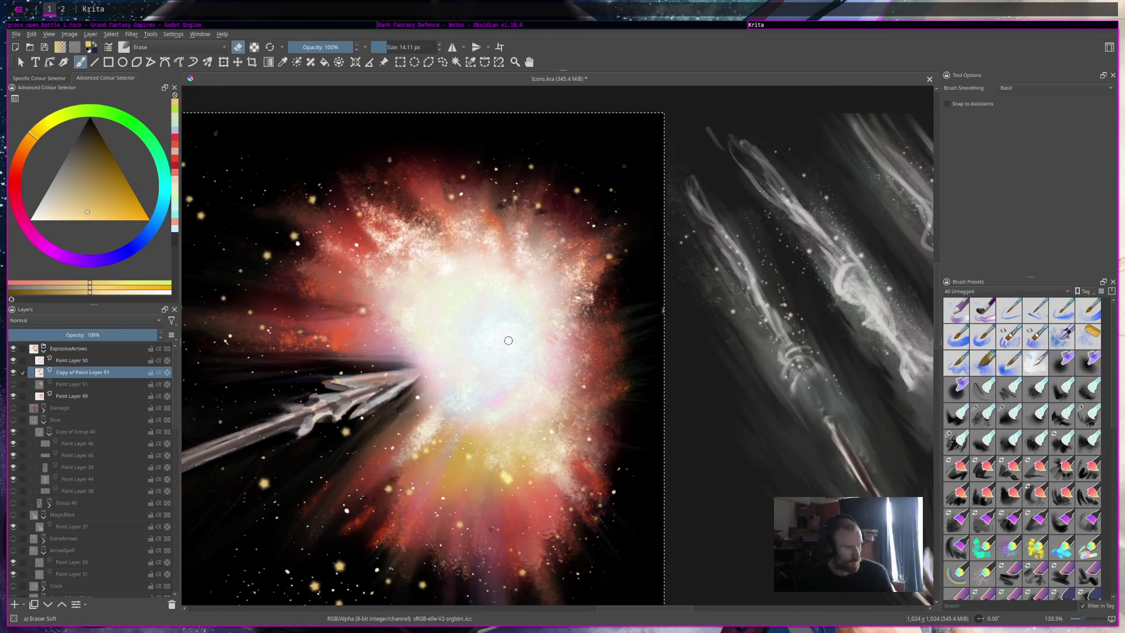
scroll(508, 340, up, 2)
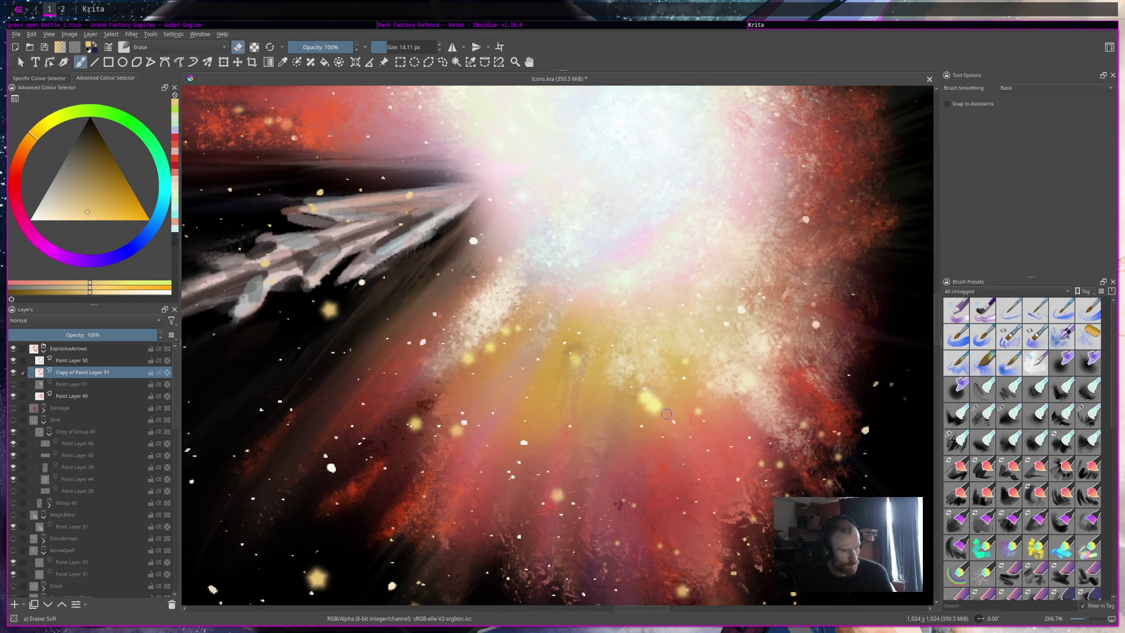
drag(650, 440, 639, 429)
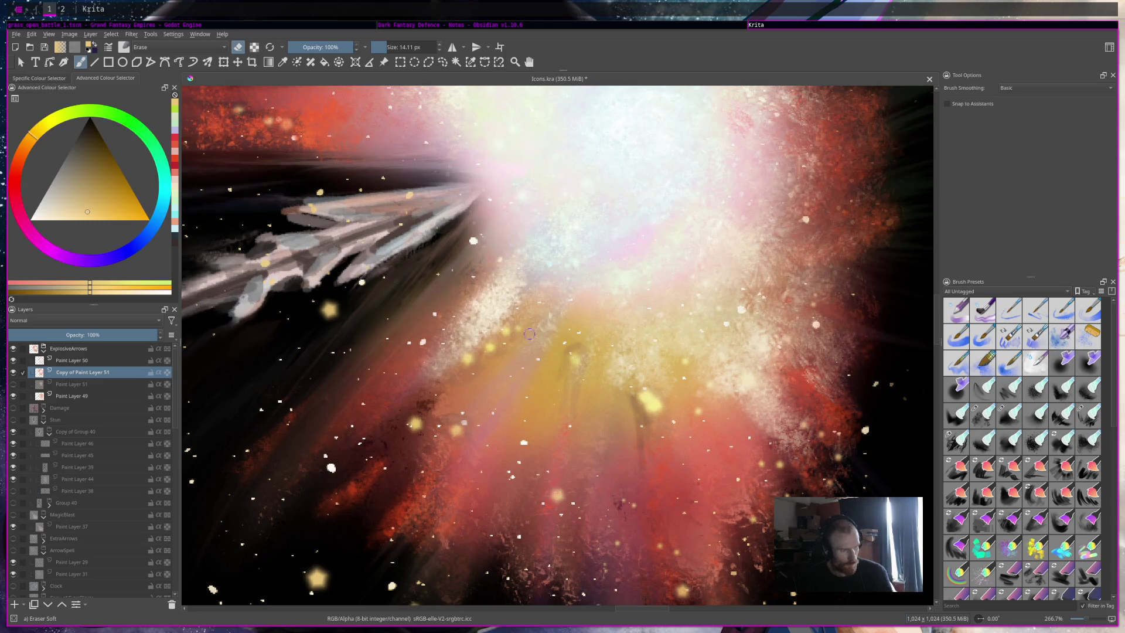
key(minus)
key(minus)
key(minus)
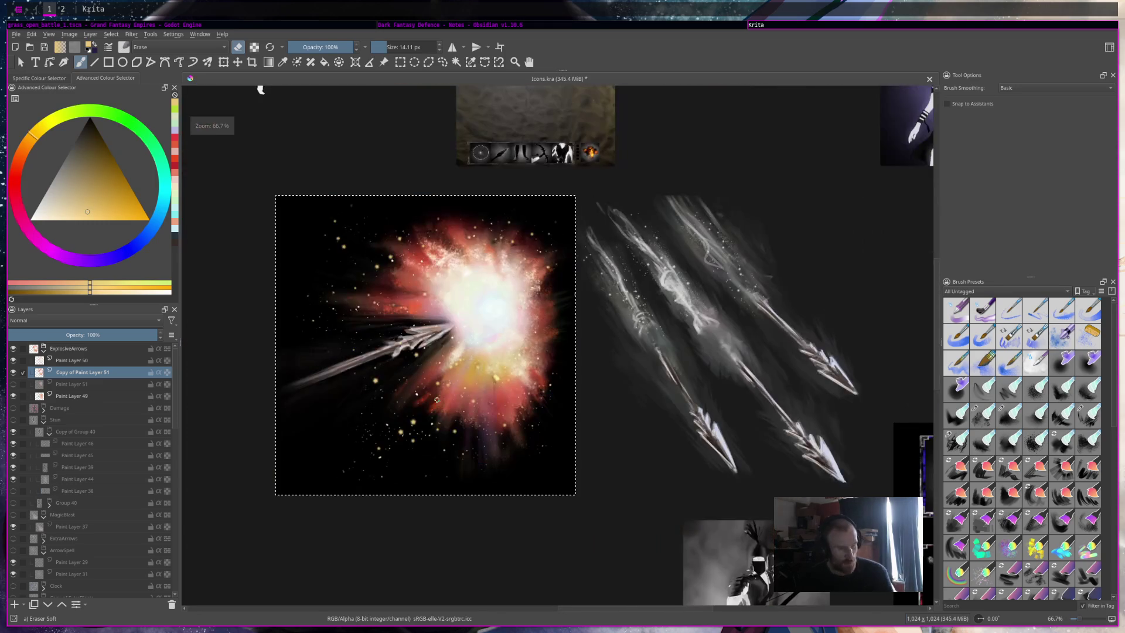
key(ctrl+s)
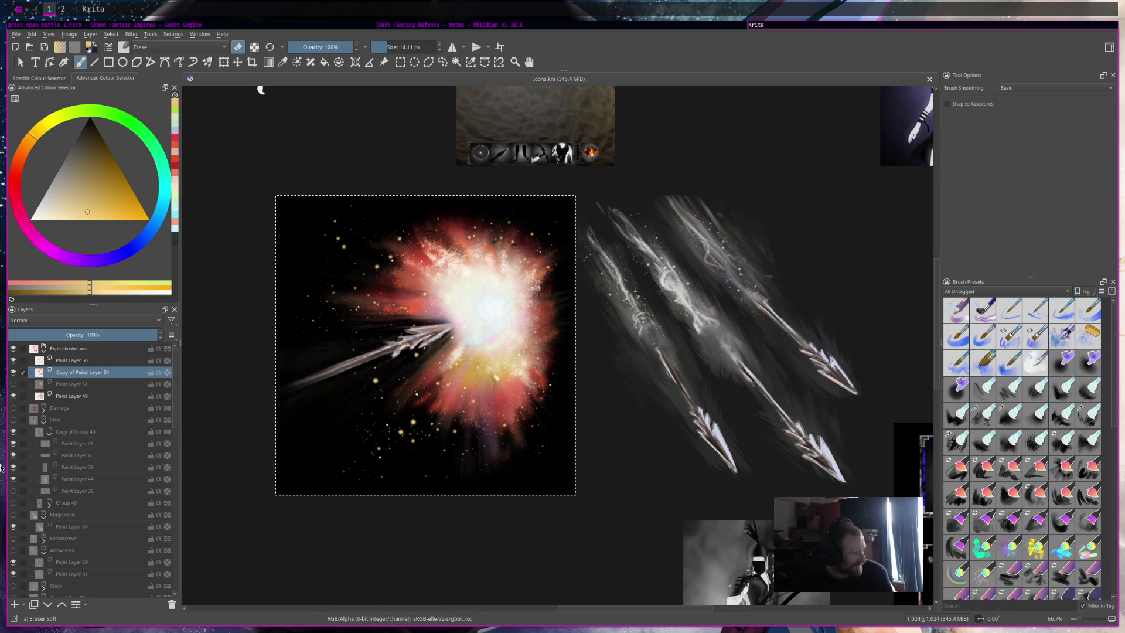
Step: Hide ExplosiveArrows, preview the Damage and Stun skeleton icons, and centre the skeleton in view
click(13, 348)
click(12, 409)
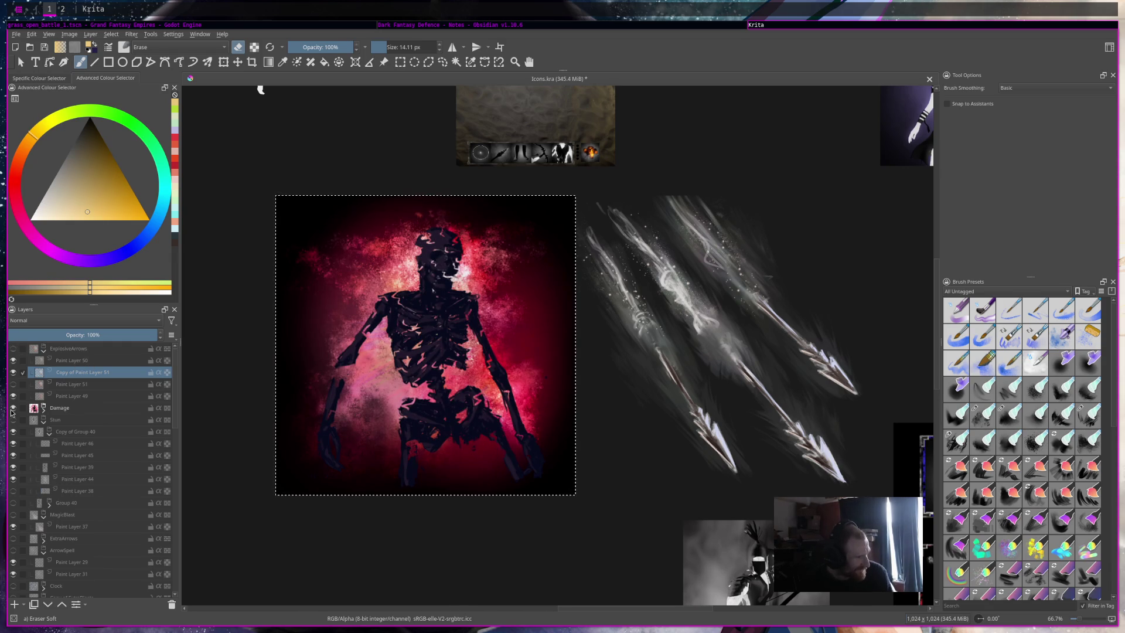
click(12, 408)
click(13, 419)
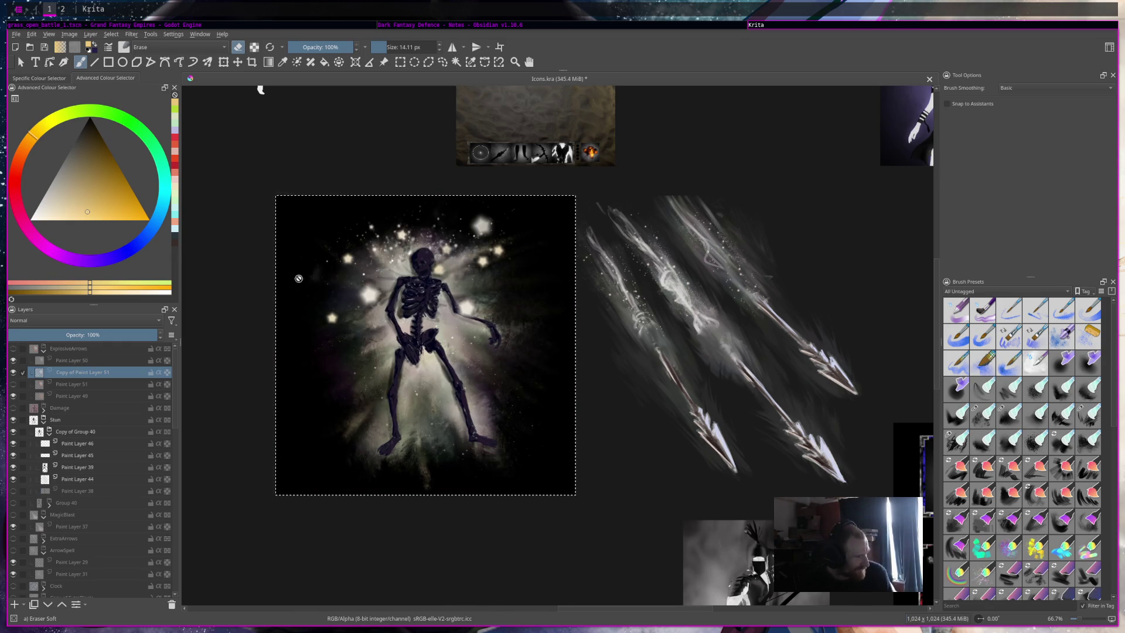
scroll(298, 279, up, 3)
scroll(389, 298, down, 2)
drag(389, 298, 532, 279)
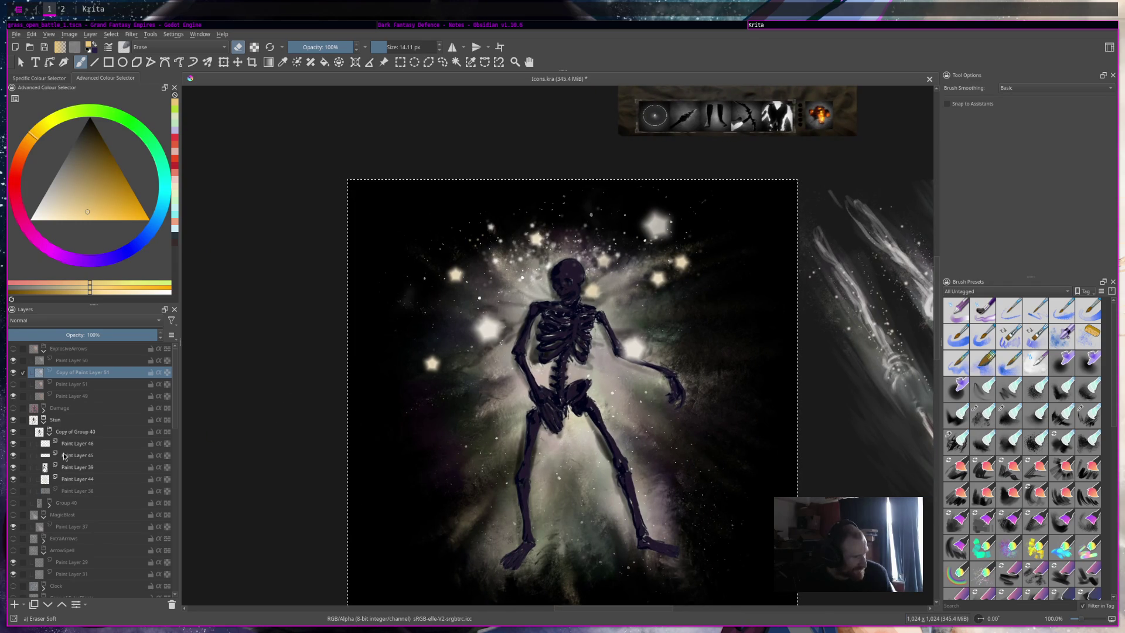
Step: Hide Stun and Damage, show the ExplosiveArrows explosion zoomed in, and compare it without its white core
click(13, 420)
click(13, 408)
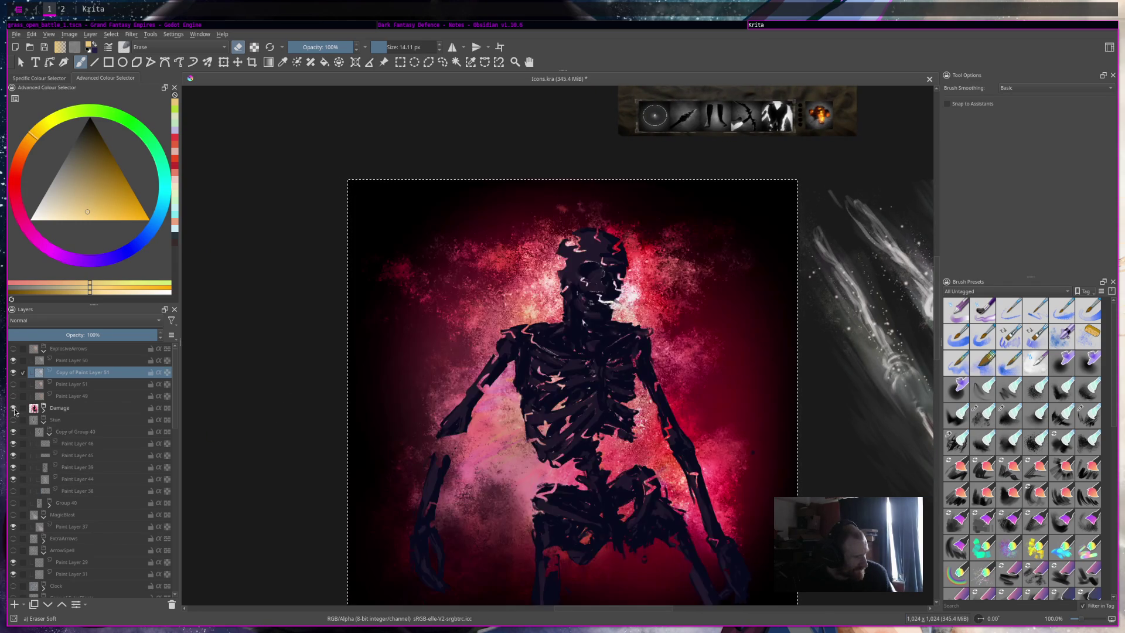
click(12, 409)
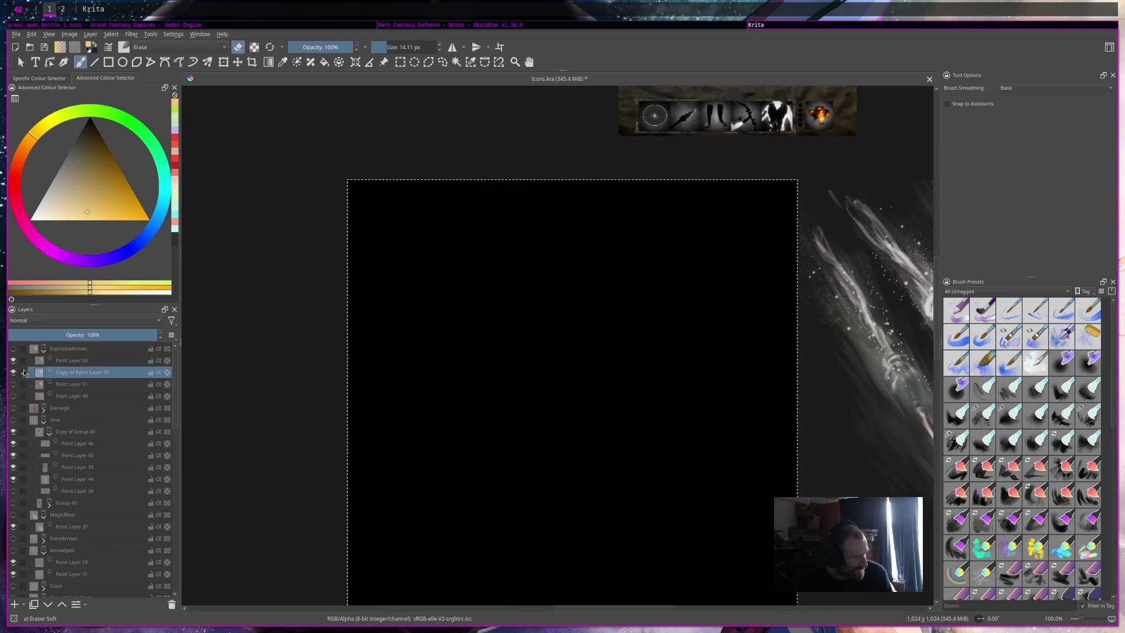
click(13, 348)
key(plus)
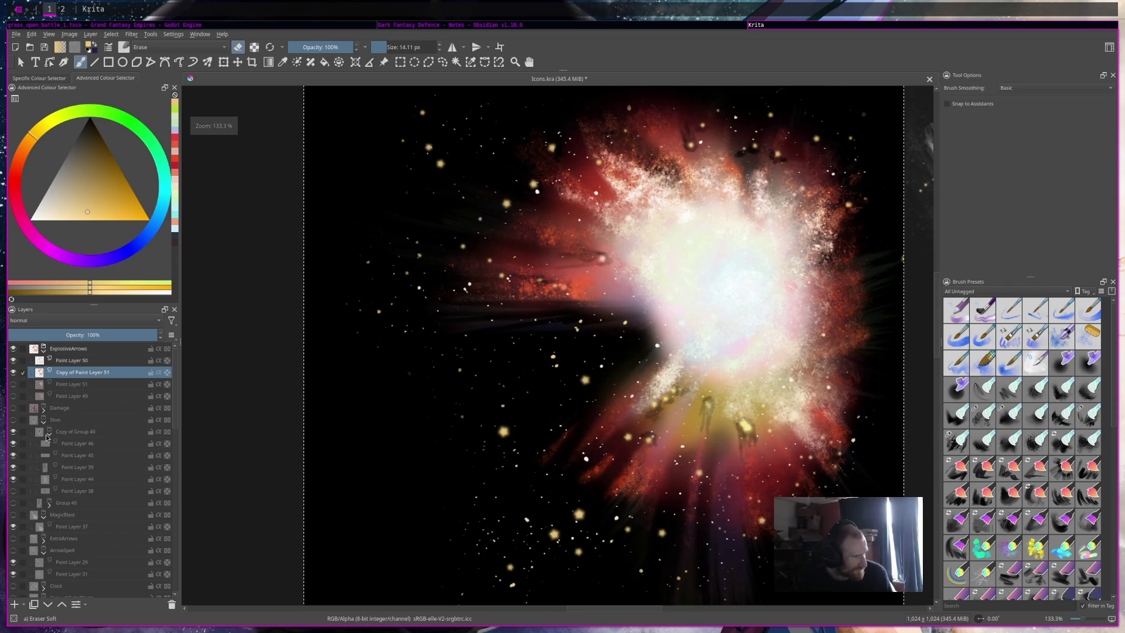
click(13, 372)
click(13, 372)
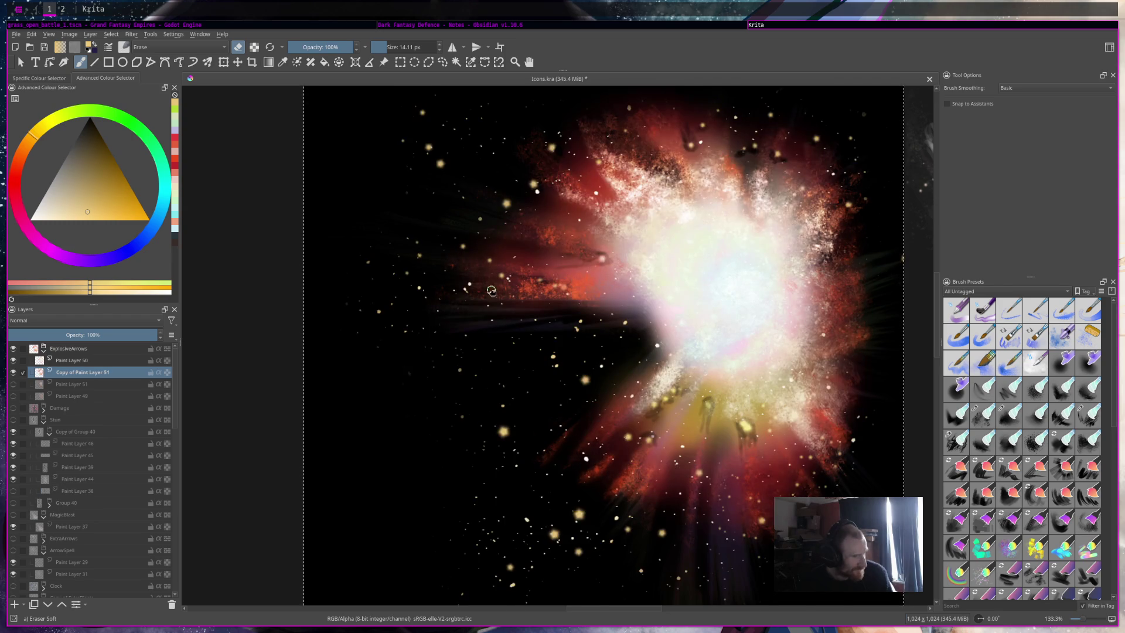
drag(492, 291, 504, 332)
Step: Try the Rakeglide brush at about 7 px and the Dirty brush at about 21 px
click(953, 445)
key(plus)
key(plus)
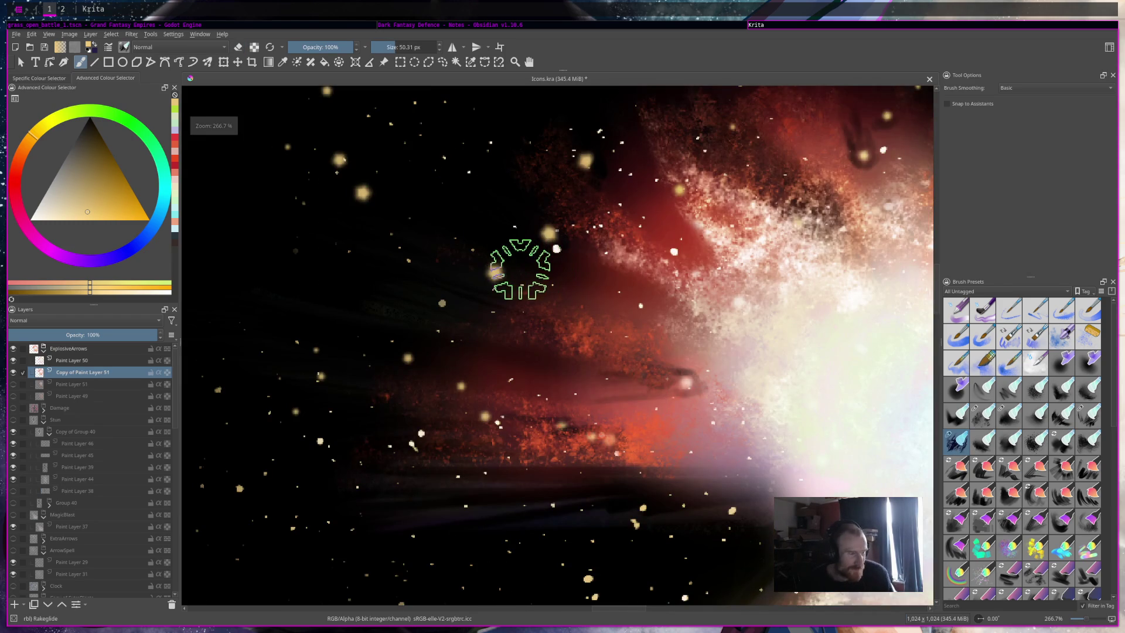
click(379, 47)
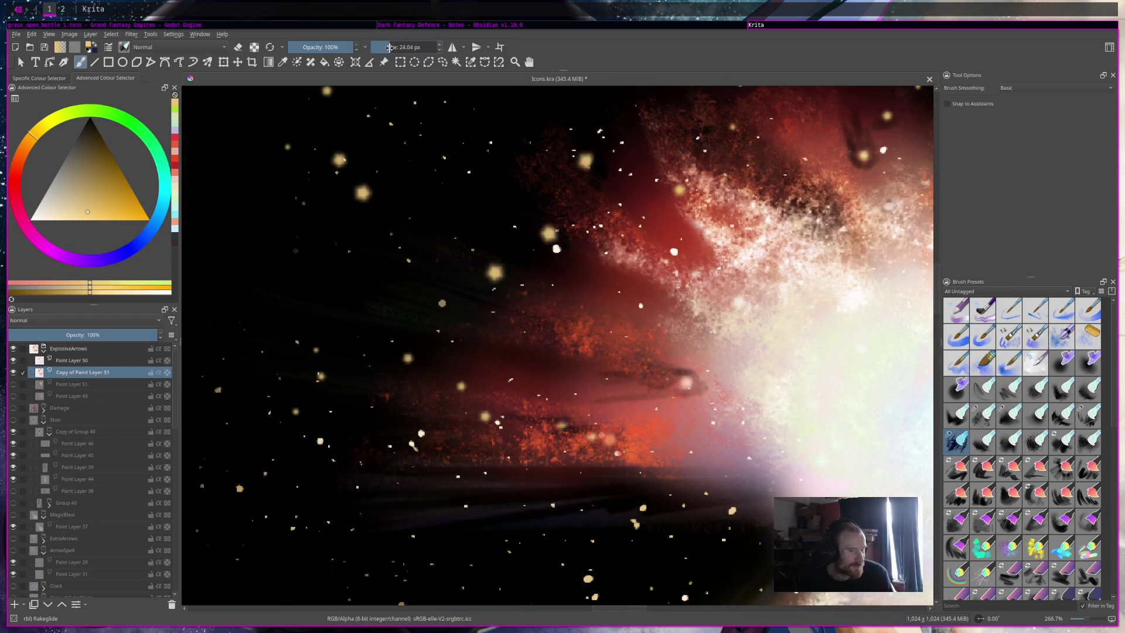
click(1088, 389)
click(387, 48)
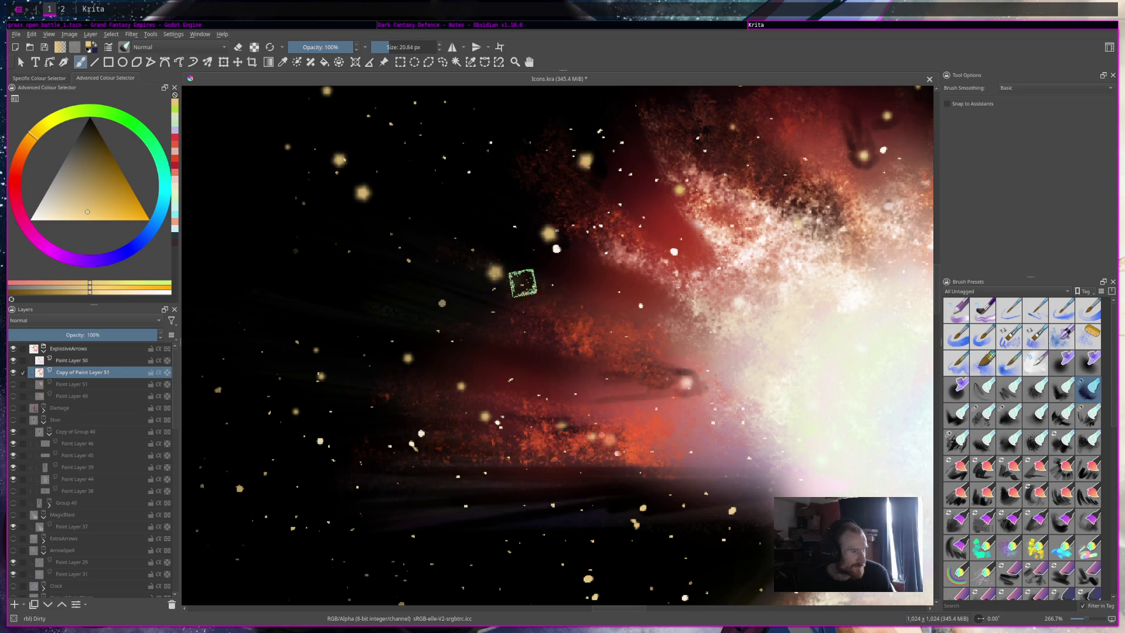
Step: Switch to the Concept brush at 16.60 px and smear the gold spark dots into streaks
click(1058, 384)
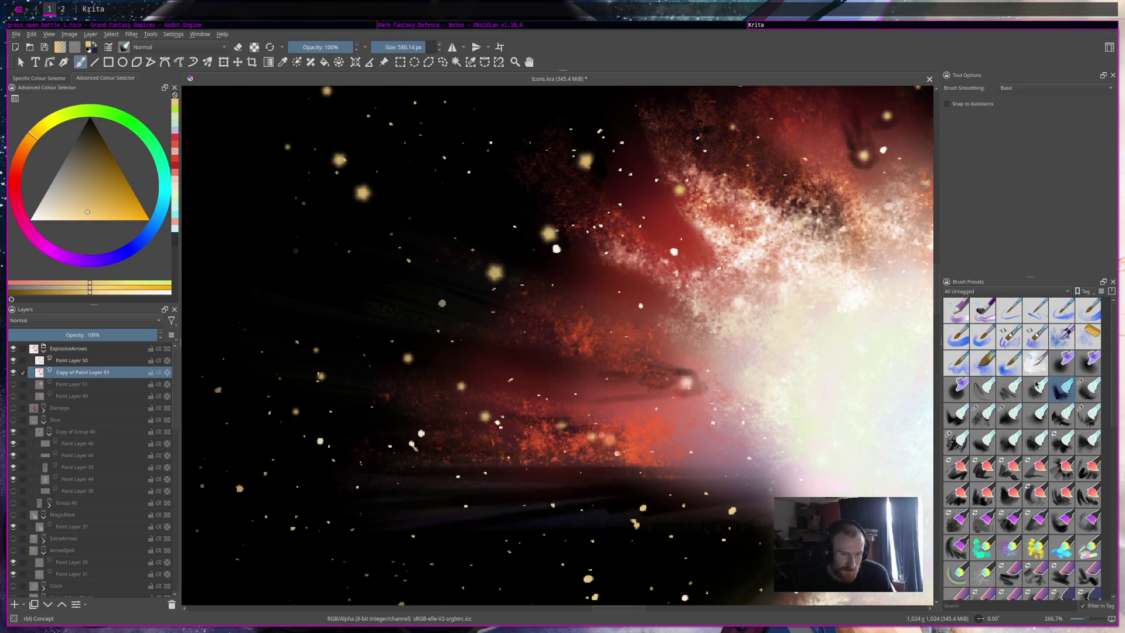
click(392, 45)
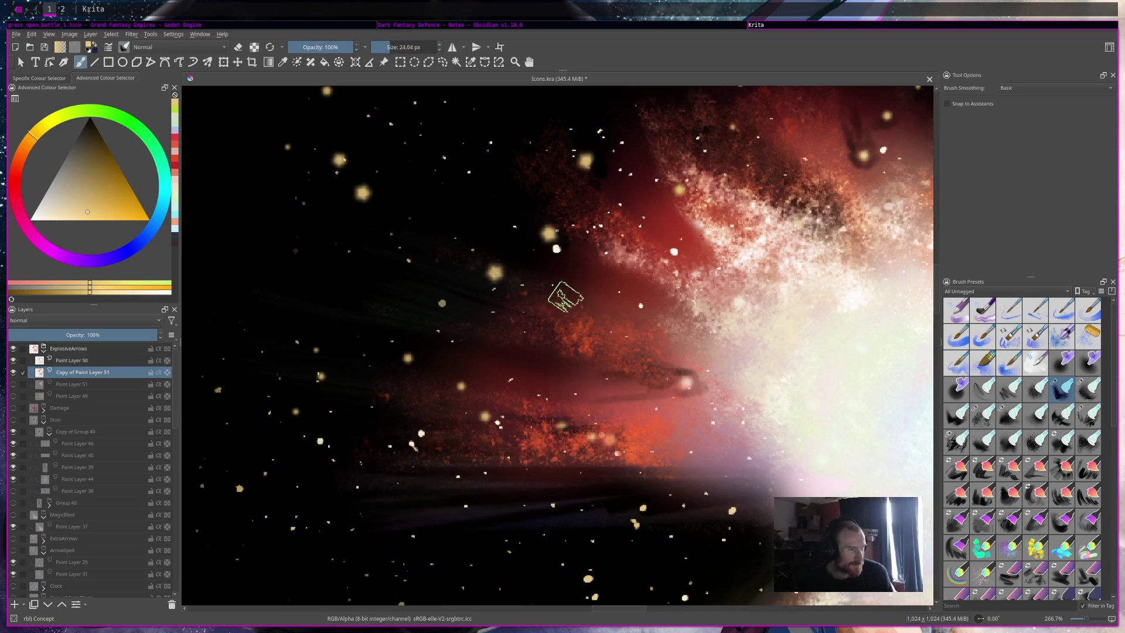
click(385, 48)
click(383, 49)
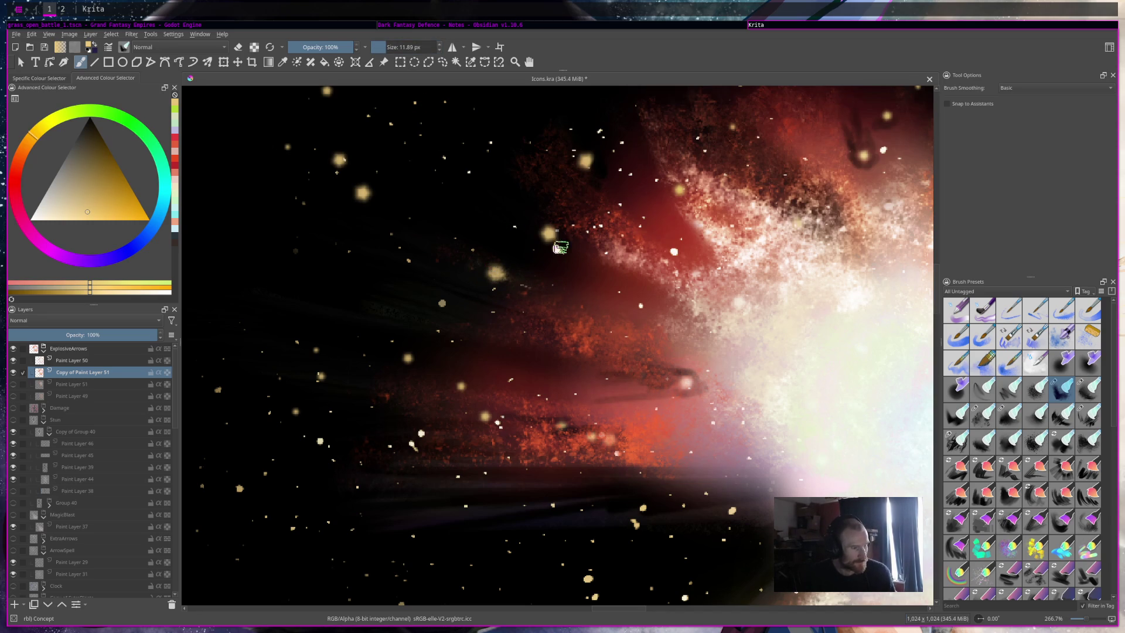
click(391, 46)
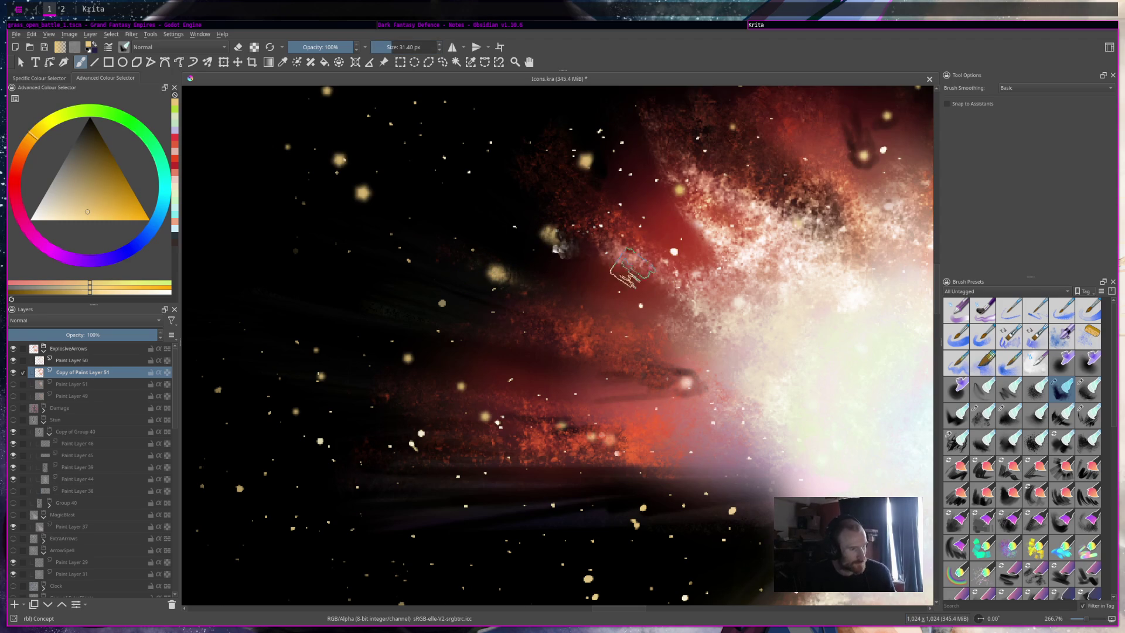
drag(407, 52, 390, 52)
click(389, 46)
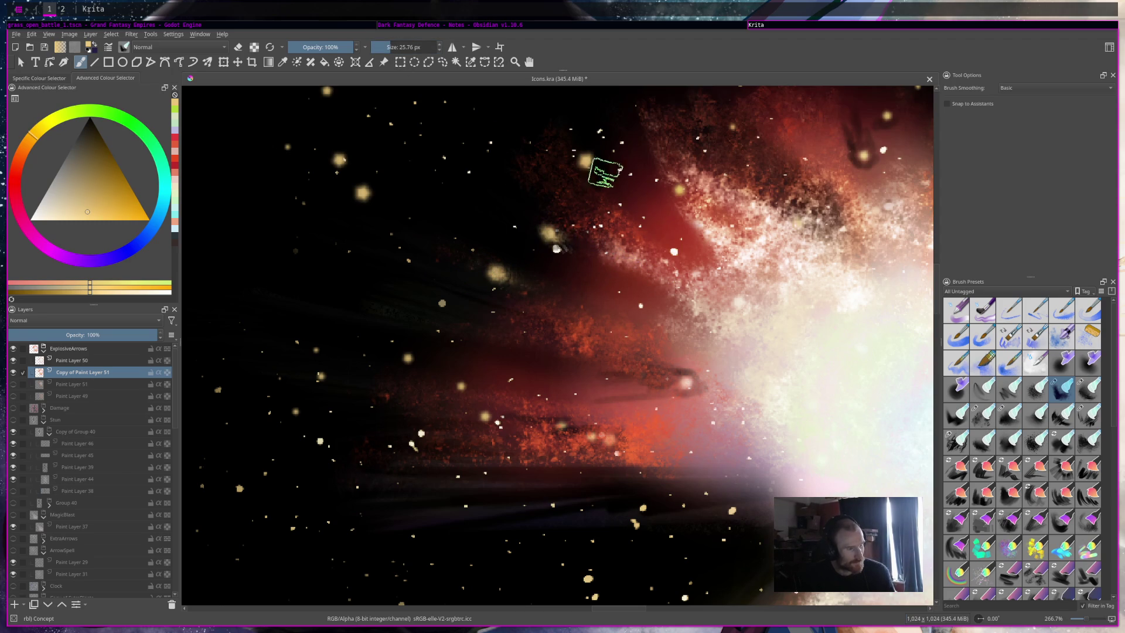
click(389, 47)
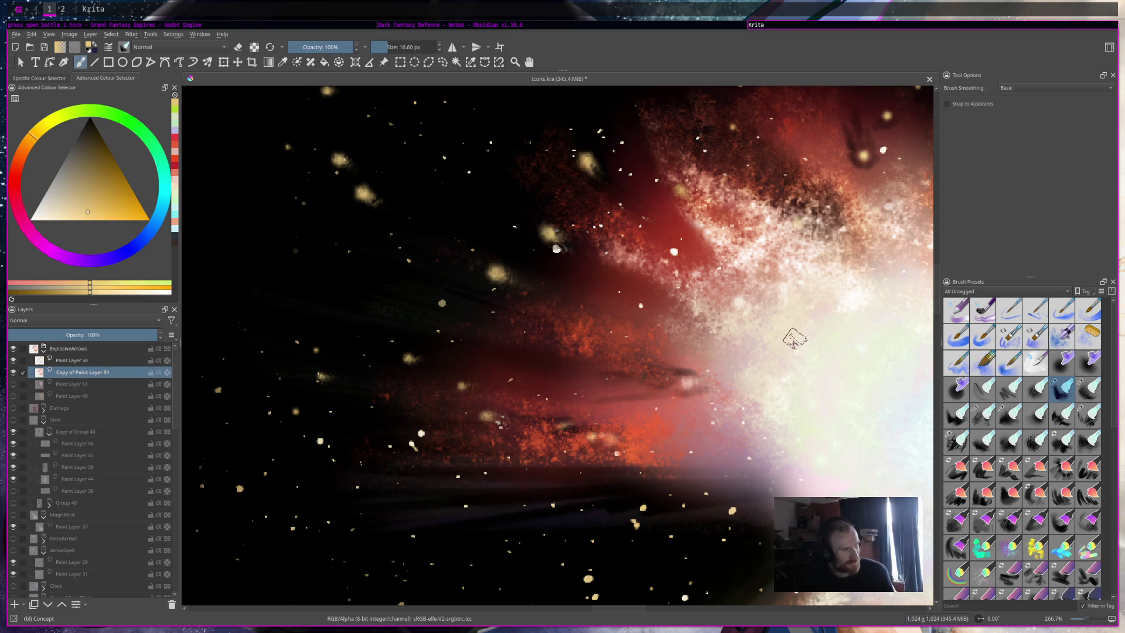
scroll(795, 338, down, 5)
scroll(719, 350, up, 3)
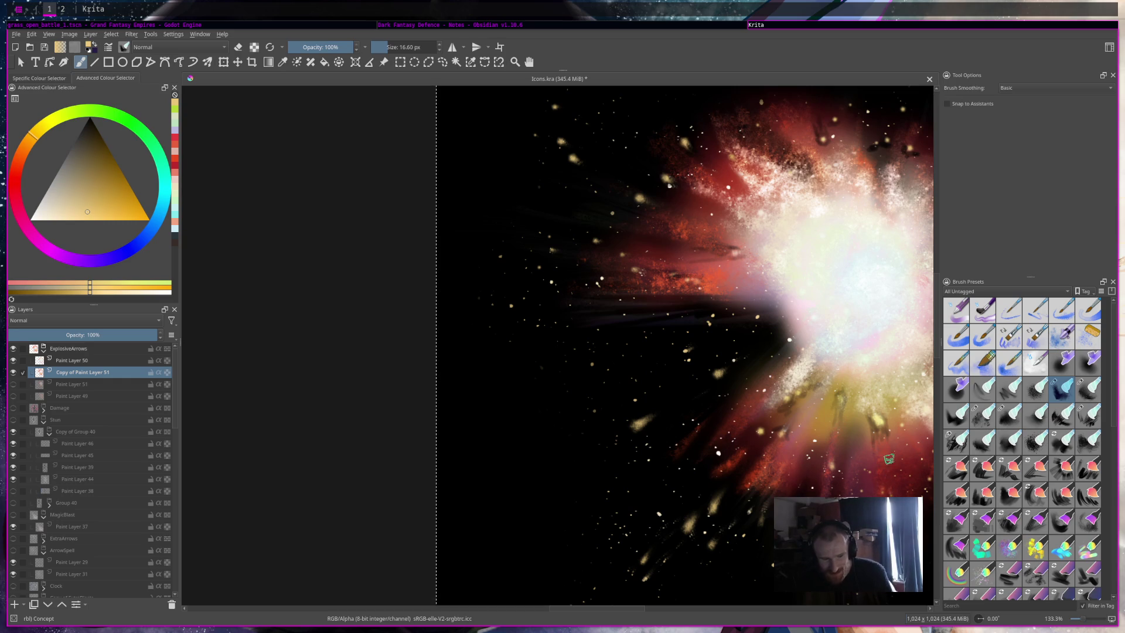
scroll(821, 406, right, 8)
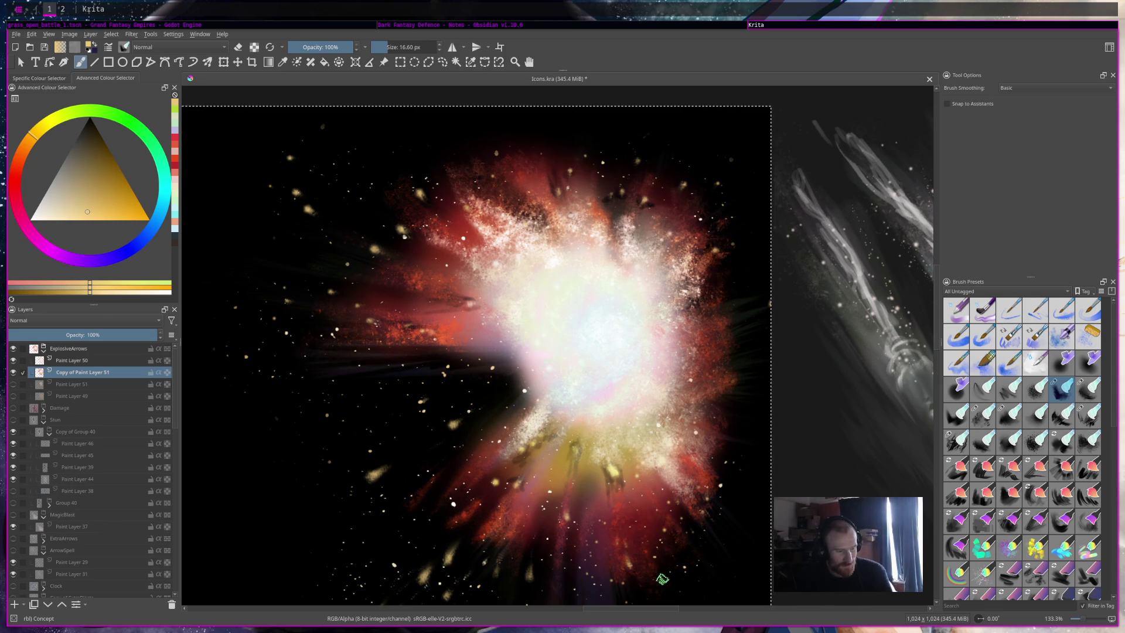
Step: Show Paint Layer 51 and Paint Layer 49 so the arrow flies into the explosion
scroll(613, 226, down, 6)
scroll(571, 175, up, 3)
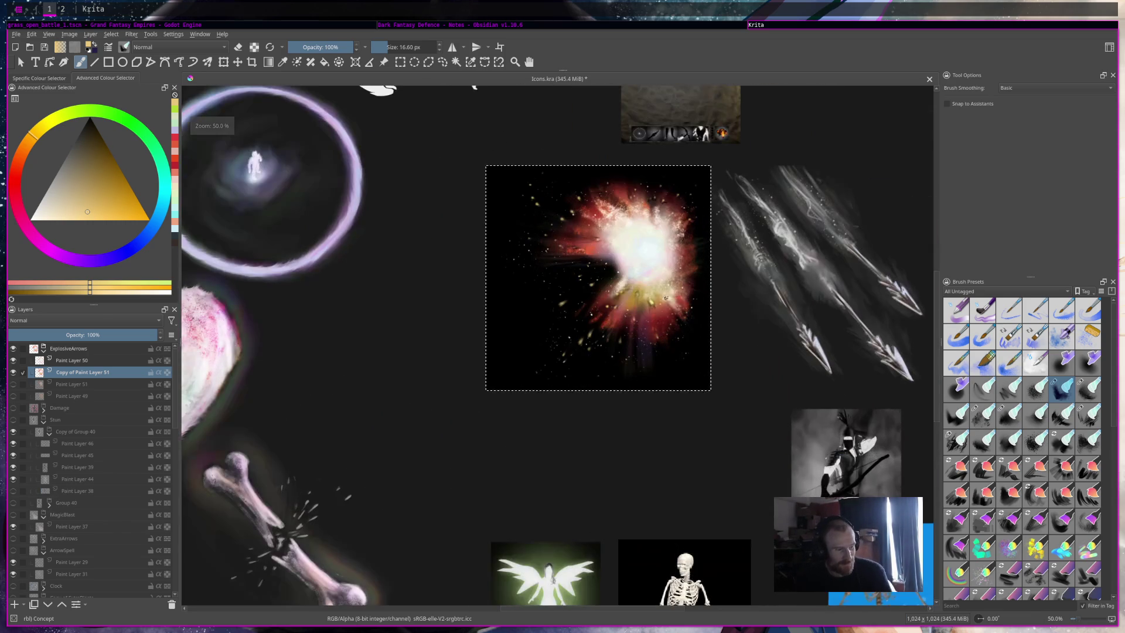
click(13, 384)
click(13, 395)
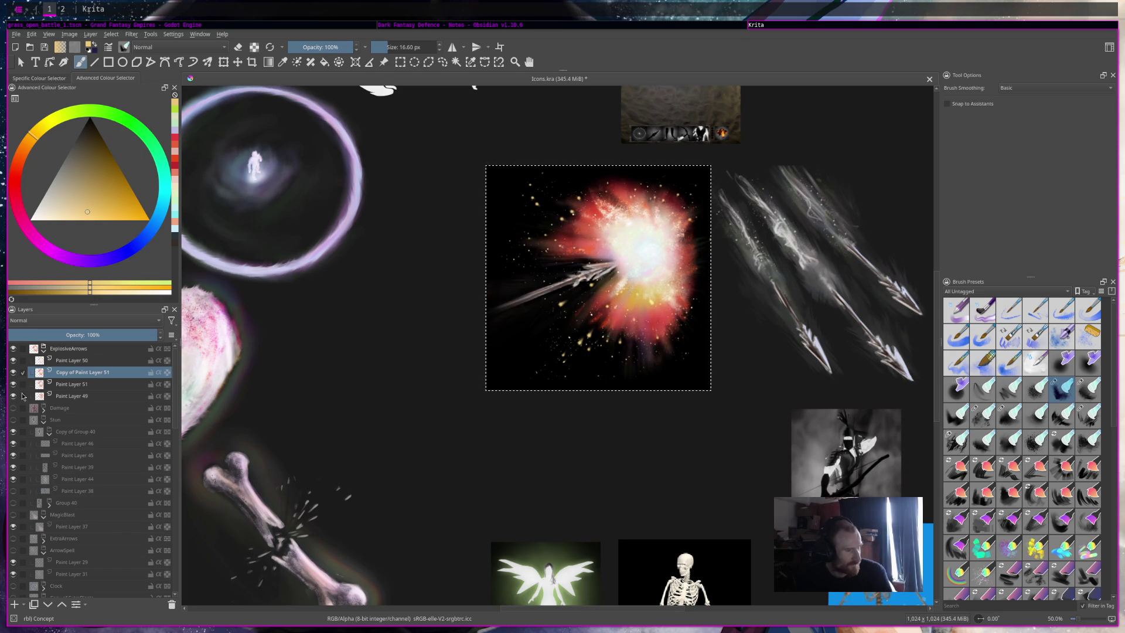
scroll(651, 327, up, 1)
scroll(651, 327, up, 1)
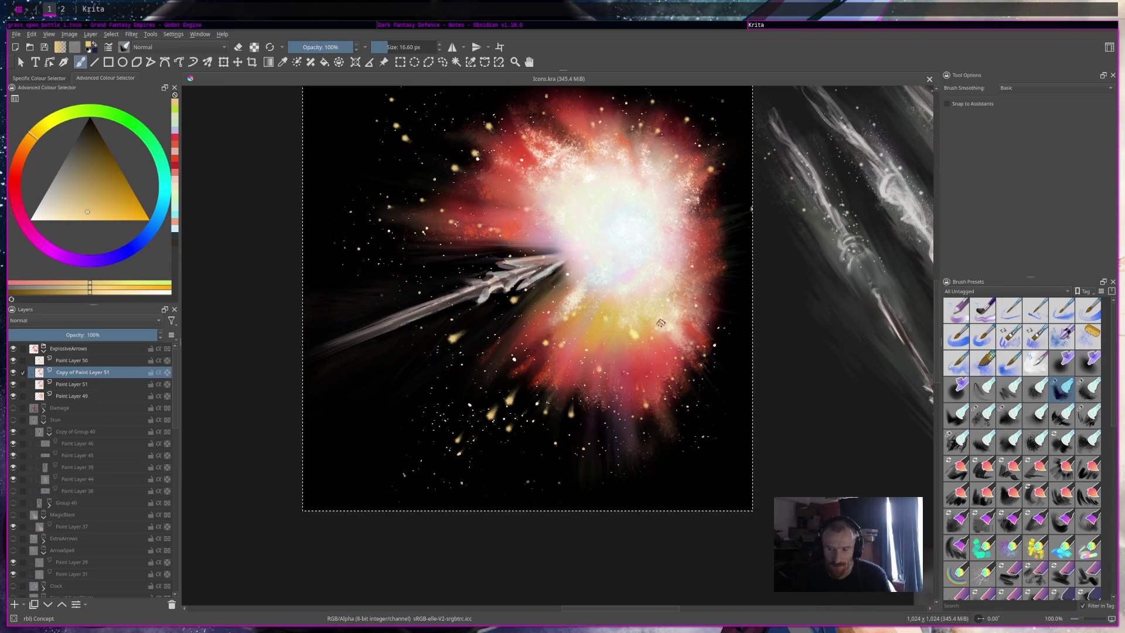
scroll(696, 337, down, 2)
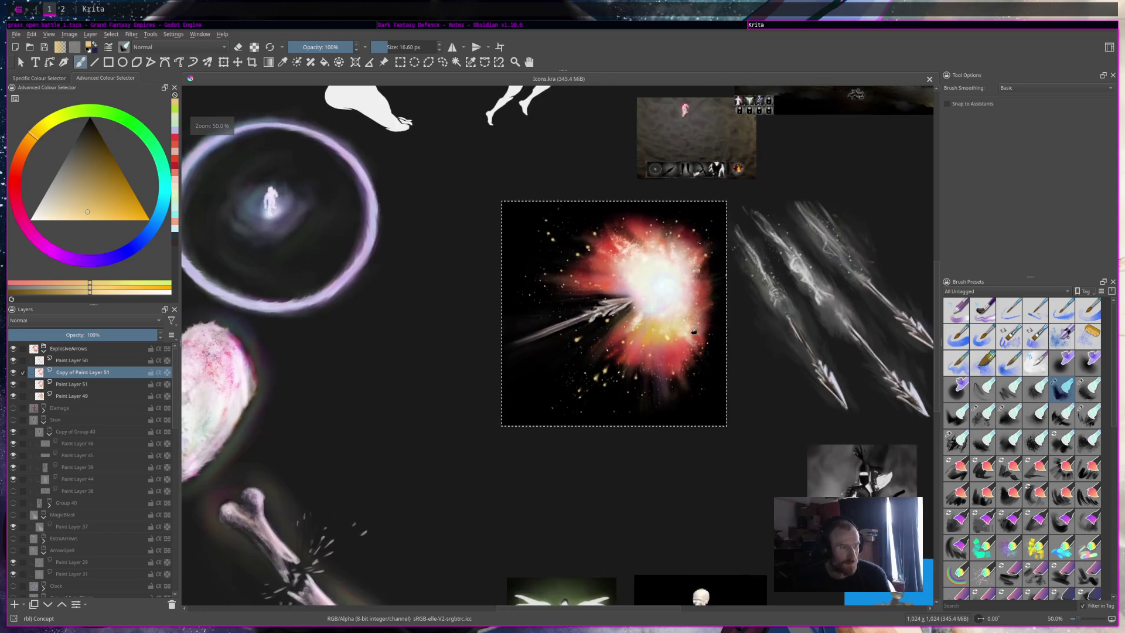
Step: Nudge and slightly rotate the whole ExplosiveArrows group with a transform, then save Icons.kra
key(Page_Up)
key(Page_Up)
key(ctrl+t)
drag(632, 277, 632, 286)
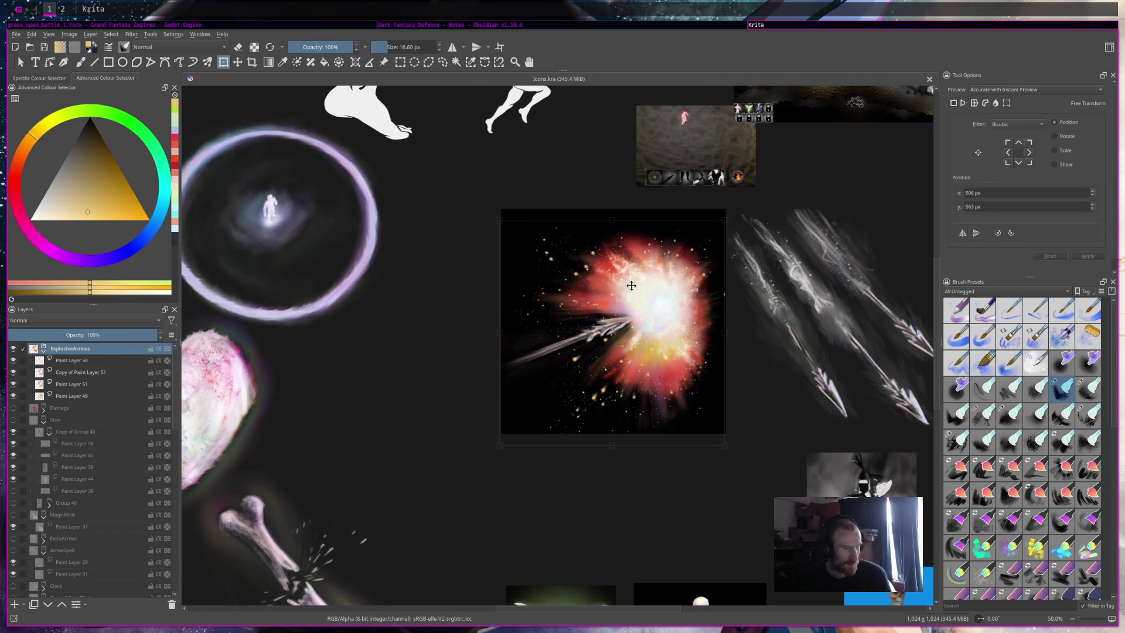
key(Return)
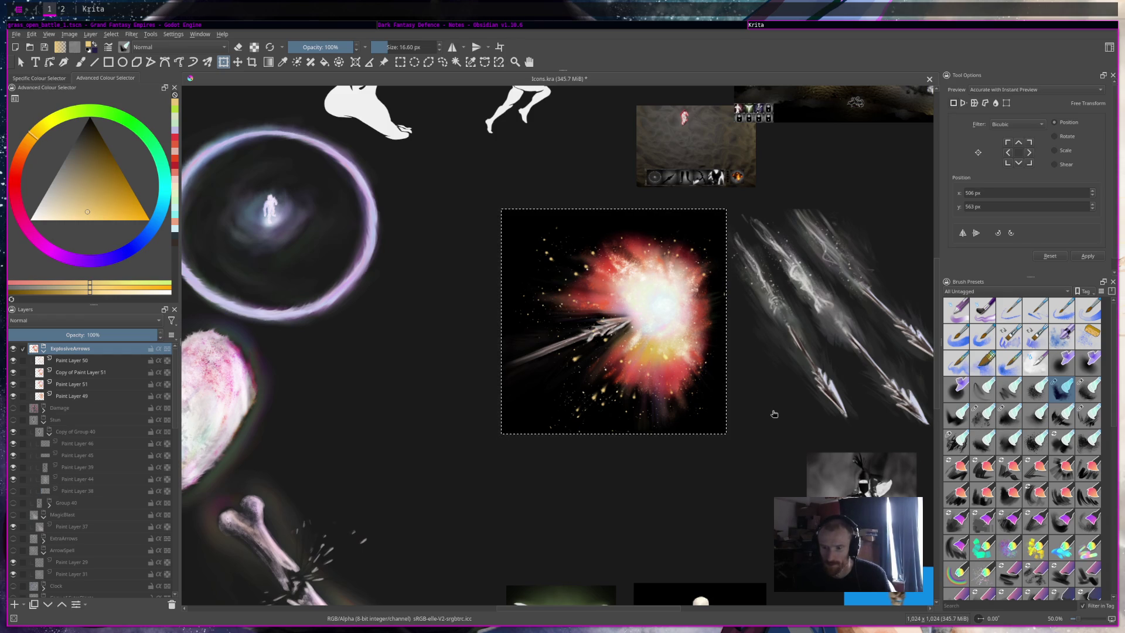
drag(666, 334, 673, 334)
drag(783, 365, 779, 381)
drag(678, 329, 671, 327)
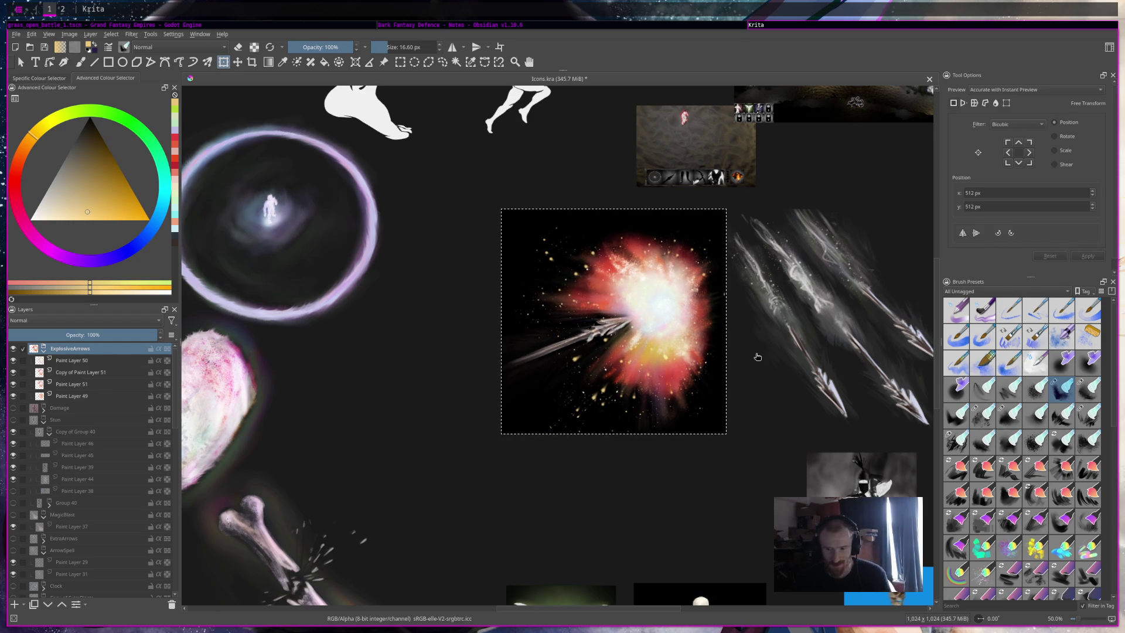
key(ctrl+s)
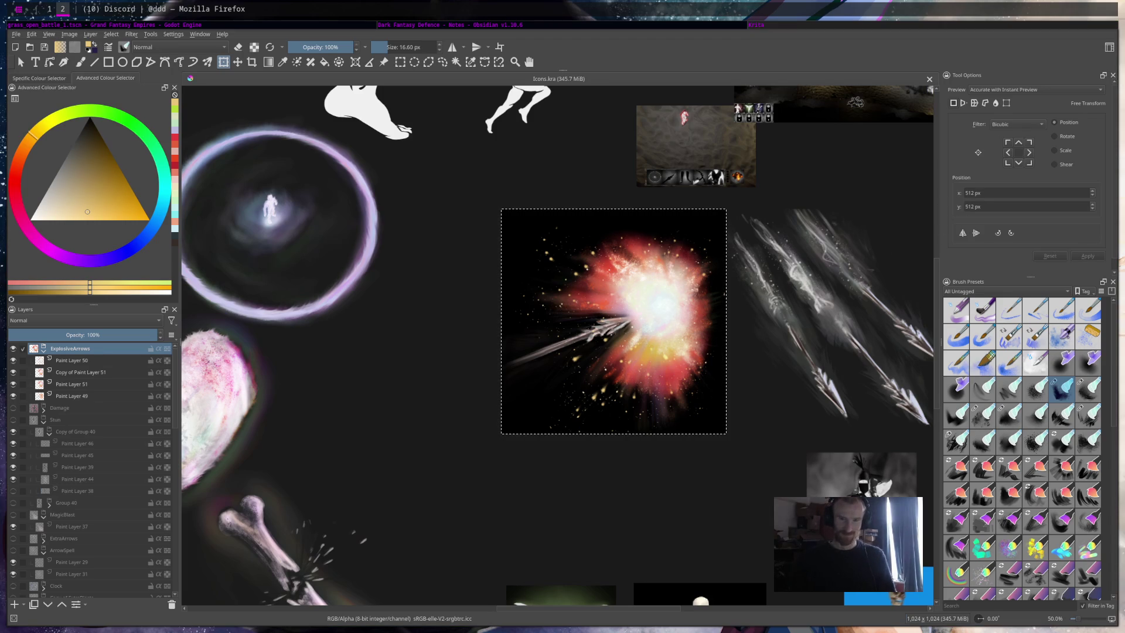
Step: Paint a faint speed streak right of the explosion on Copy of Paint Layer 51 with a wet rake brush
scroll(609, 278, up, 3)
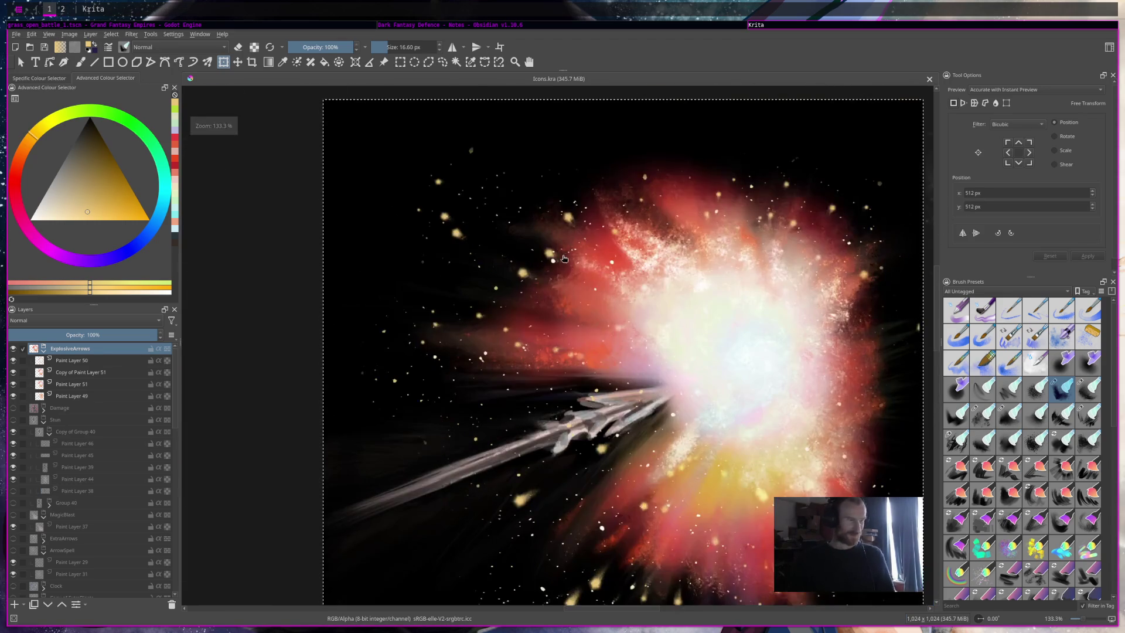
scroll(521, 279, down, 3)
scroll(511, 365, up, 3)
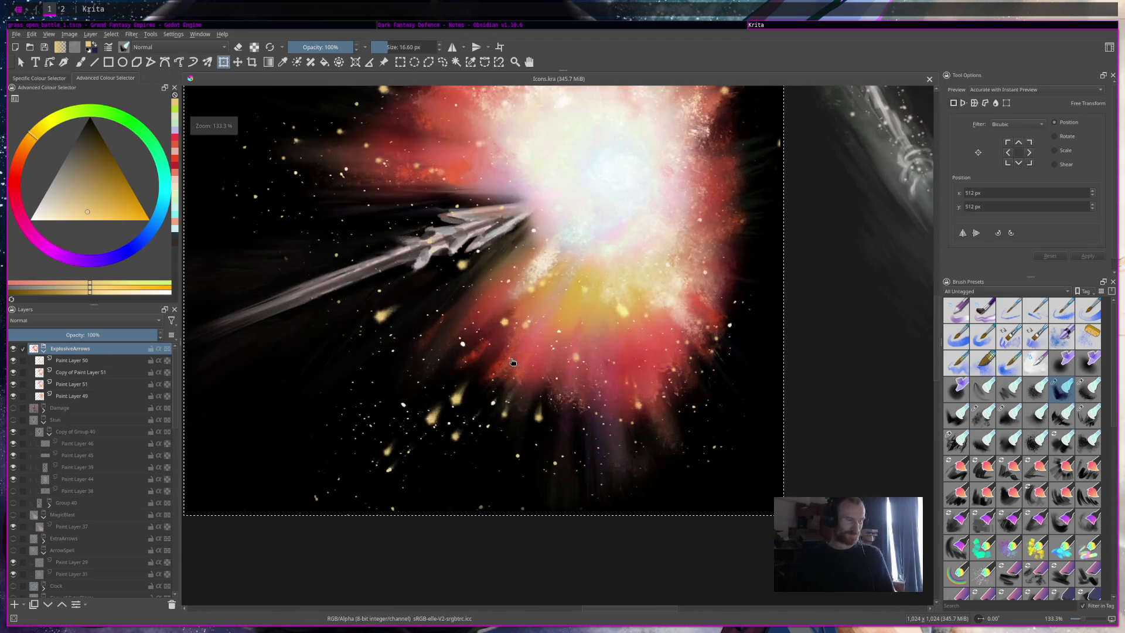
scroll(580, 357, down, 3)
scroll(577, 277, up, 2)
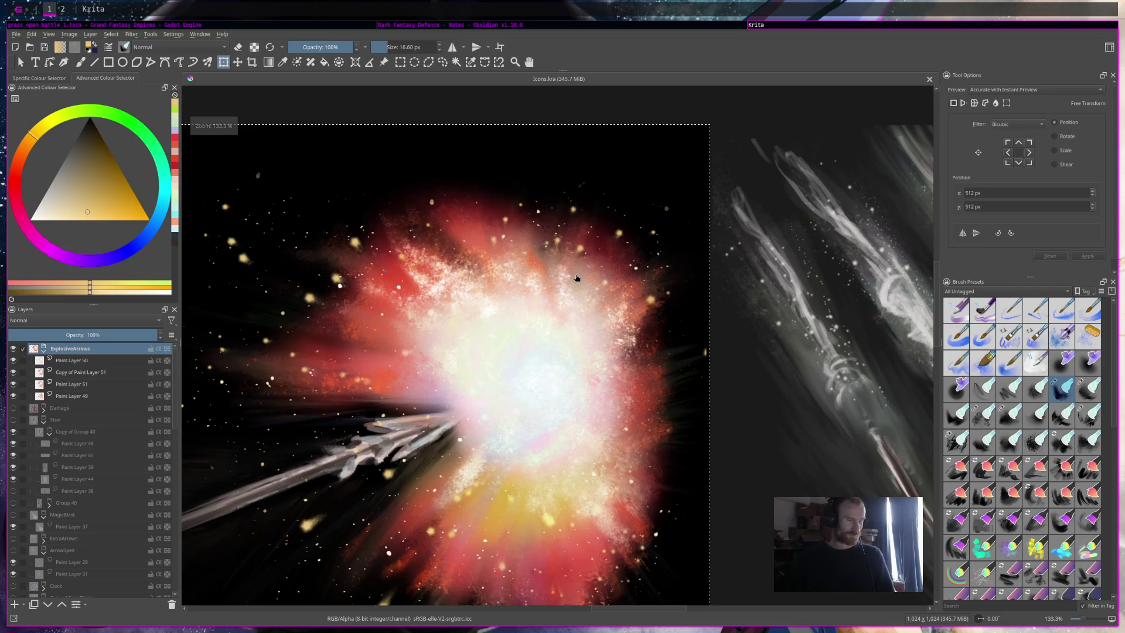
scroll(578, 278, up, 1)
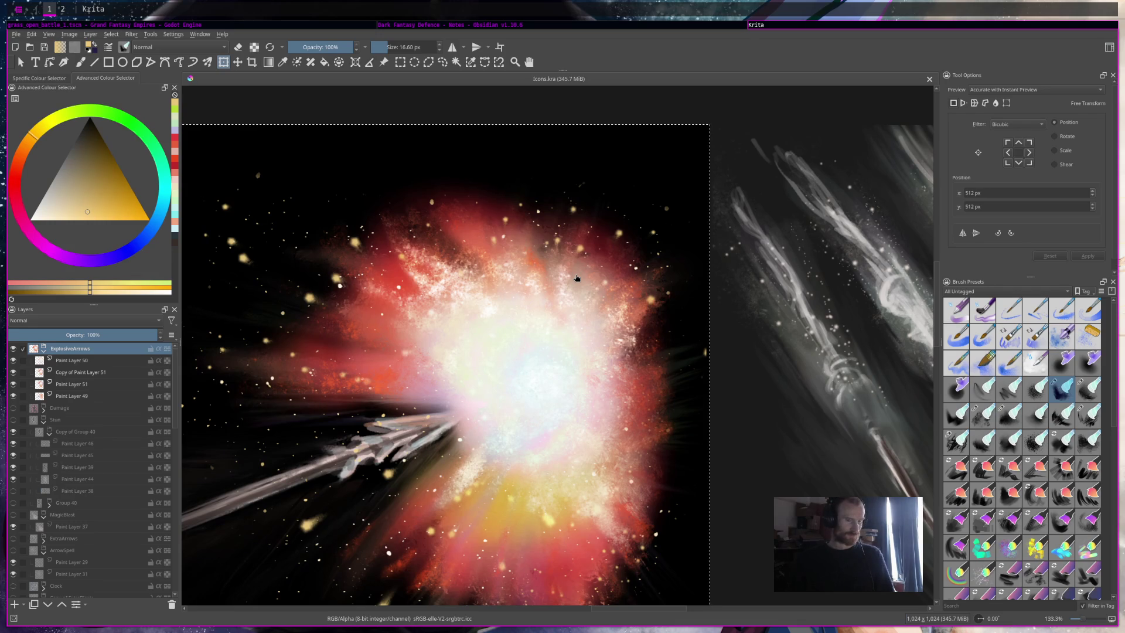
click(1088, 415)
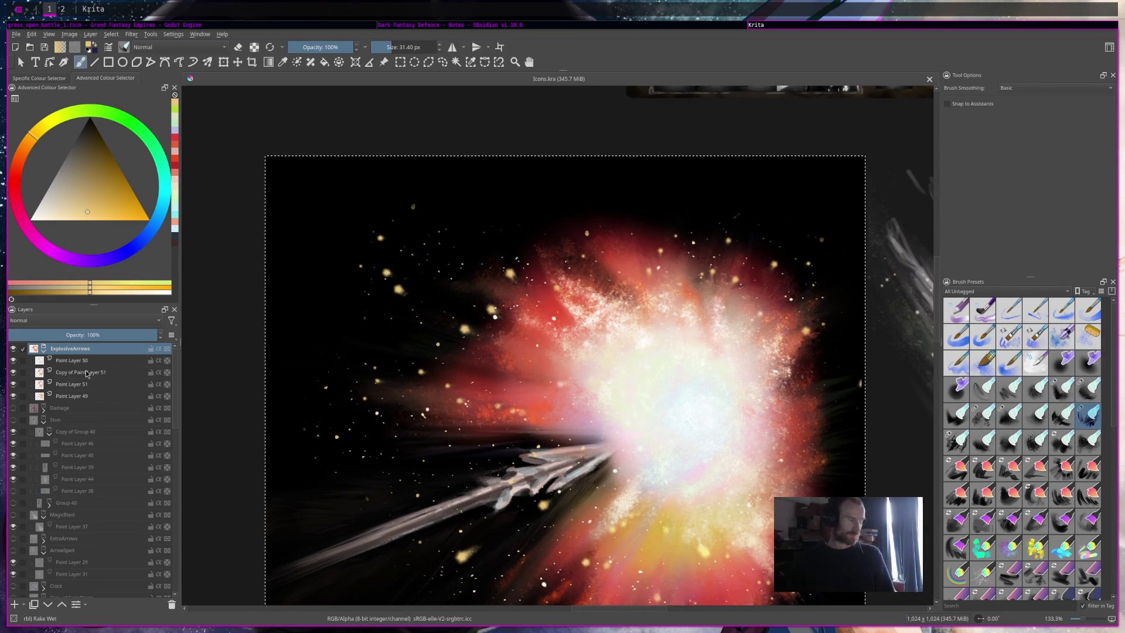
mouse_move(86, 374)
click(149, 369)
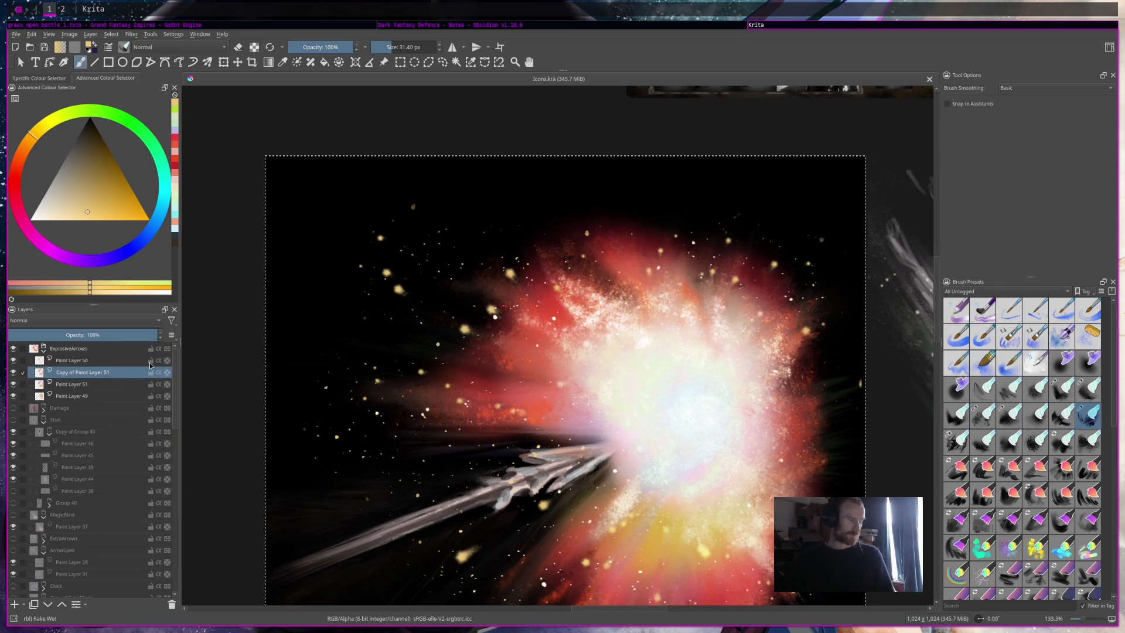
drag(469, 315, 403, 283)
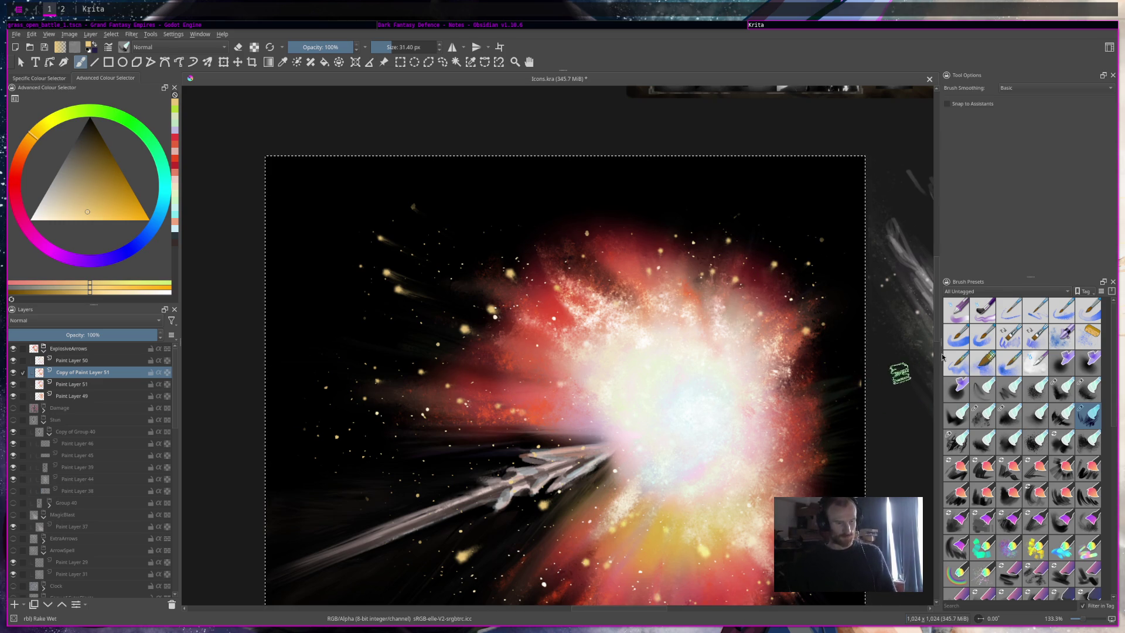
Step: Hide the arrow strokes layer, paint a comet streak trailing down-right, then hide the streaks layer
scroll(868, 380, up, 2)
scroll(768, 211, down, 2)
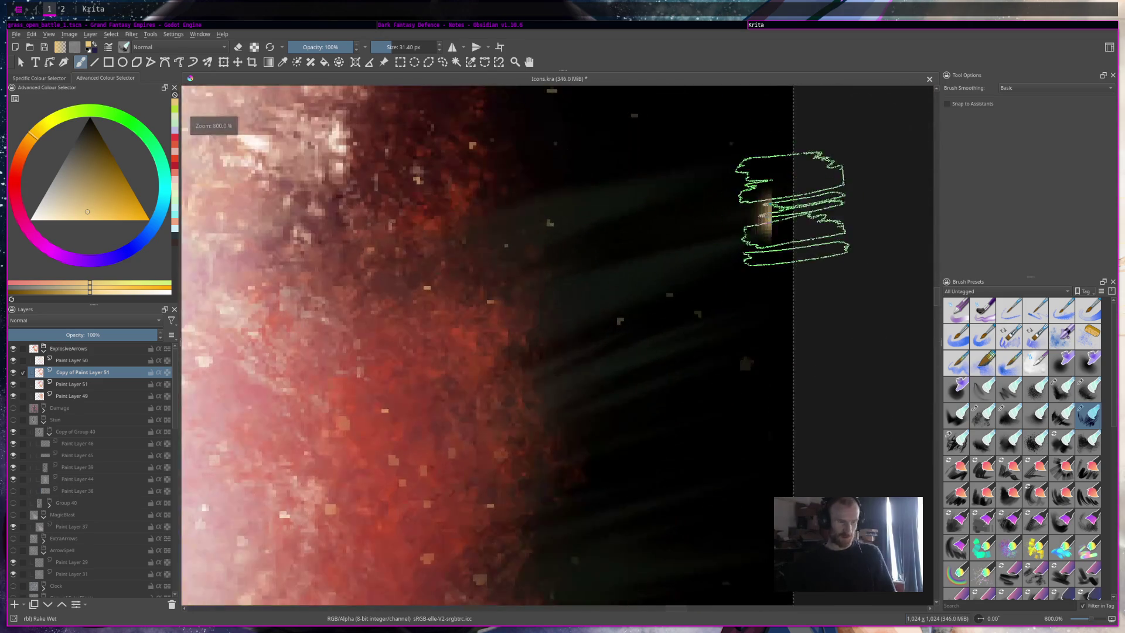
scroll(812, 275, up, 1)
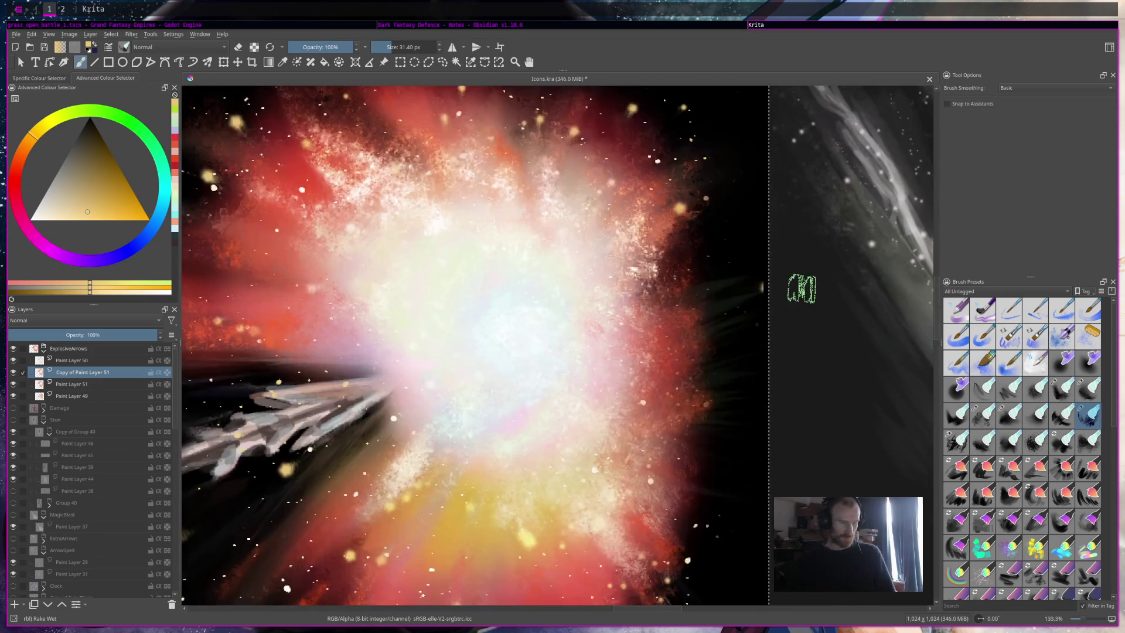
scroll(801, 293, down, 2)
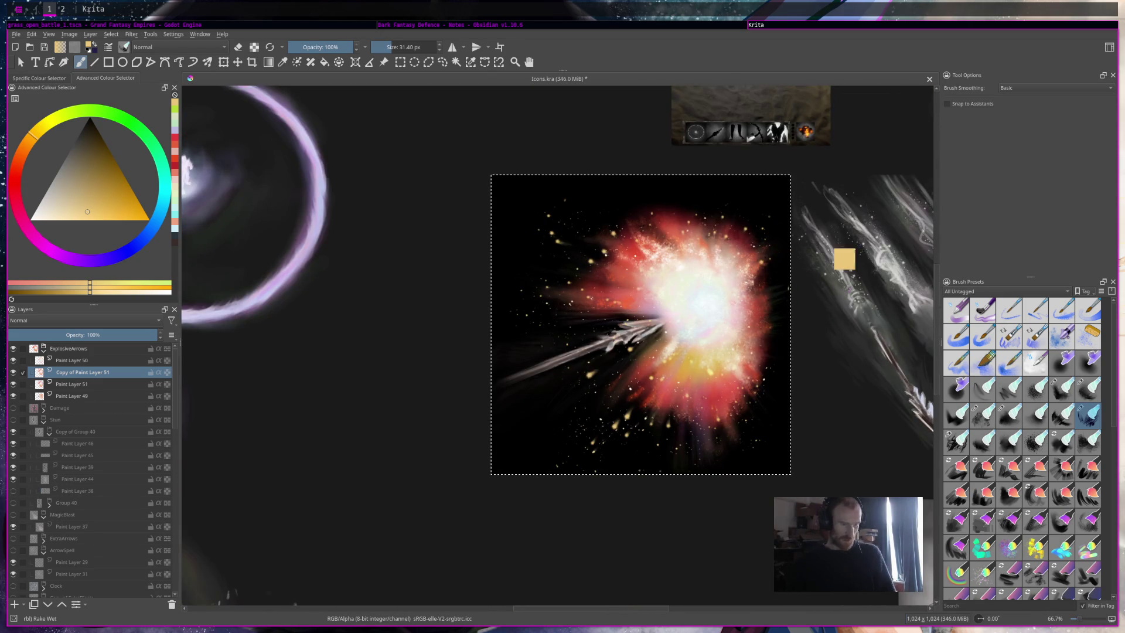
key(ctrl+h)
scroll(848, 288, up, 2)
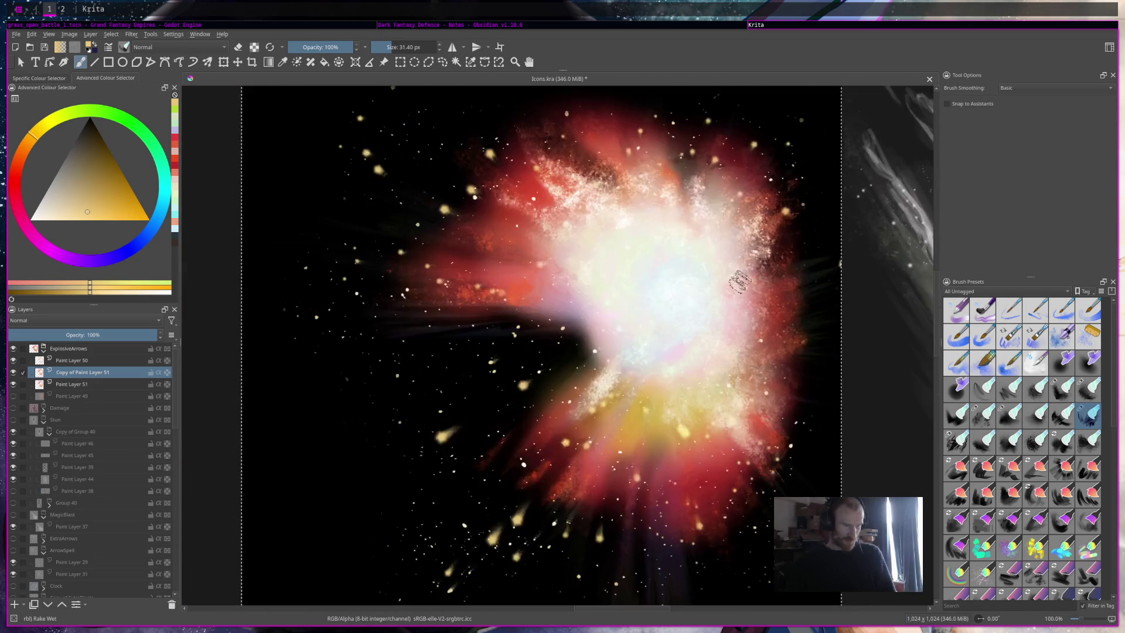
scroll(848, 287, down, 1)
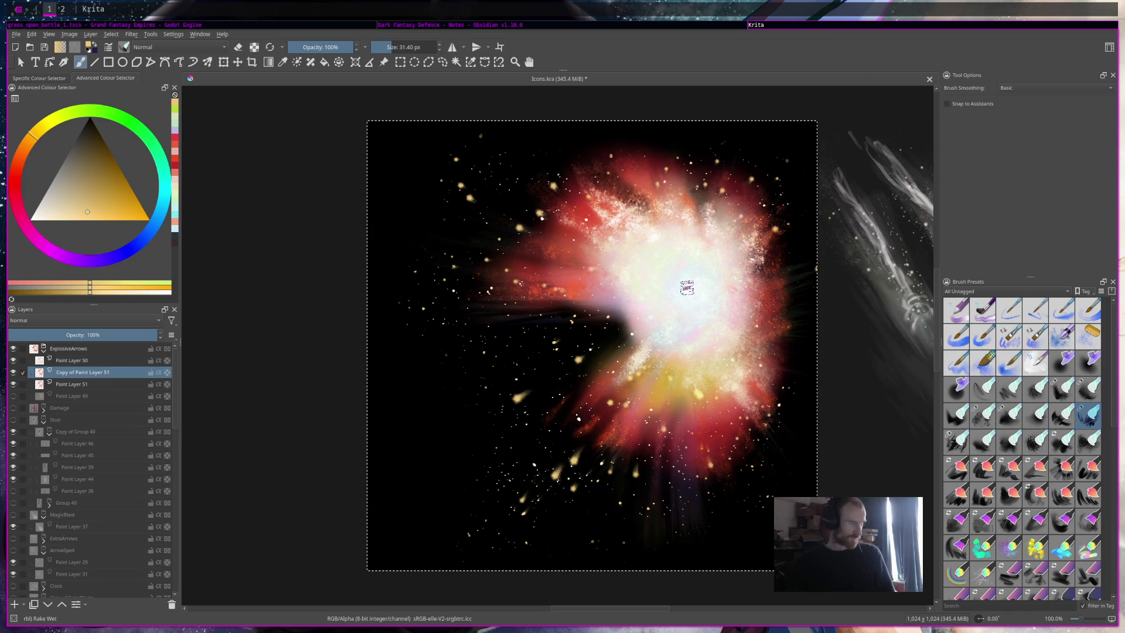
drag(461, 186, 524, 232)
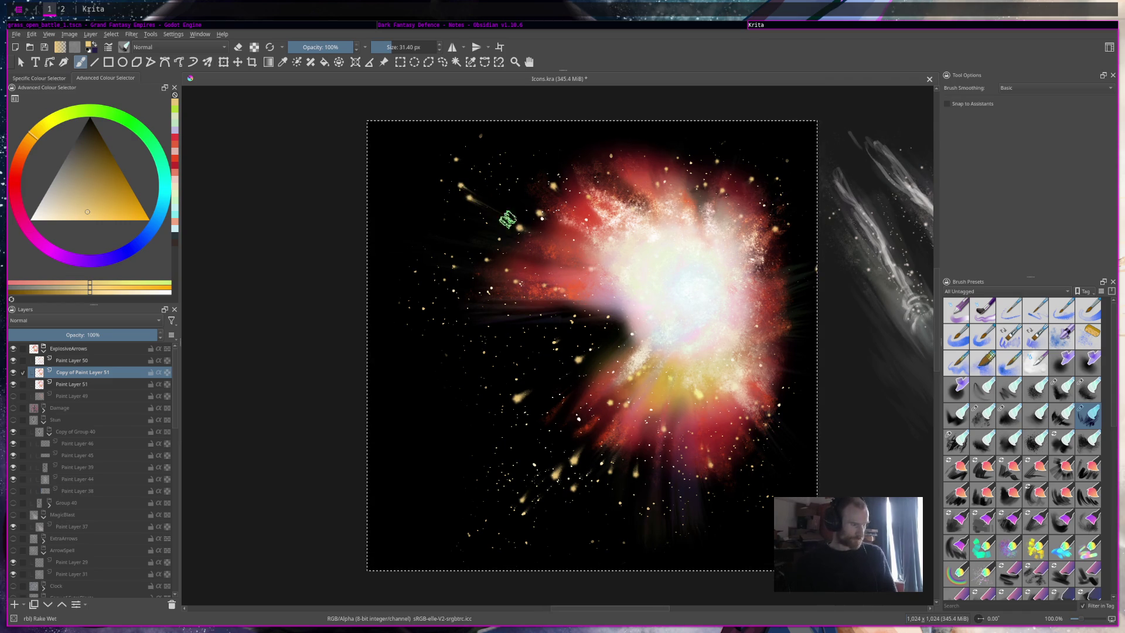
key(ctrl+h)
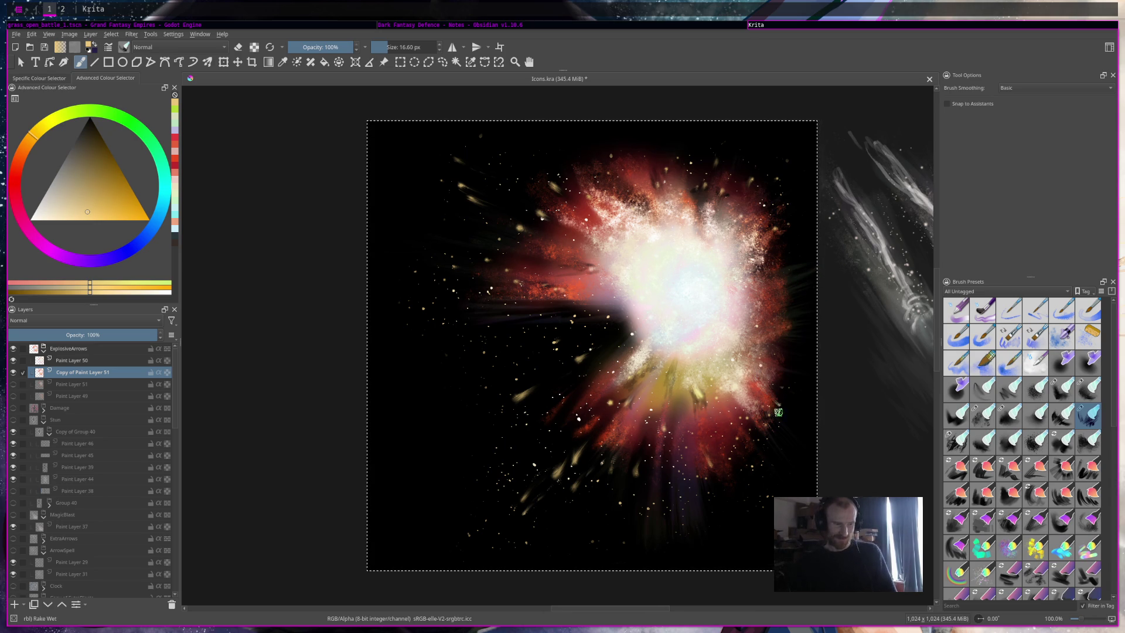
Step: Show the arrow strokes layer with the extra sparks layer hidden, save Icons.kra, and select ExplosiveArrows
scroll(770, 338, down, 3)
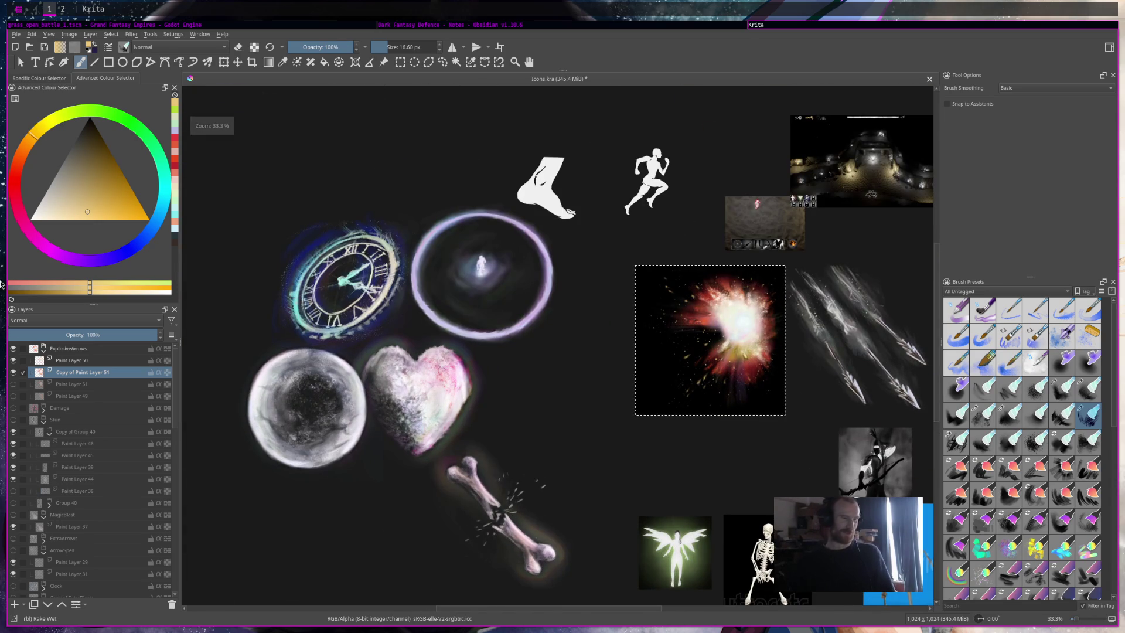
click(13, 384)
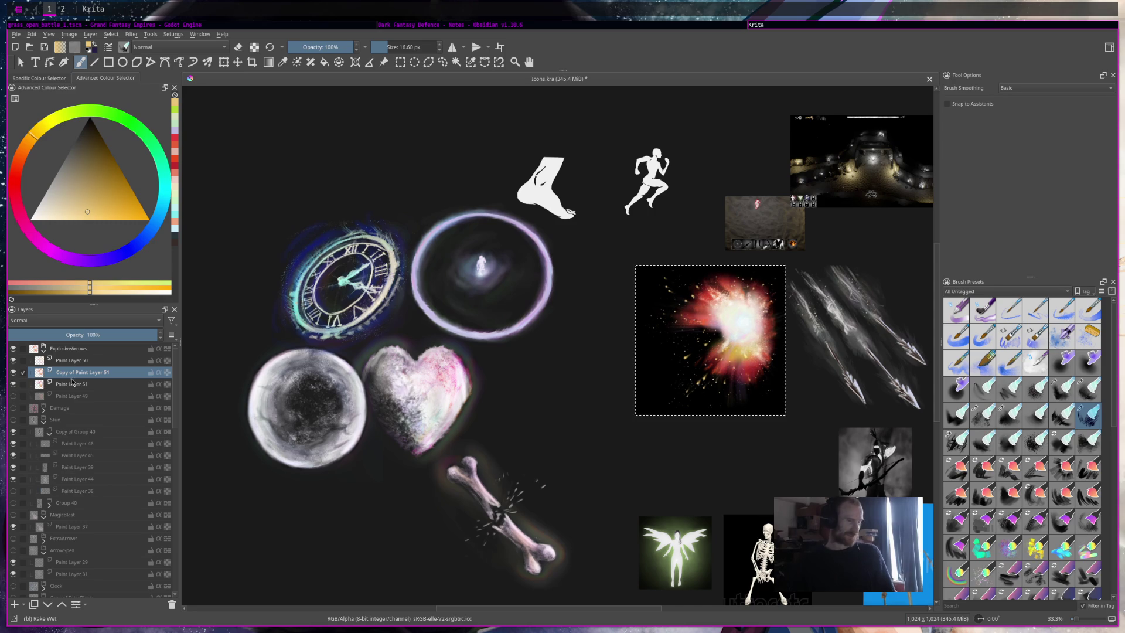
click(13, 395)
scroll(725, 375, up, 1)
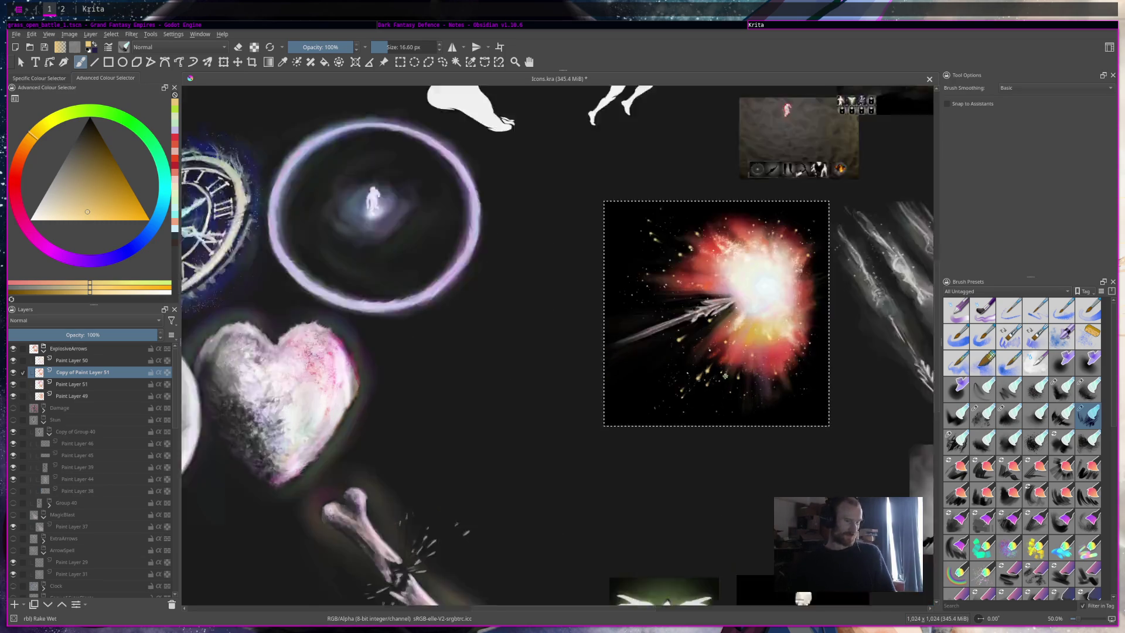
scroll(726, 376, up, 1)
click(12, 384)
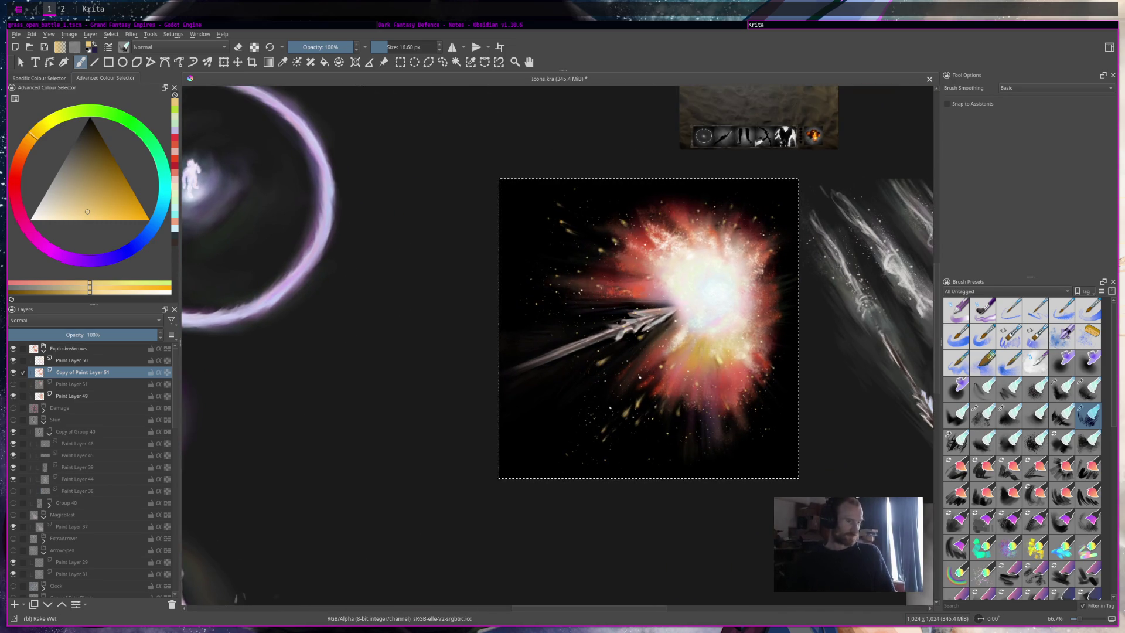
key(ctrl+s)
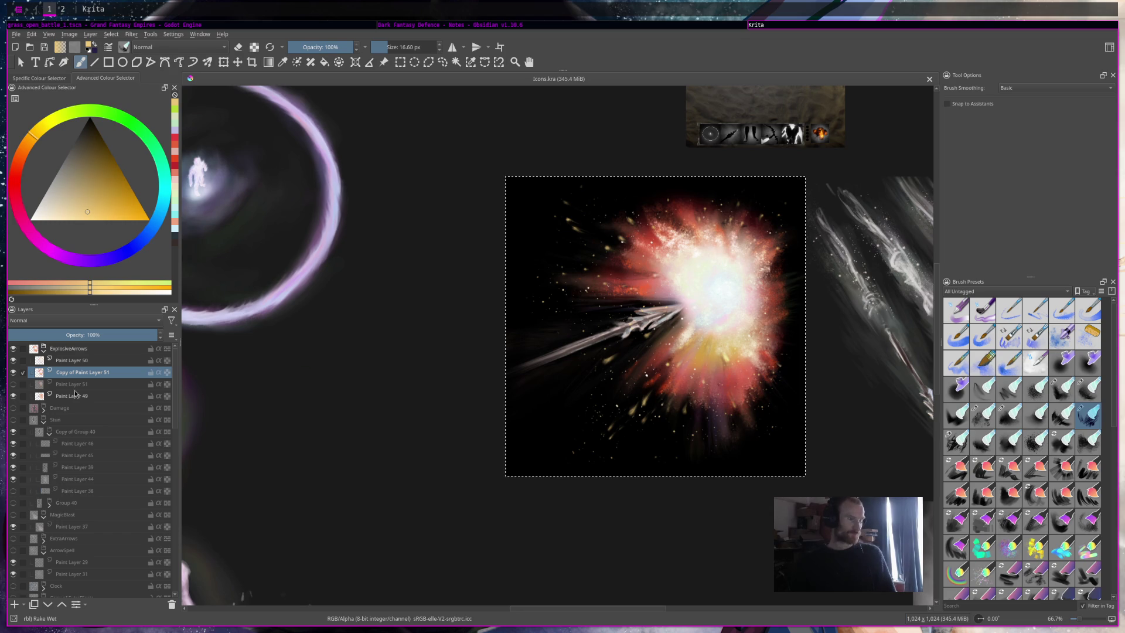
click(69, 350)
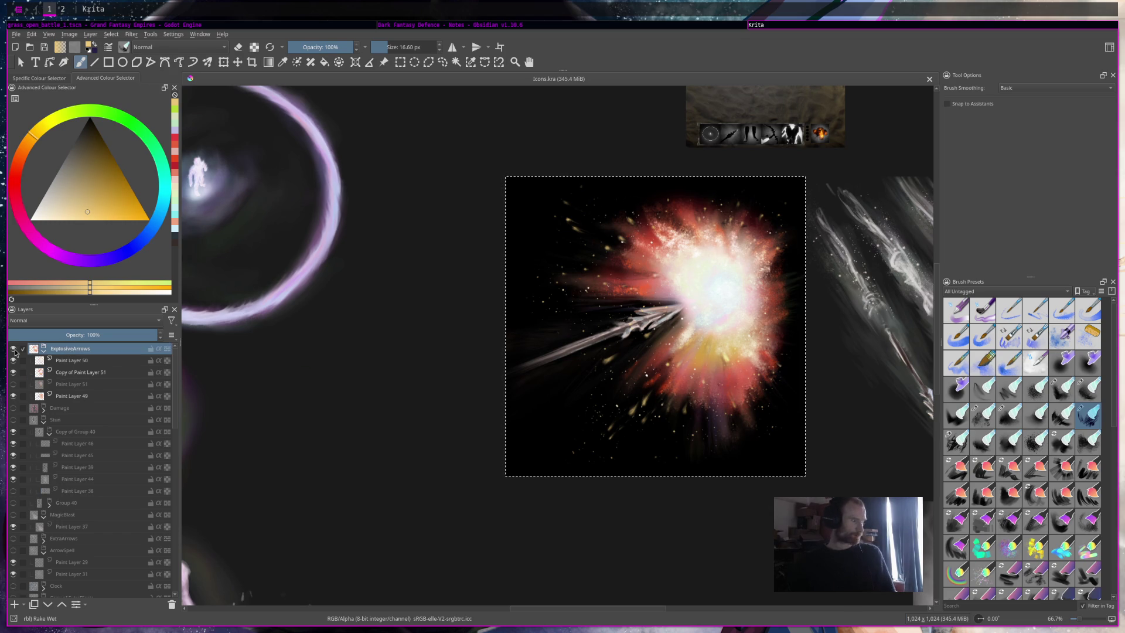
Step: Hide ExplosiveArrows, group a new Paint Layer 52 above it, and tick explosive arrows off in the notes
click(13, 350)
click(17, 604)
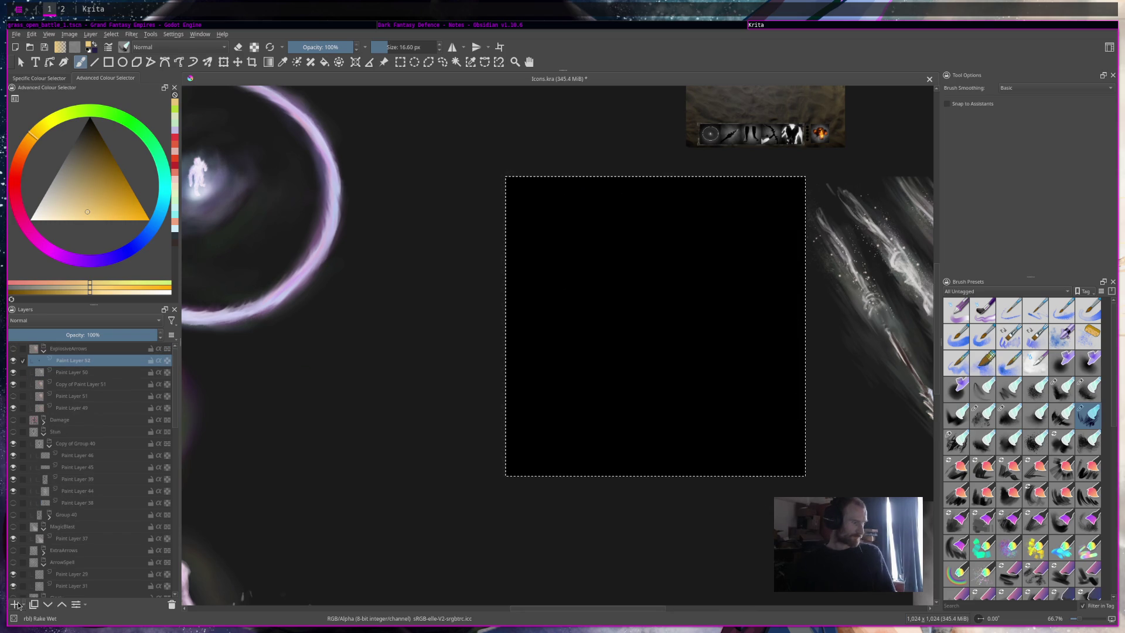
drag(88, 361, 95, 348)
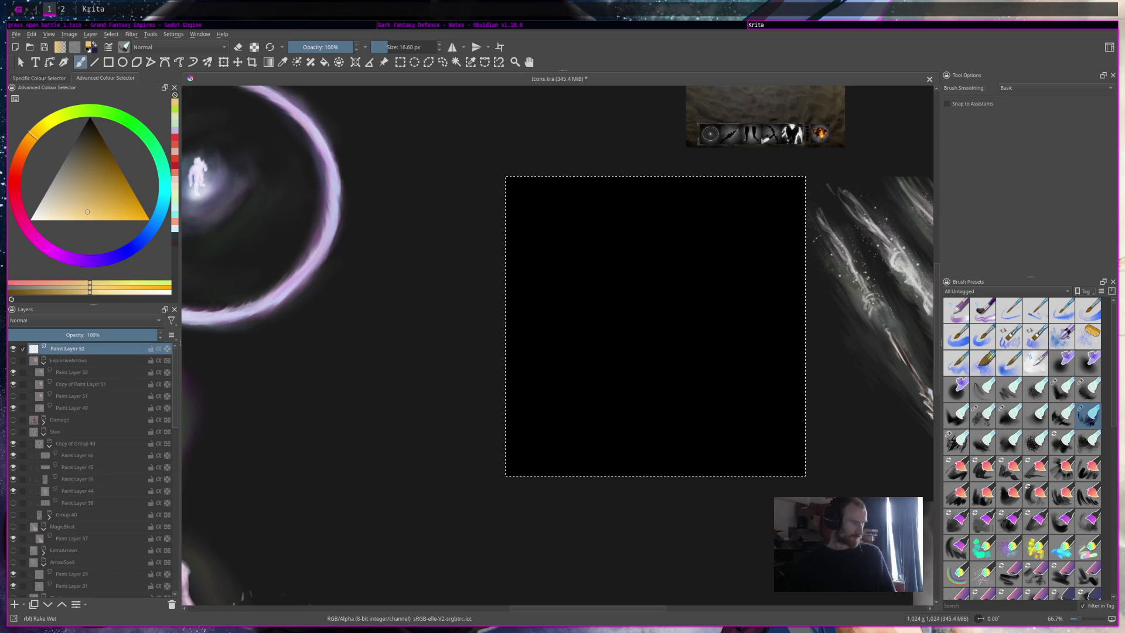
key(ctrl+g)
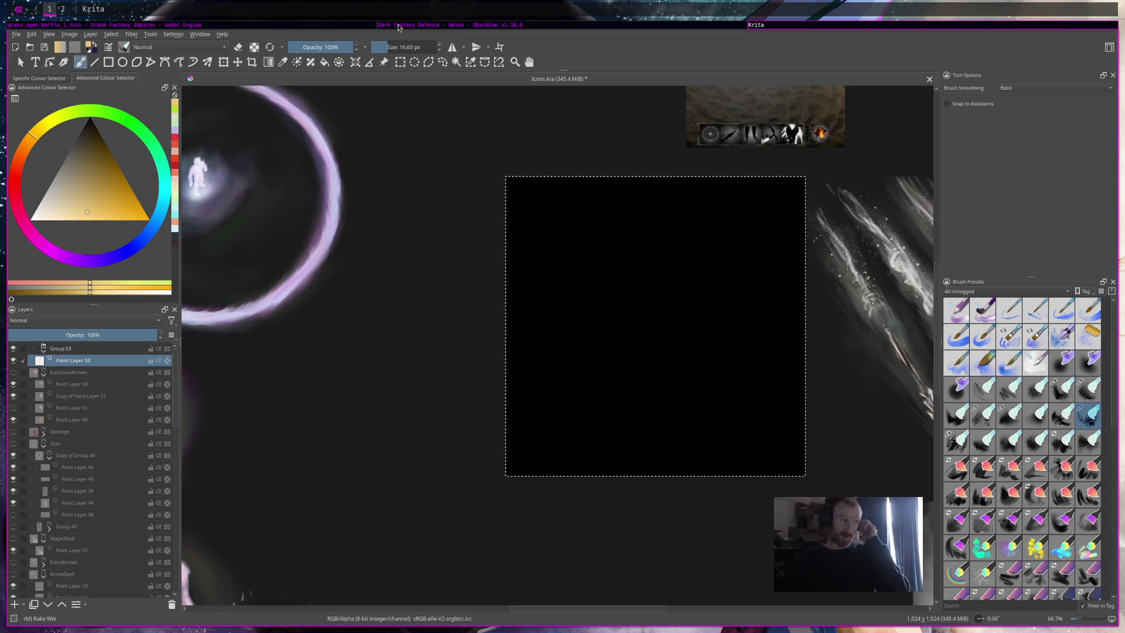
click(398, 26)
click(488, 284)
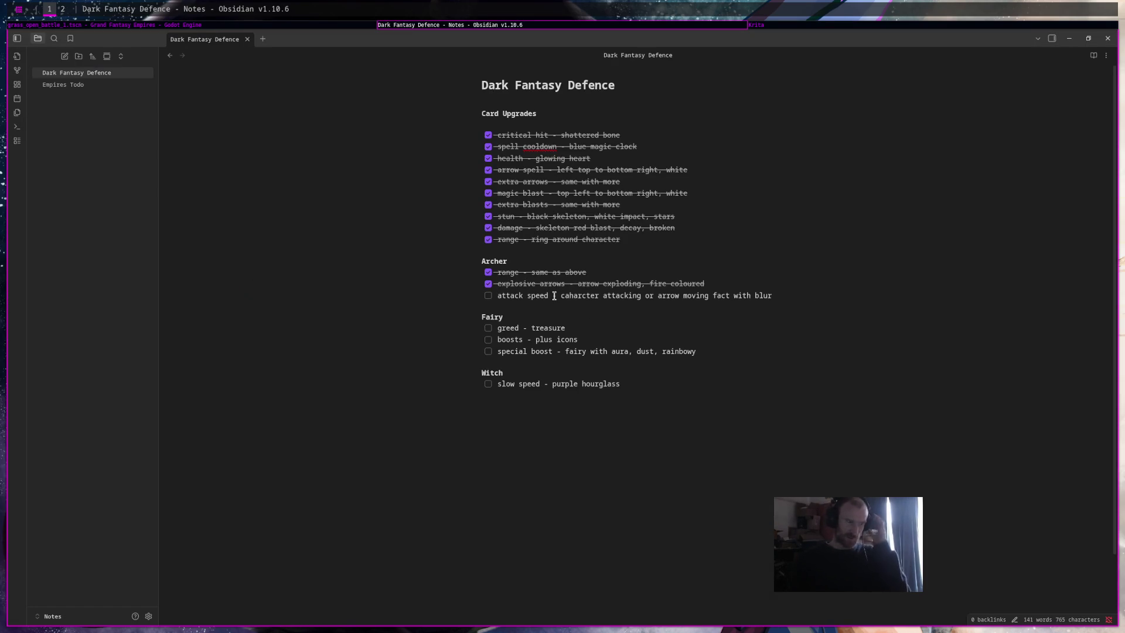
Step: Select the attack speed icon description in the to-do list, then switch to the browser workspace
drag(558, 295, 827, 298)
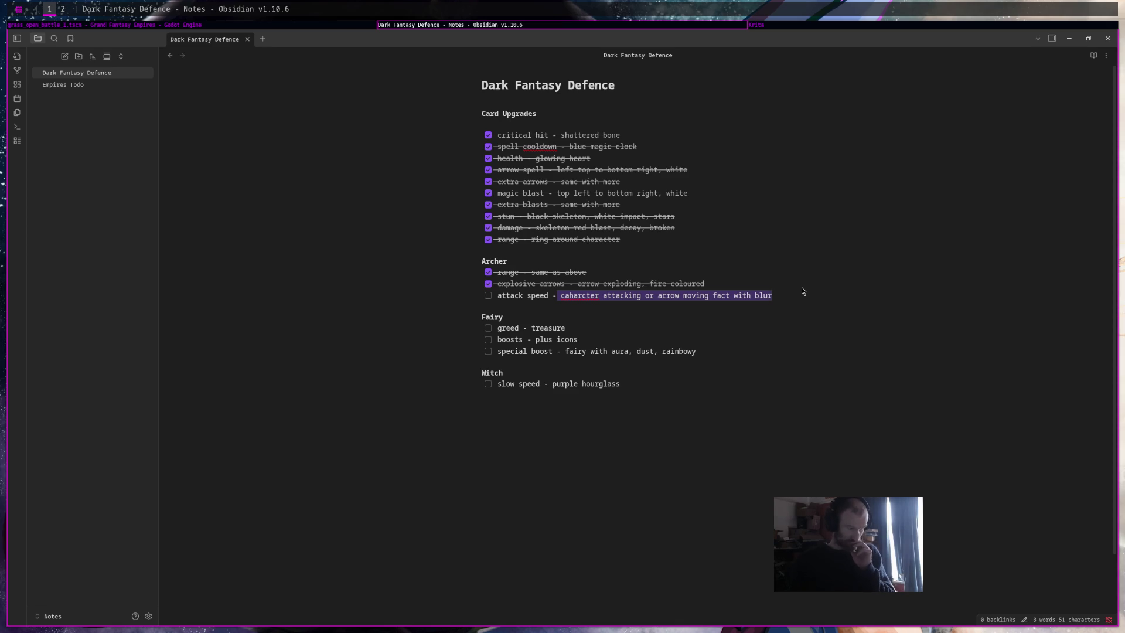
key(super+2)
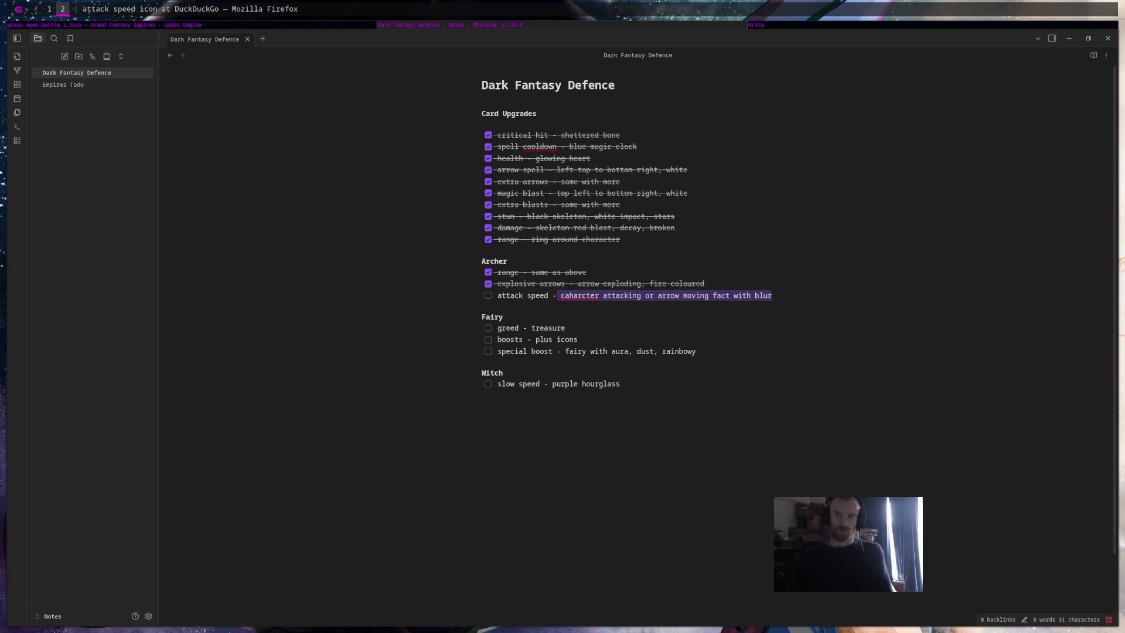
Step: Browse the 'attack speed icon' image results, preview the attack-speed stats image, then return to the notes
key(super+1)
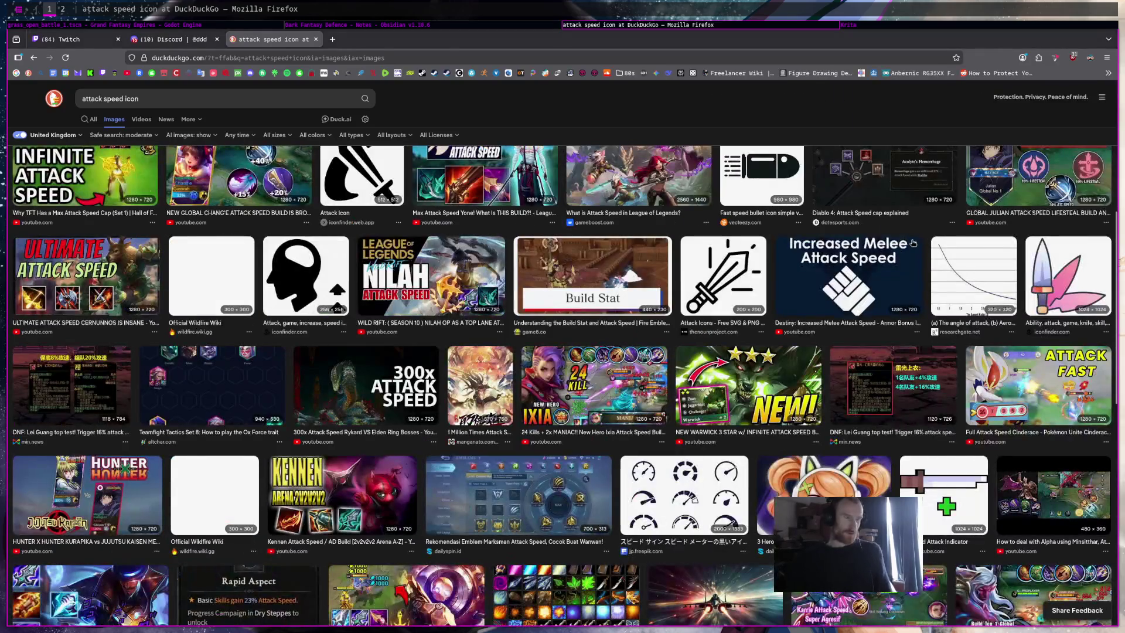
scroll(484, 431, up, 1)
scroll(483, 431, down, 1)
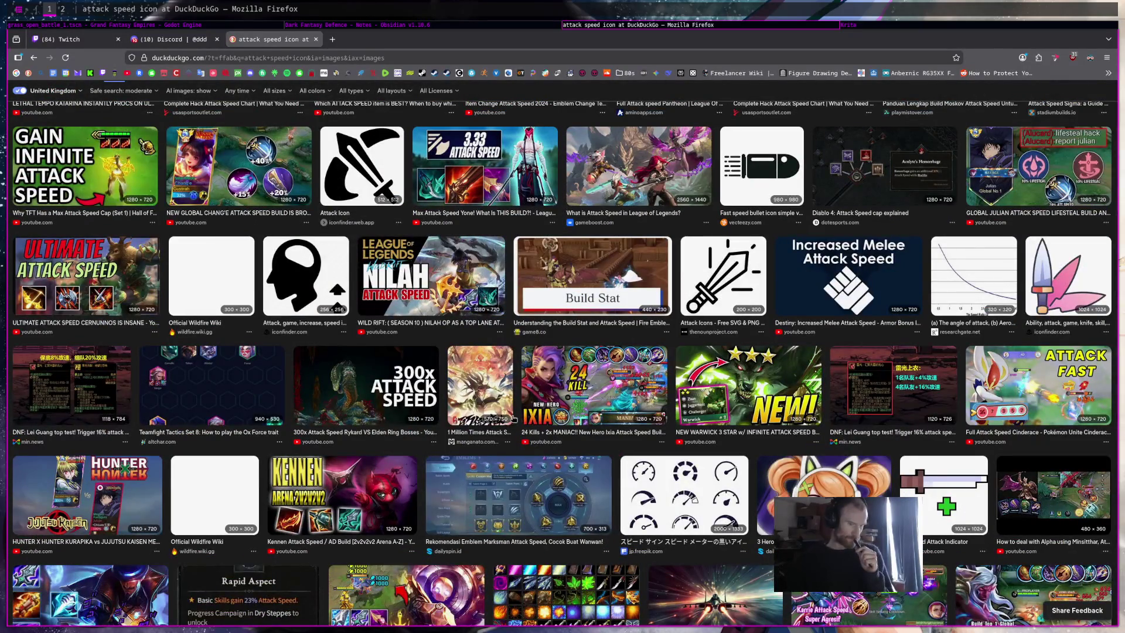
scroll(512, 418, up, 5)
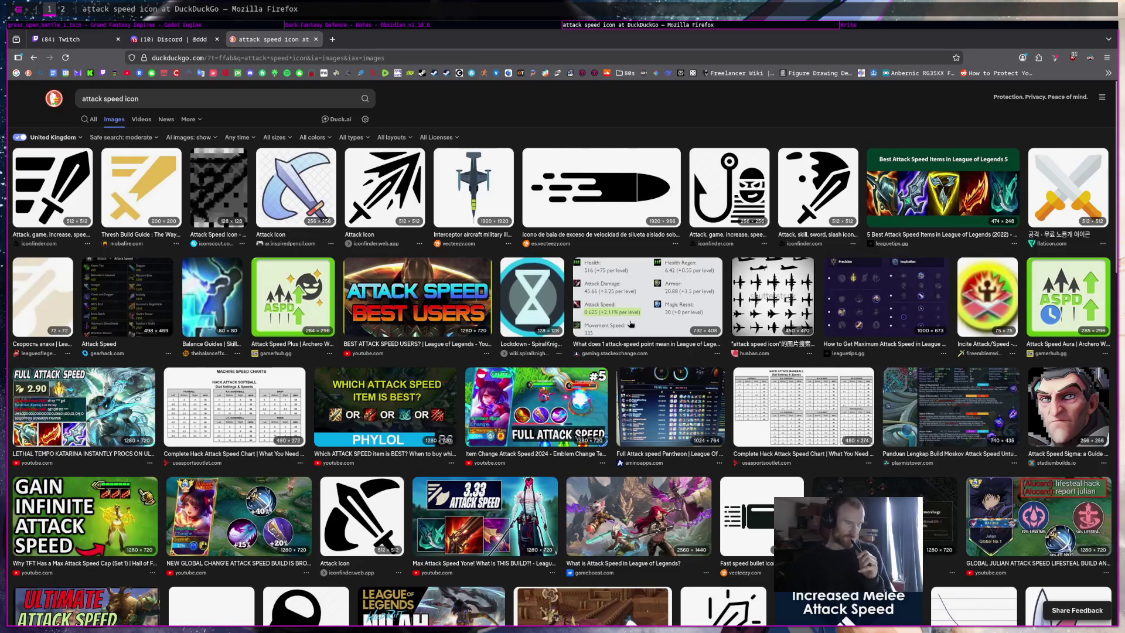
click(629, 324)
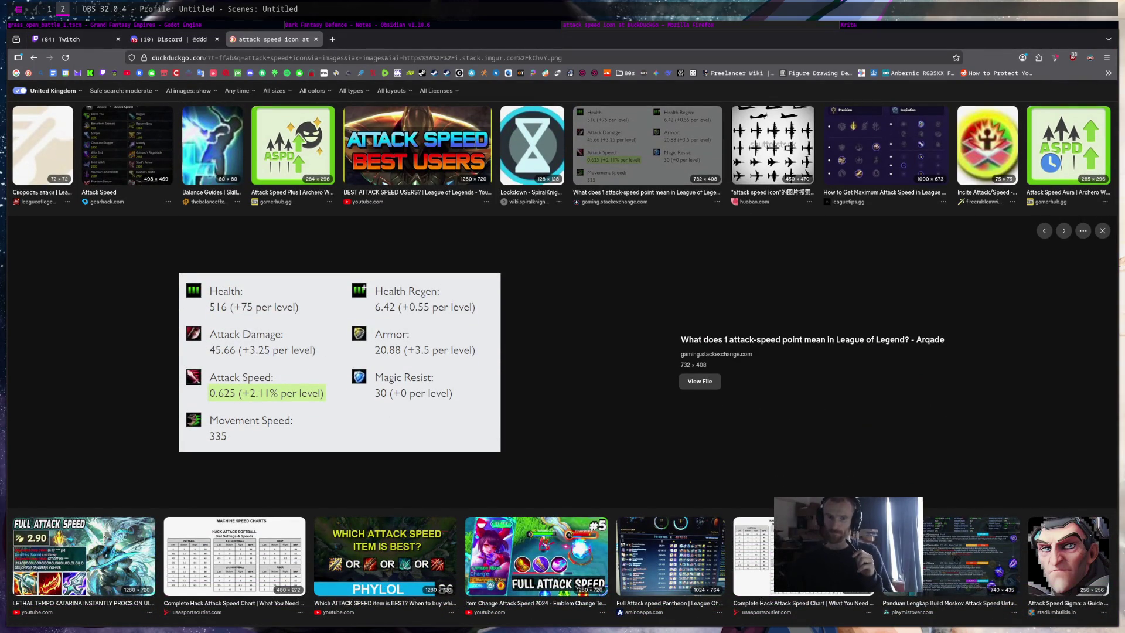
click(77, 45)
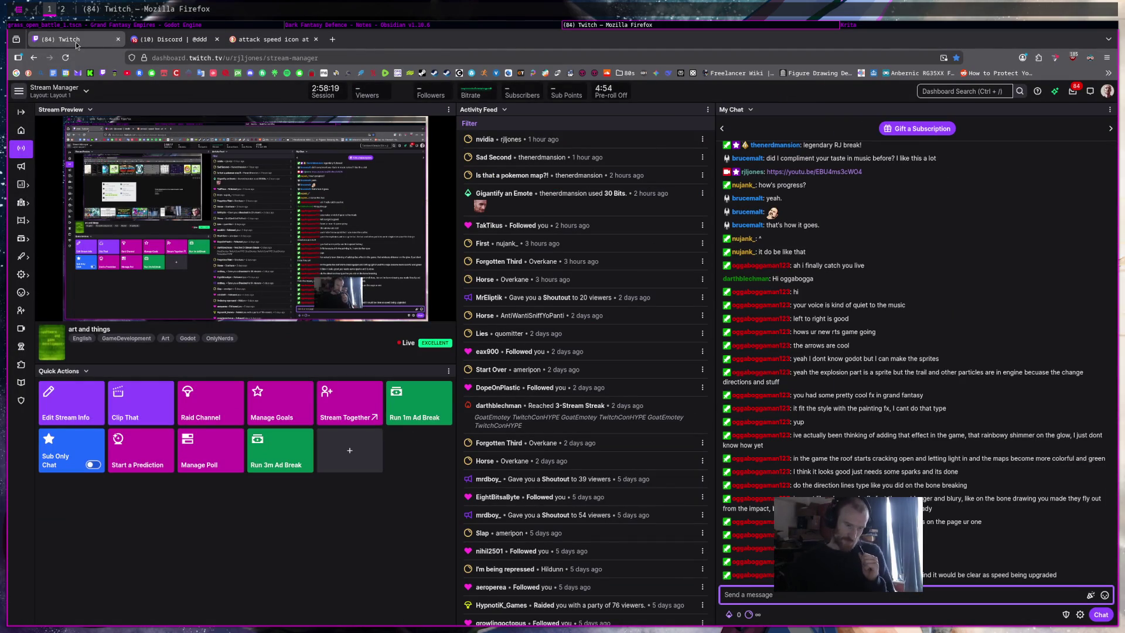
click(260, 40)
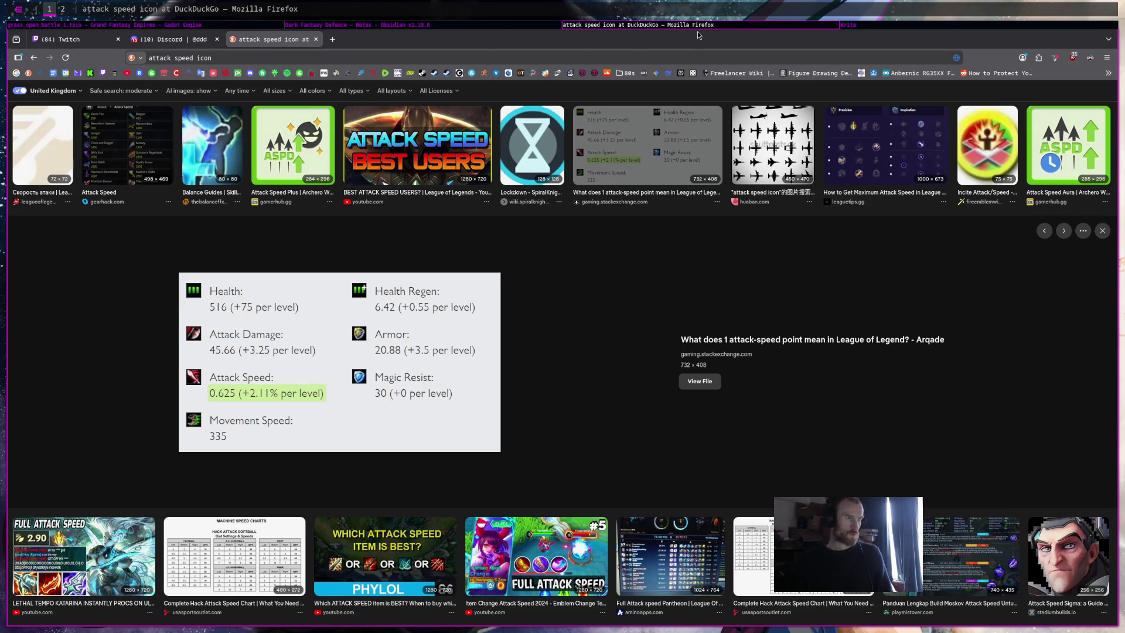
key(super+2)
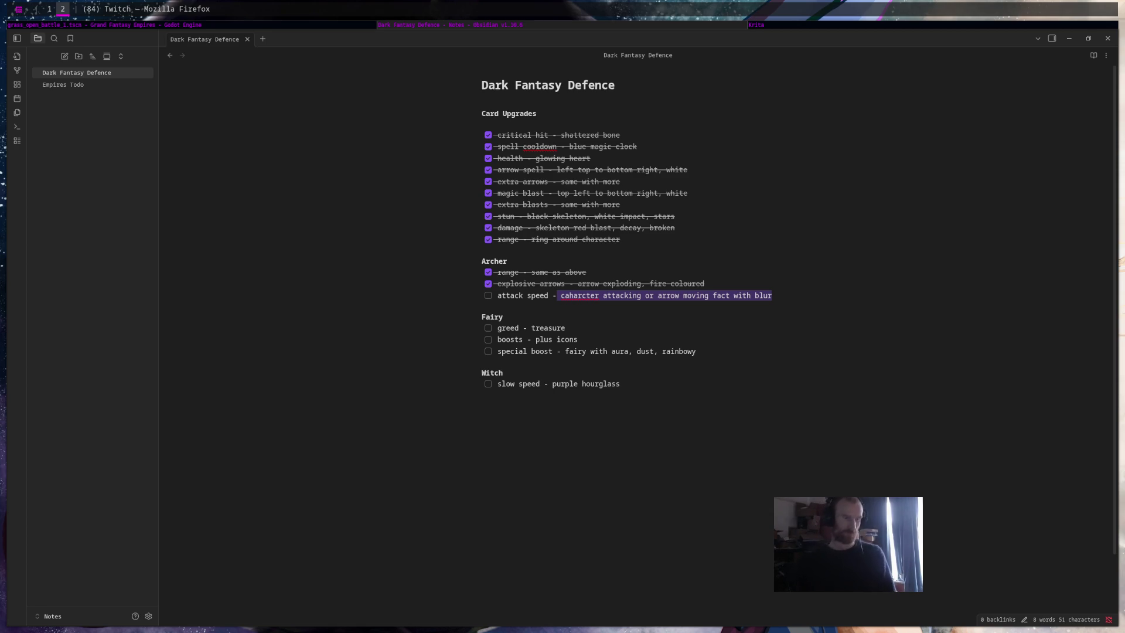
Step: Leave the notes and bring up the Godot editor open on input_controller.gd
click(392, 30)
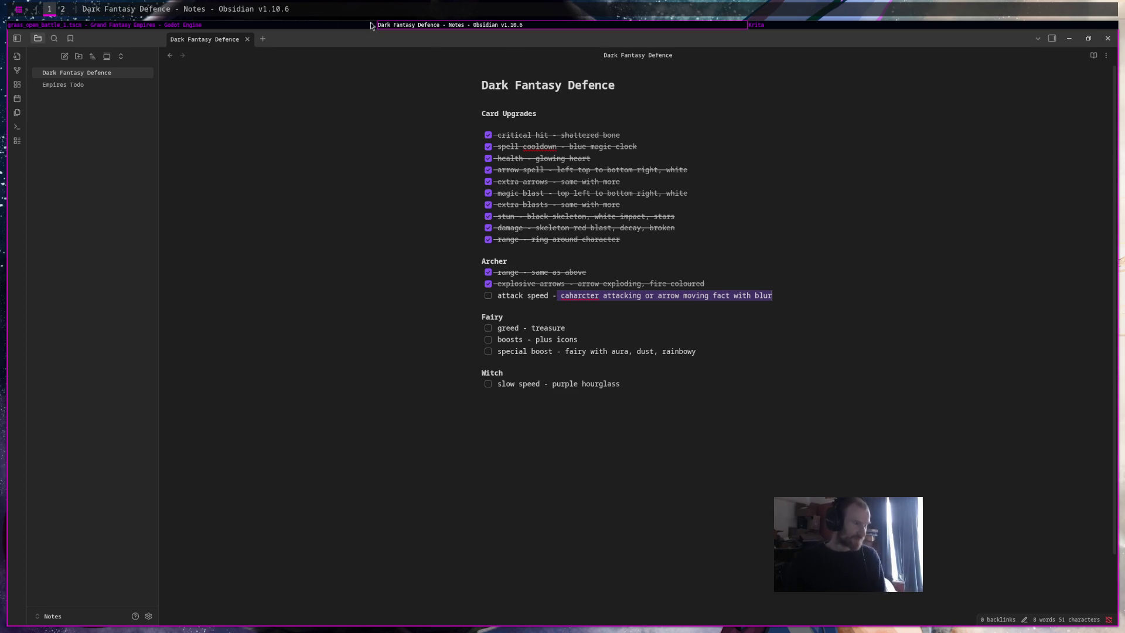
click(321, 26)
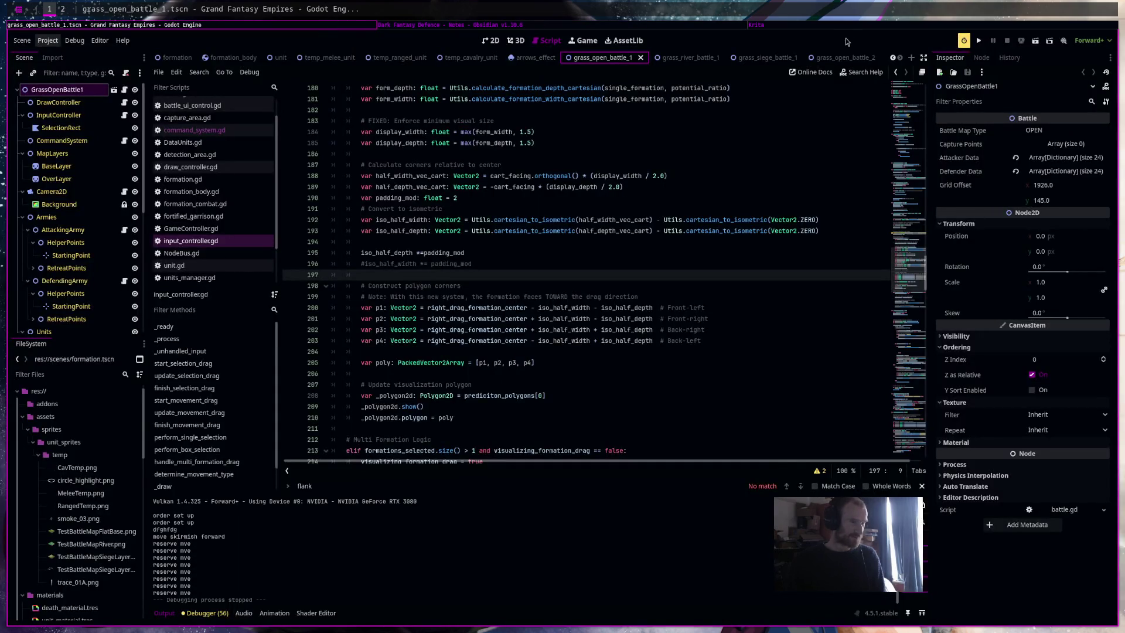
Step: Return to Krita's Icons.kra and pan toward the empty black icon square and arrow sketches
click(851, 28)
mouse_move(672, 262)
mouse_down()
mouse_move(497, 256)
mouse_move(535, 208)
mouse_up()
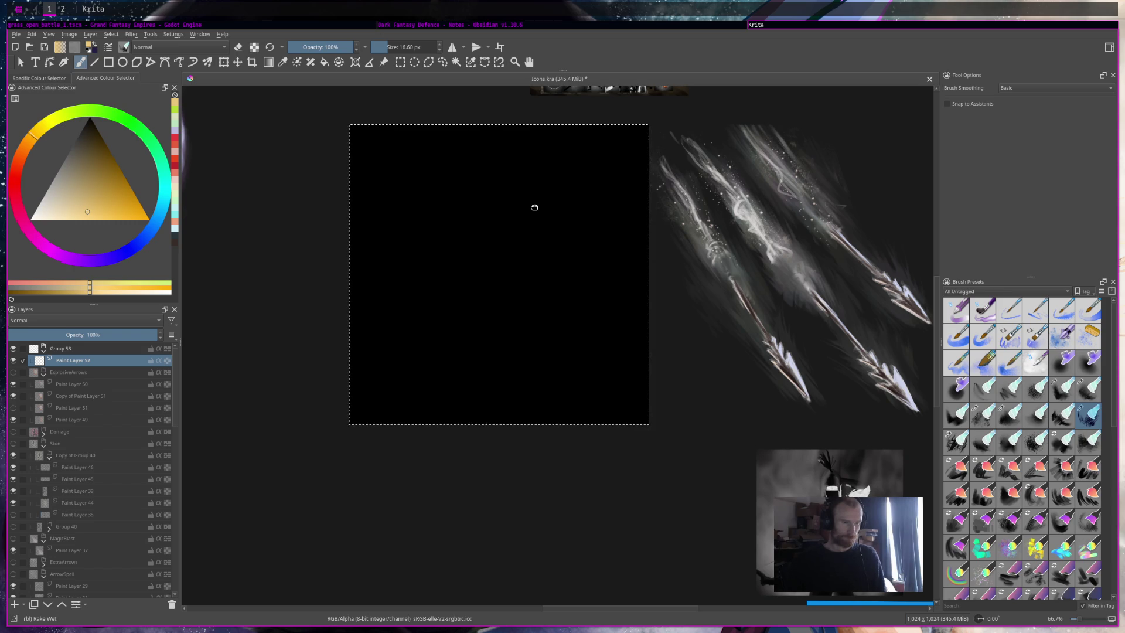
Step: Recentre the black icon square and switch to the Charcoal Rock Soft brush at about 19 px
drag(535, 207, 615, 243)
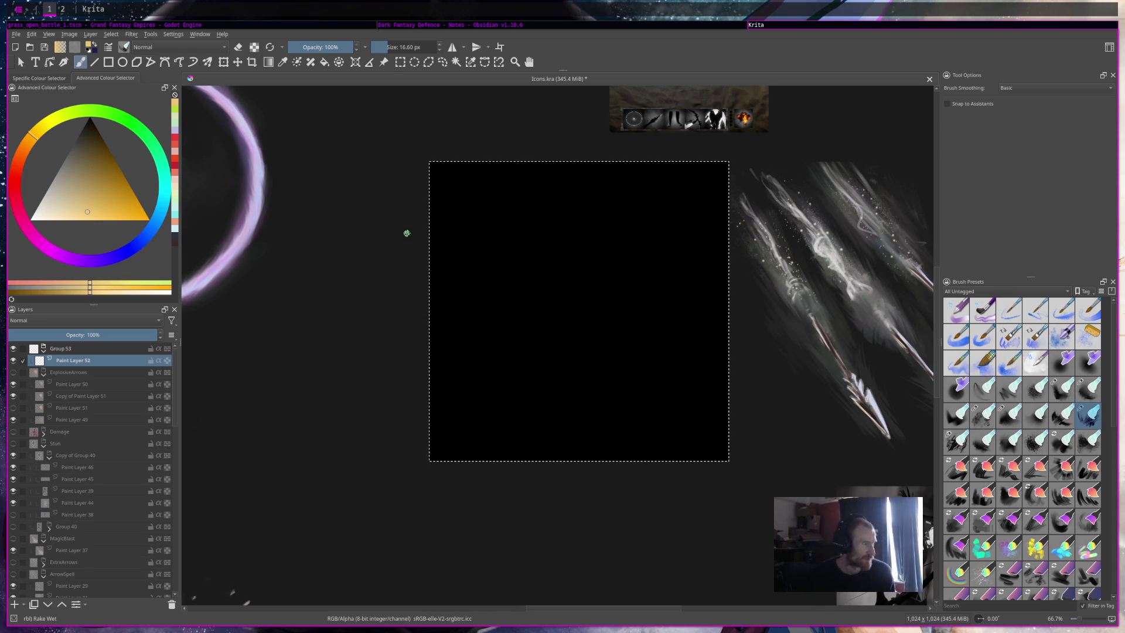
drag(495, 299, 481, 299)
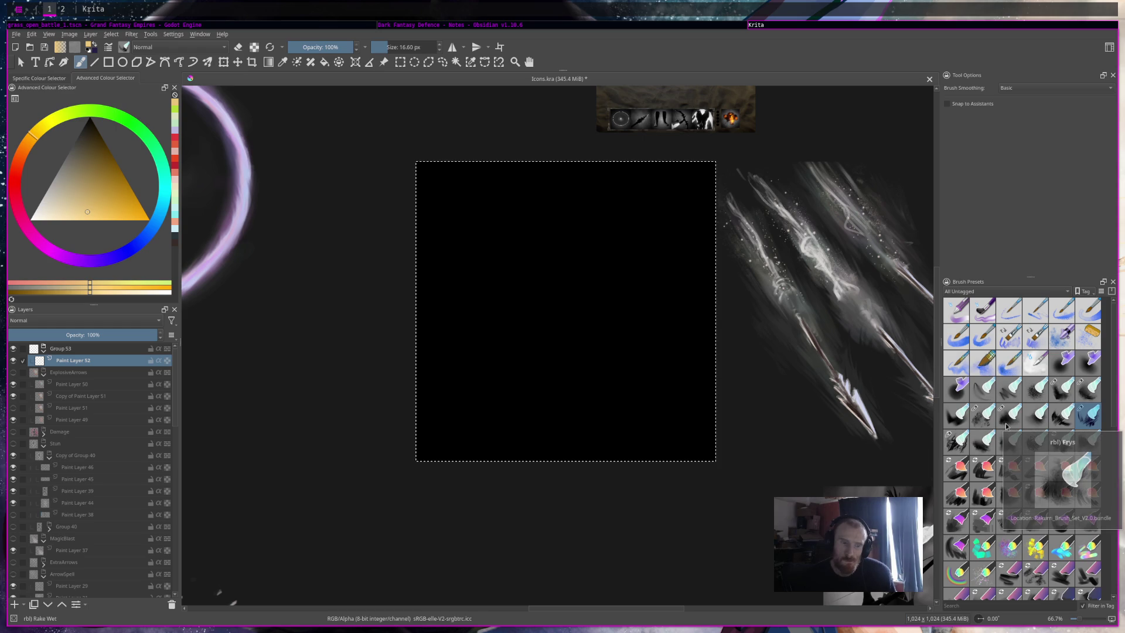
click(995, 293)
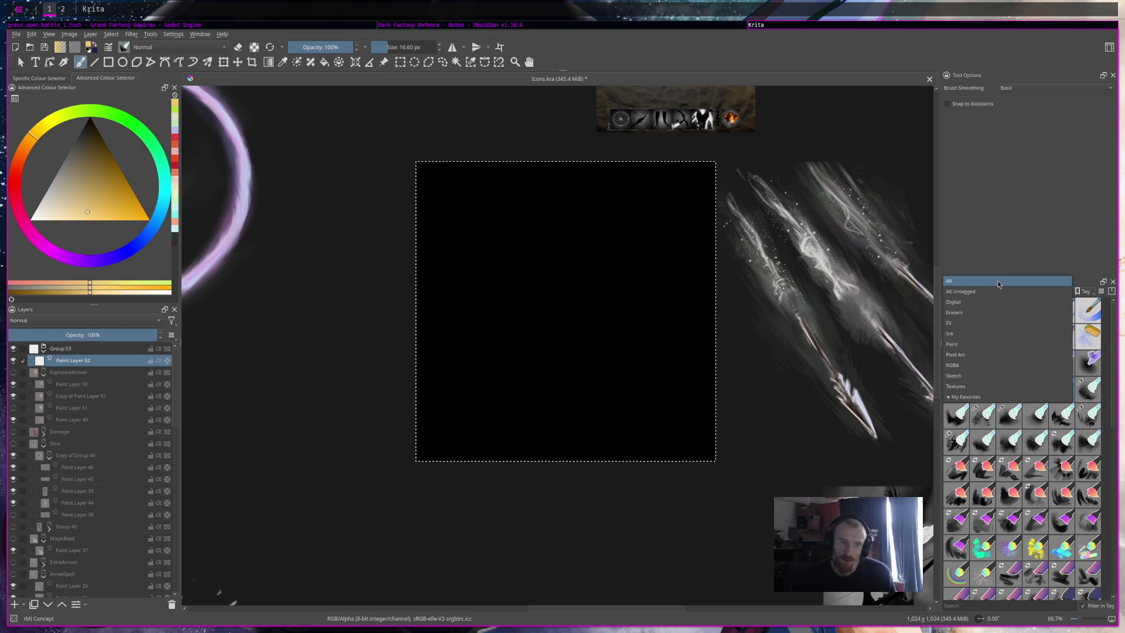
click(990, 281)
click(983, 441)
click(388, 47)
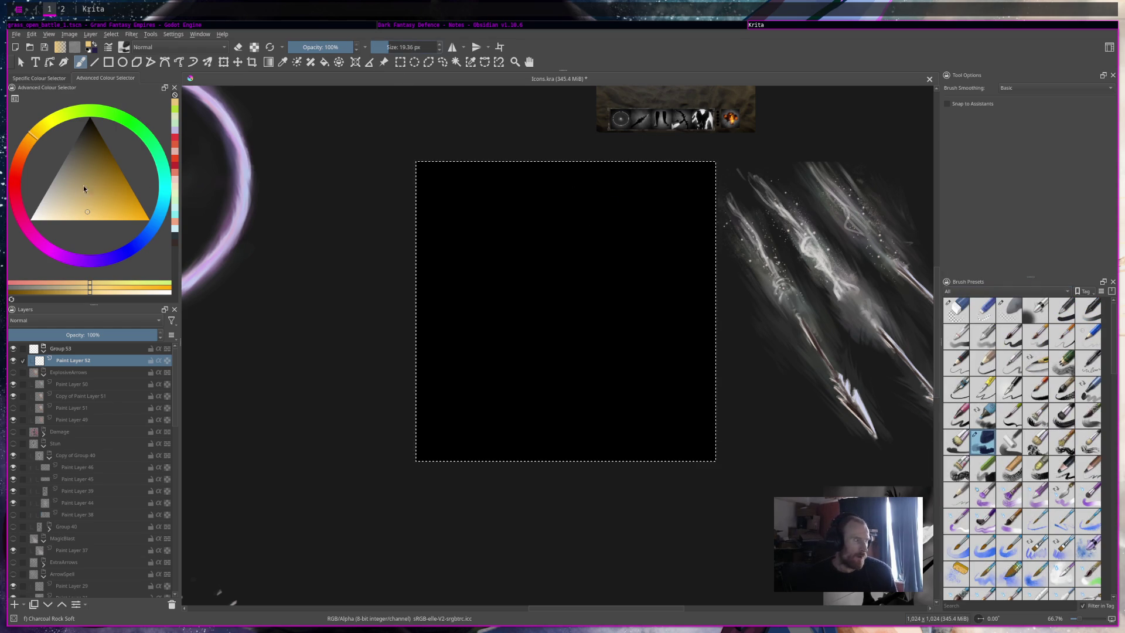
scroll(868, 447, up, 1)
Step: Sample a beige from the existing arrows and sketch a rough arrow across the black square
mouse_move(645, 263)
ctrl+mouse_down()
mouse_move(632, 259)
mouse_move(652, 246)
mouse_move(582, 143)
mouse_move(584, 170)
ctrl+mouse_up()
scroll(584, 170, down, 2)
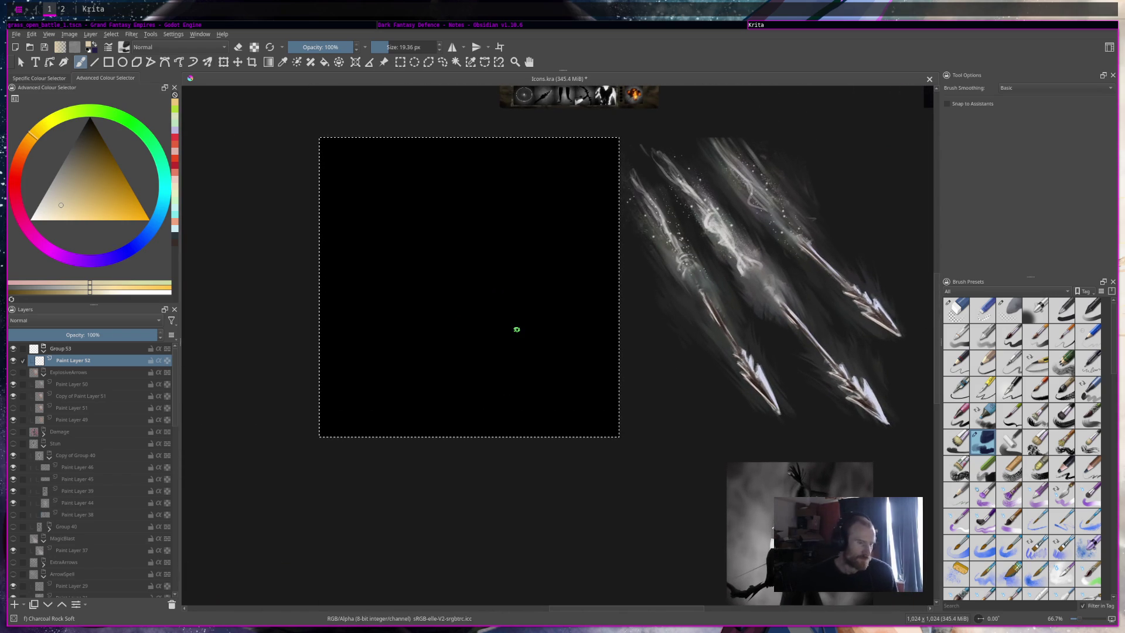
mouse_move(467, 256)
mouse_down()
mouse_move(543, 270)
mouse_move(474, 248)
mouse_up()
mouse_move(541, 267)
mouse_down()
mouse_move(463, 296)
mouse_move(477, 281)
mouse_move(468, 250)
mouse_move(446, 268)
mouse_up()
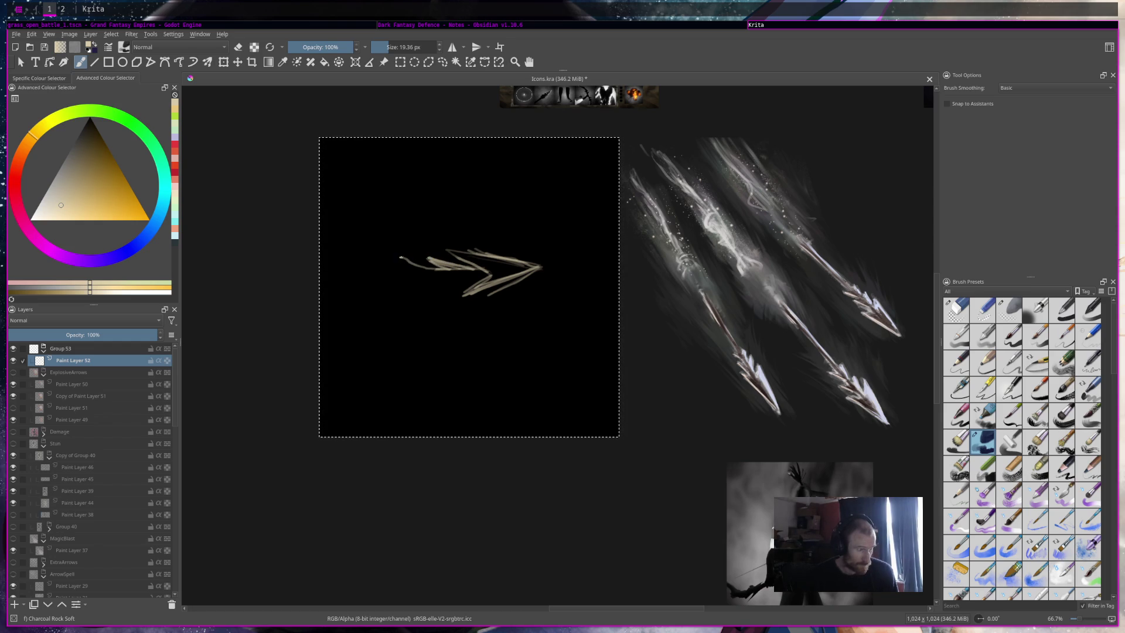
mouse_move(343, 276)
mouse_down()
mouse_move(321, 277)
mouse_move(322, 293)
mouse_up()
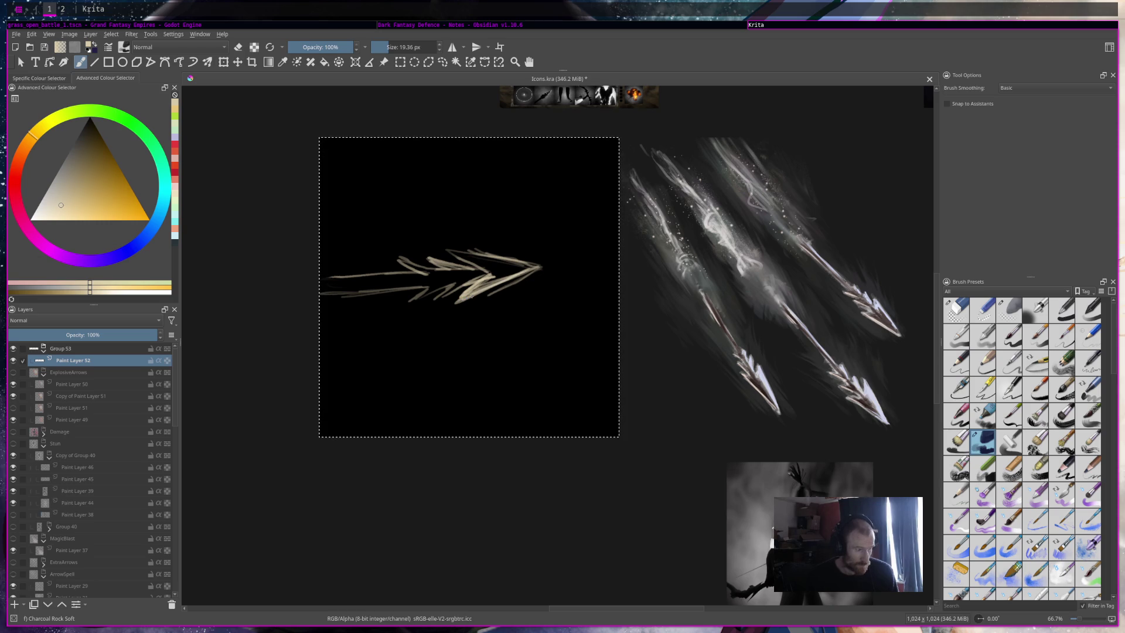
key(e)
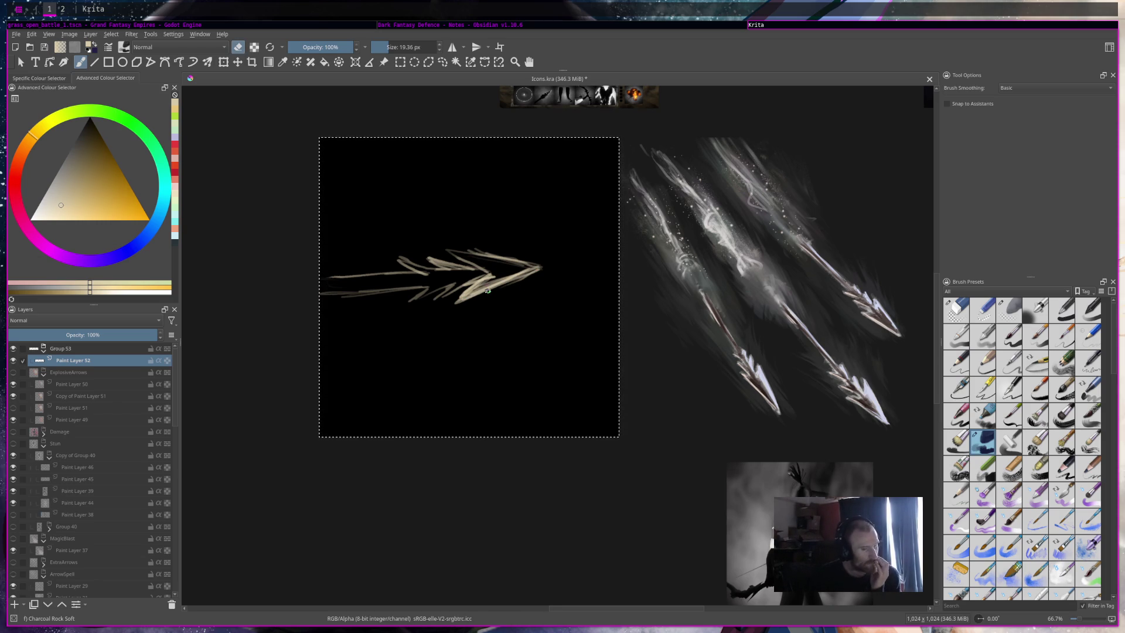
key(e)
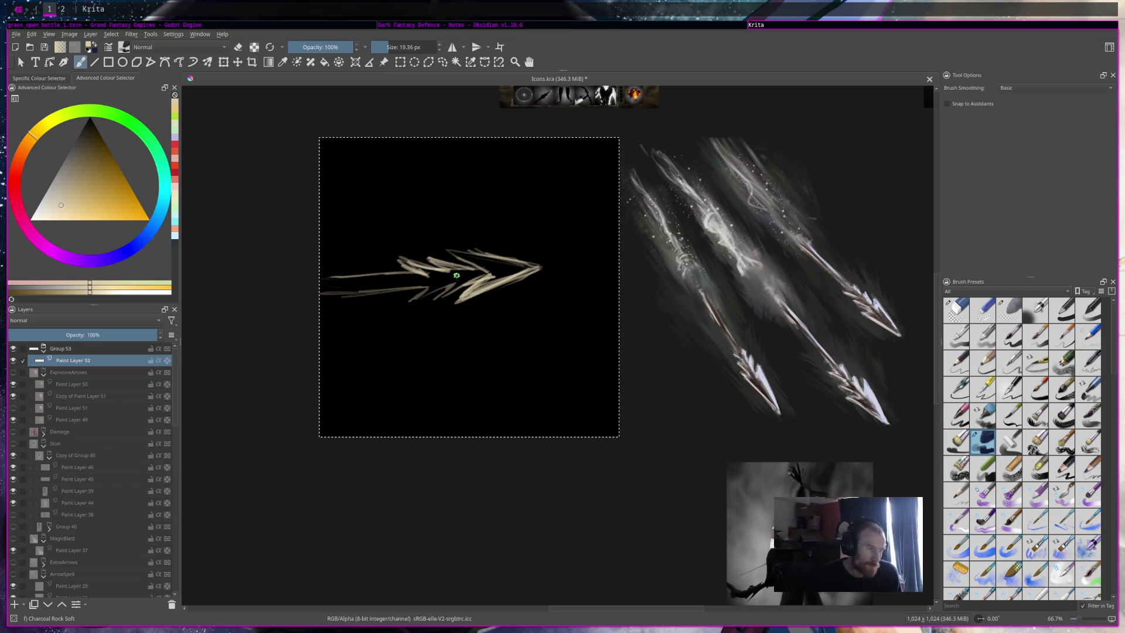
Step: Add Paint Layer 54, hide the Paint Layer 52 sketch, and paint a cleaner long-shafted arrow
click(15, 604)
click(13, 372)
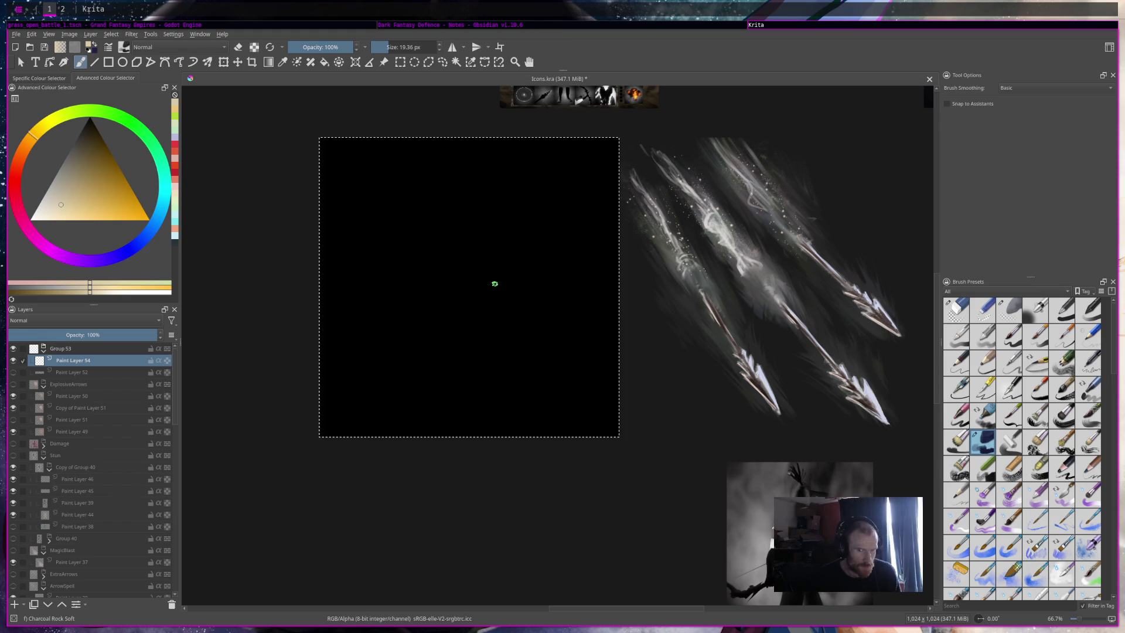
mouse_move(481, 274)
mouse_down()
mouse_move(532, 283)
mouse_move(510, 292)
mouse_up()
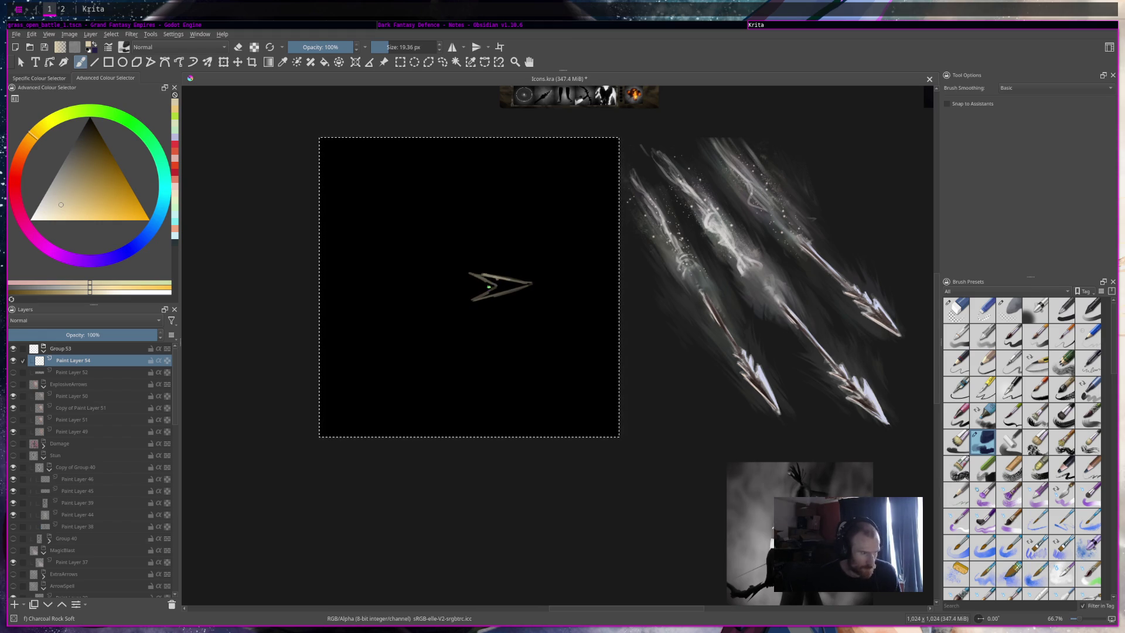
key(e)
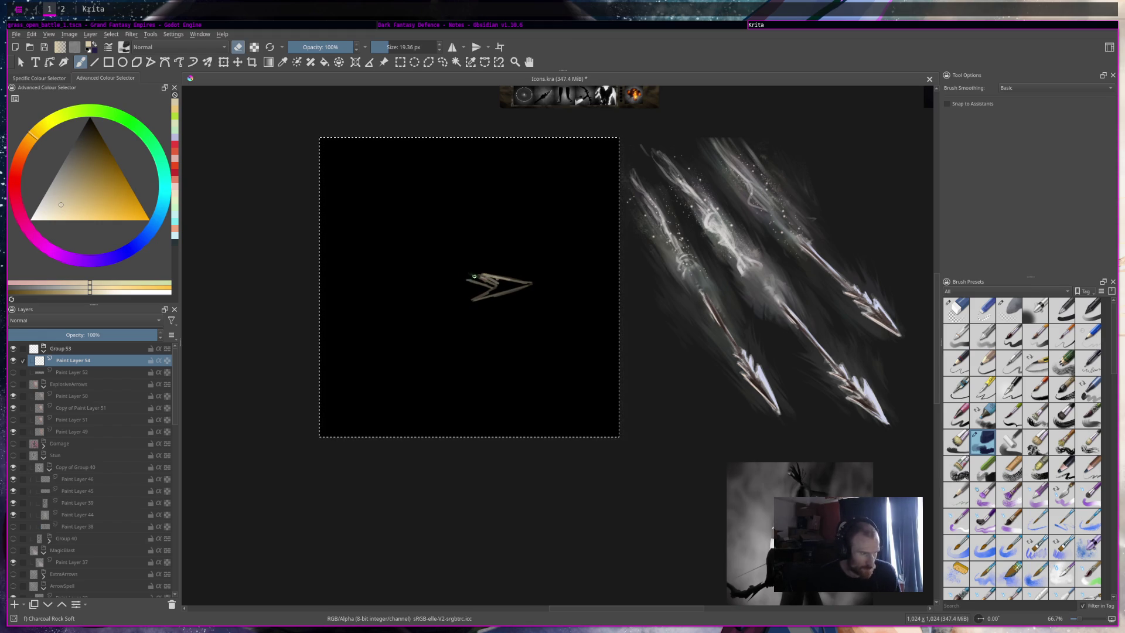
key(e)
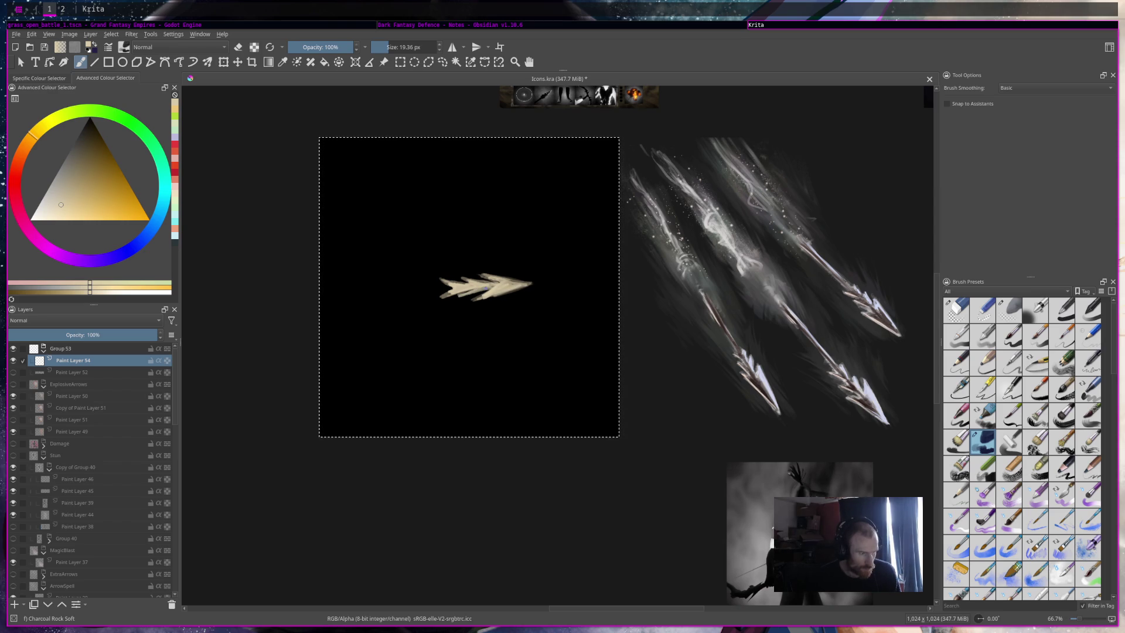
key(e)
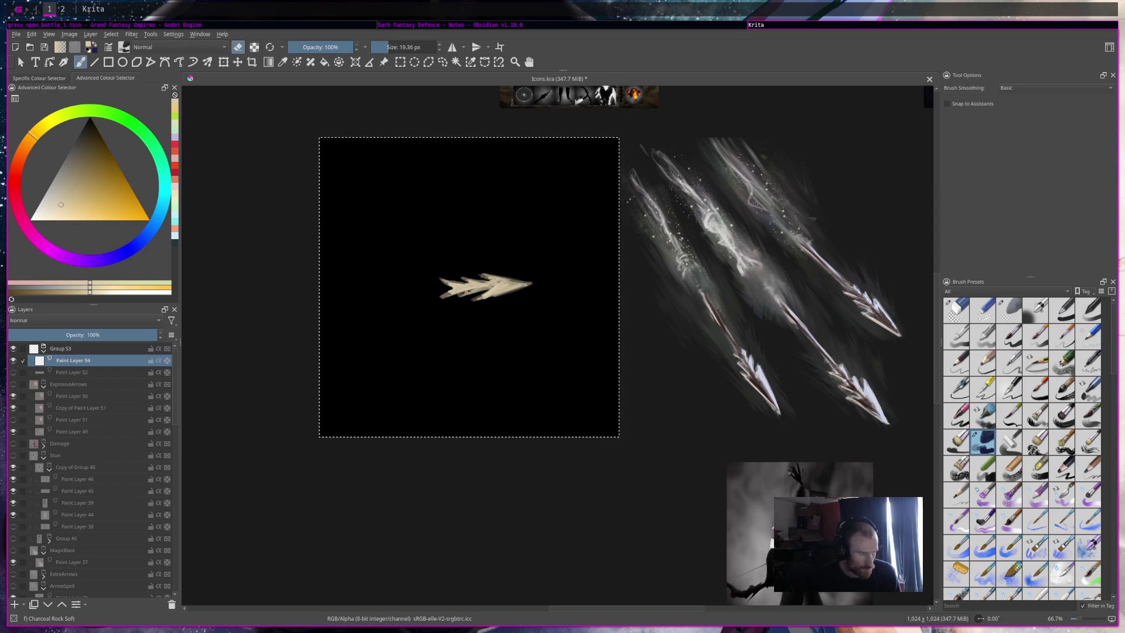
key(e)
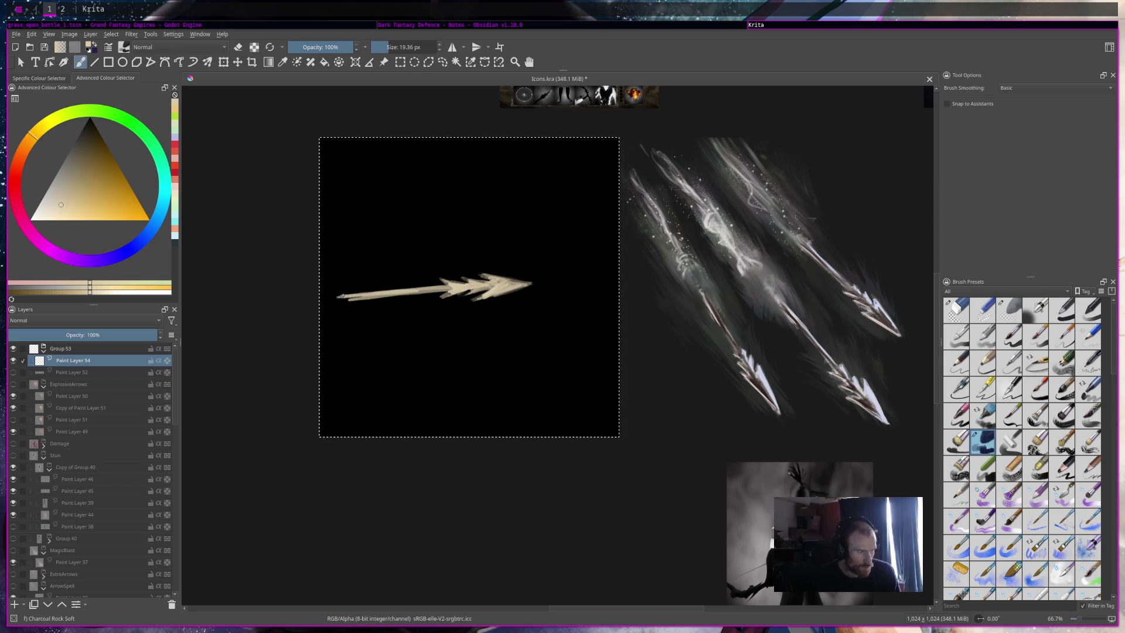
Step: Erase back the painted arrow's tip and recentre the view on the icon
key(e)
drag(531, 283, 501, 291)
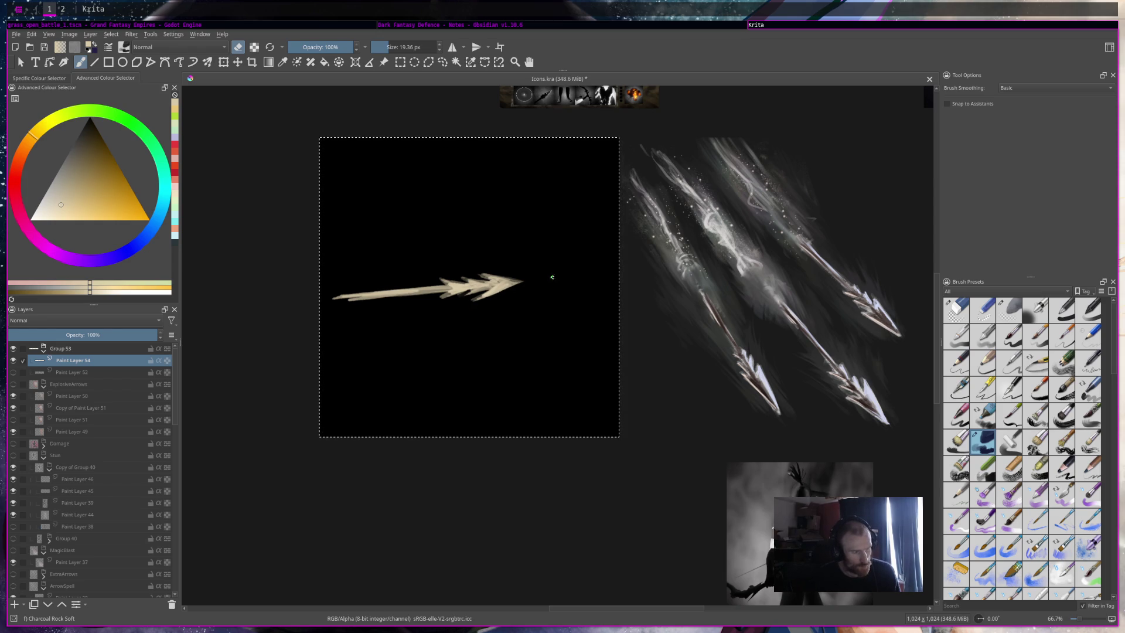
scroll(567, 259, down, 1)
scroll(567, 260, down, 4)
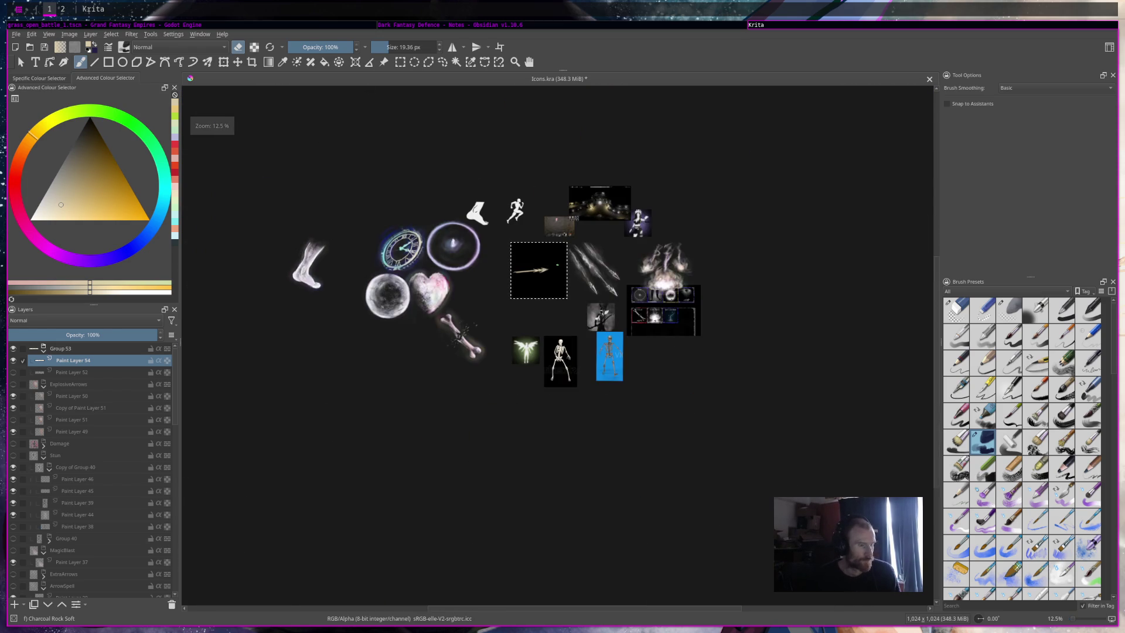
scroll(675, 258, up, 5)
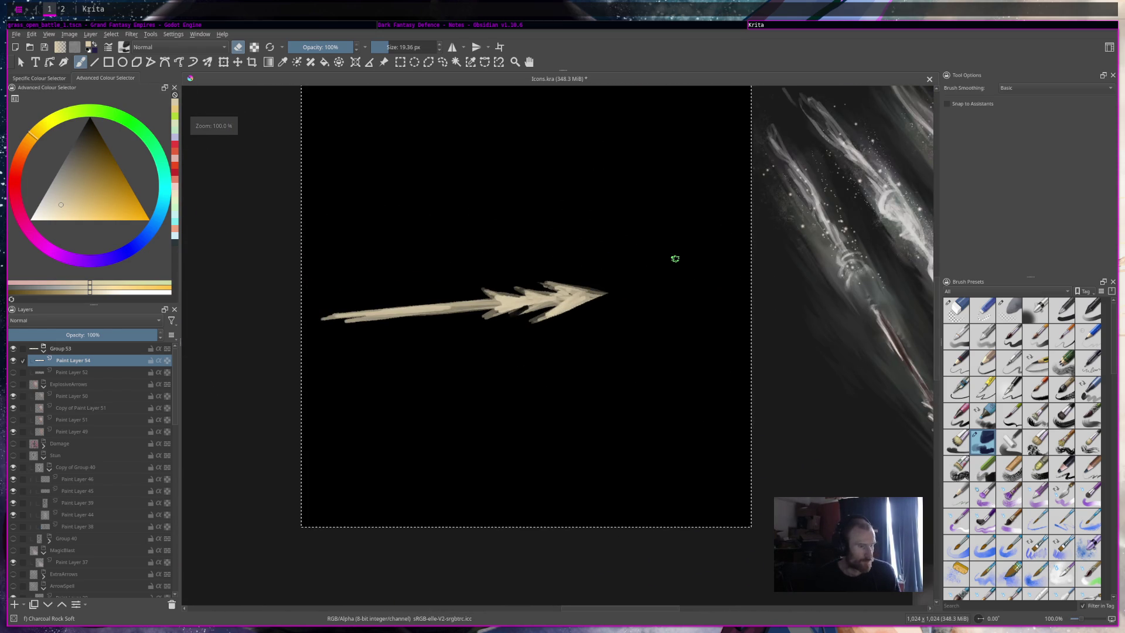
scroll(676, 258, down, 1)
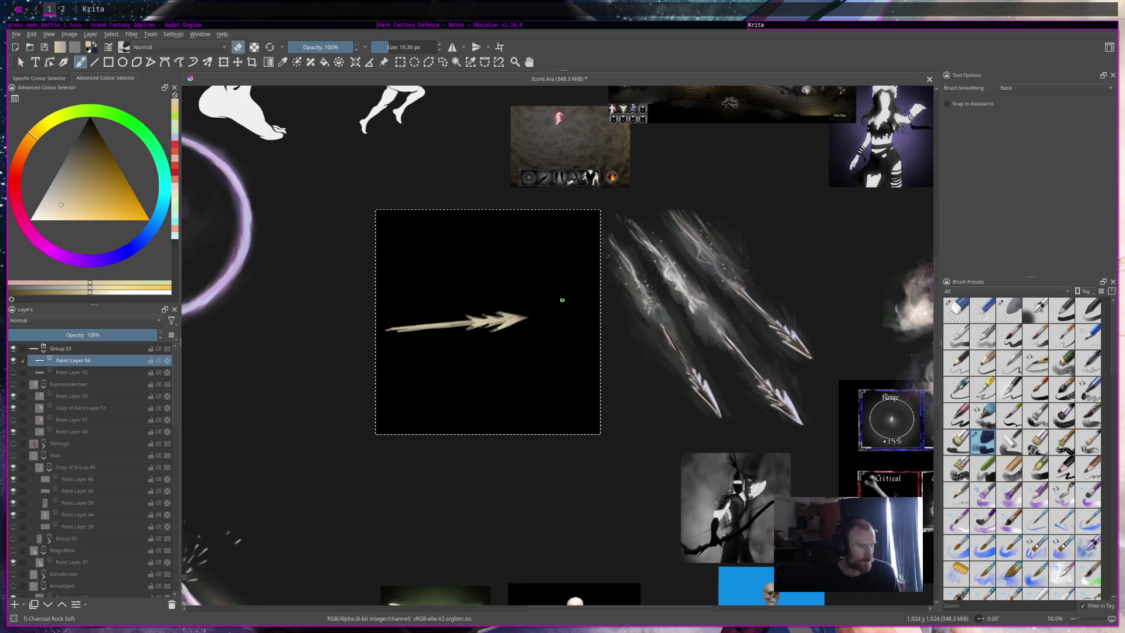
drag(488, 343, 565, 331)
scroll(565, 332, up, 2)
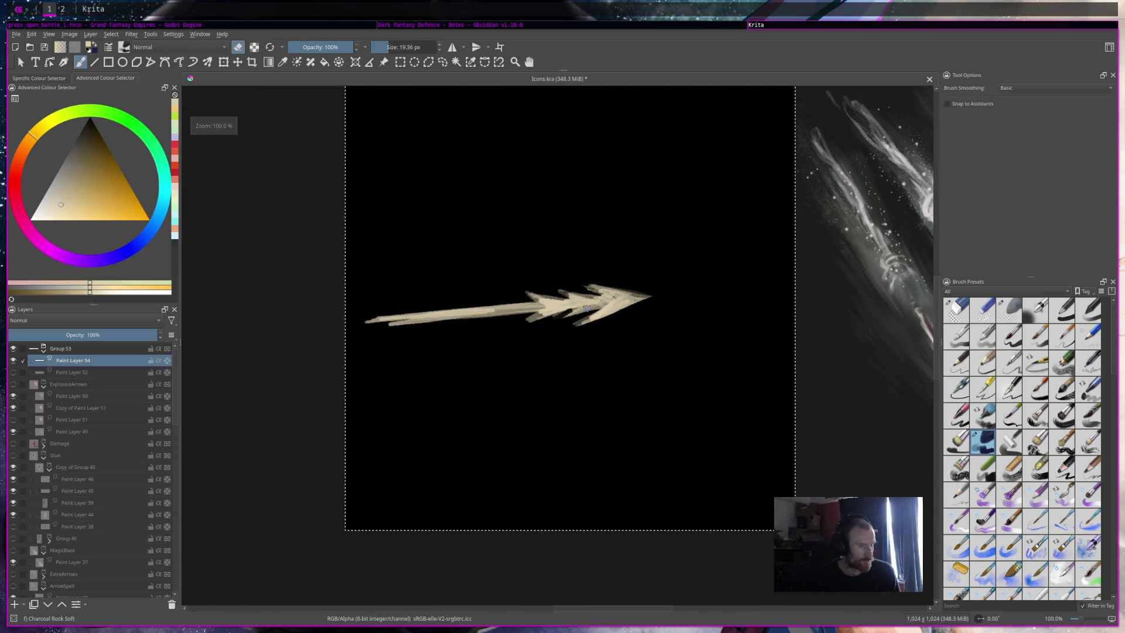
Step: Hide Paint Layer 54, show and select Paint Layer 52, and add light strokes to the lower arrowhead
click(13, 359)
click(13, 372)
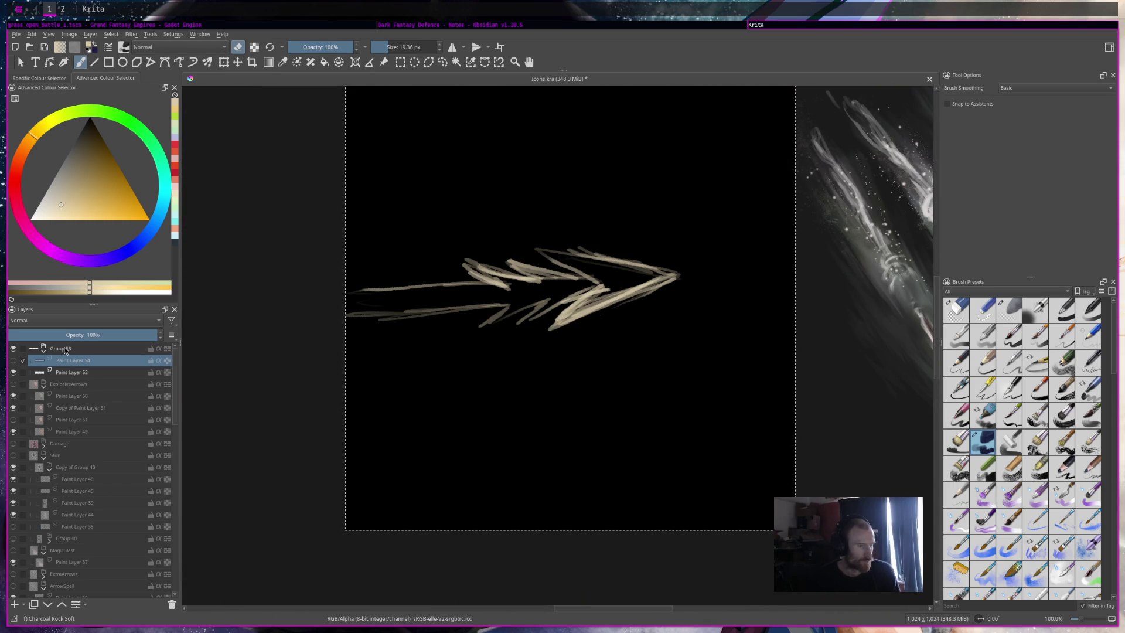
click(493, 318)
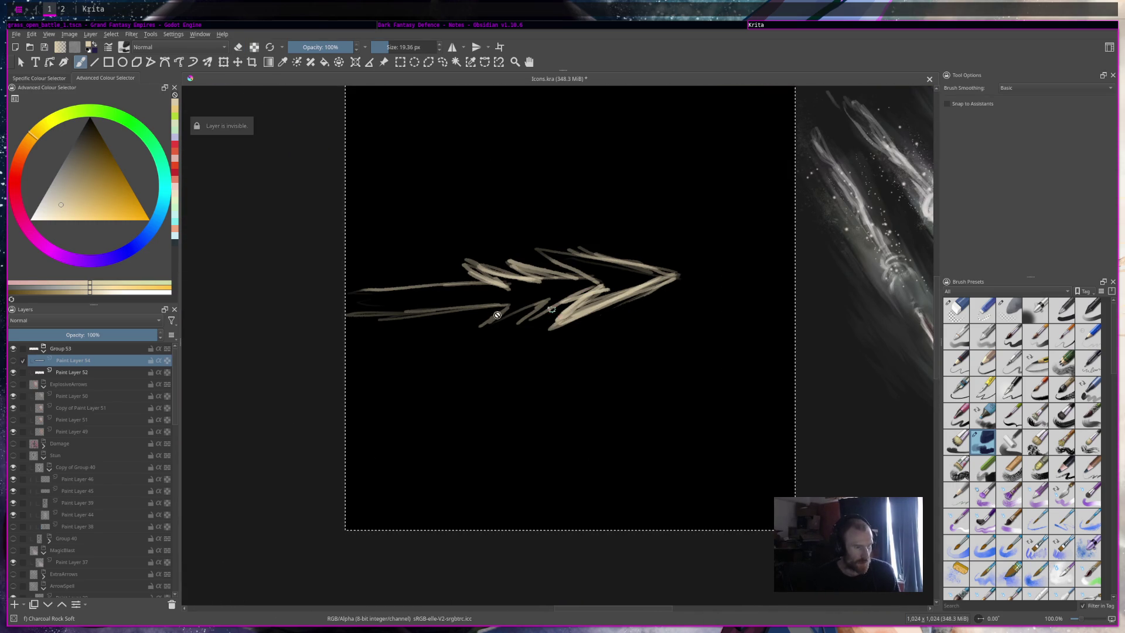
key(Page_Down)
mouse_move(603, 289)
mouse_down()
mouse_move(551, 326)
mouse_move(673, 275)
mouse_up()
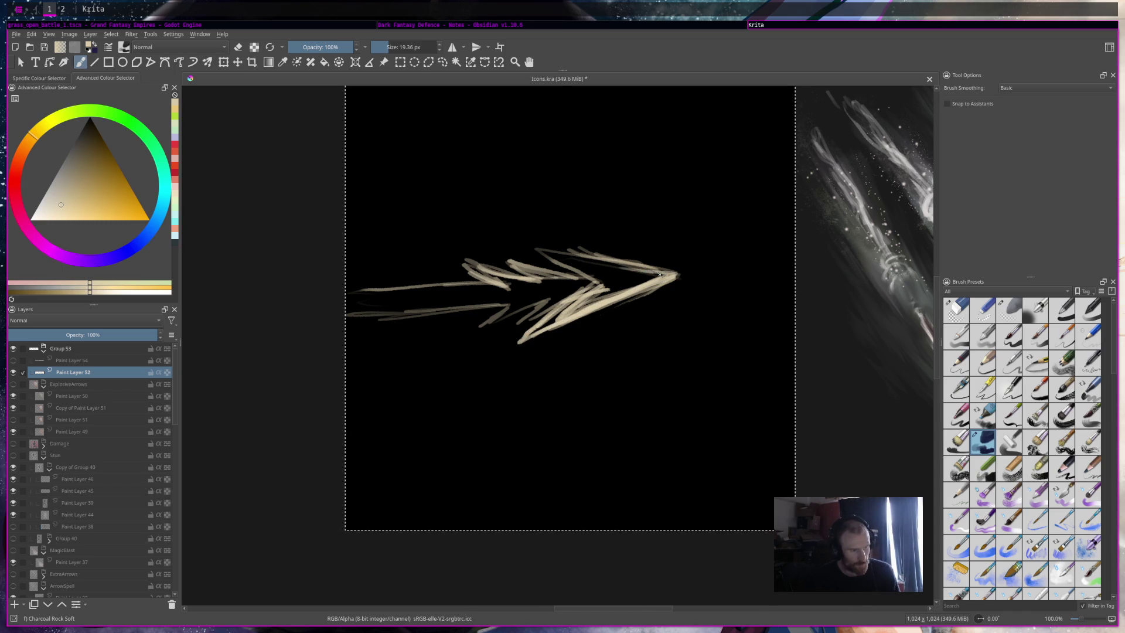
Step: Transform the arrow sketch about 106 px to the right within the icon
key(ctrl+t)
drag(555, 274, 617, 267)
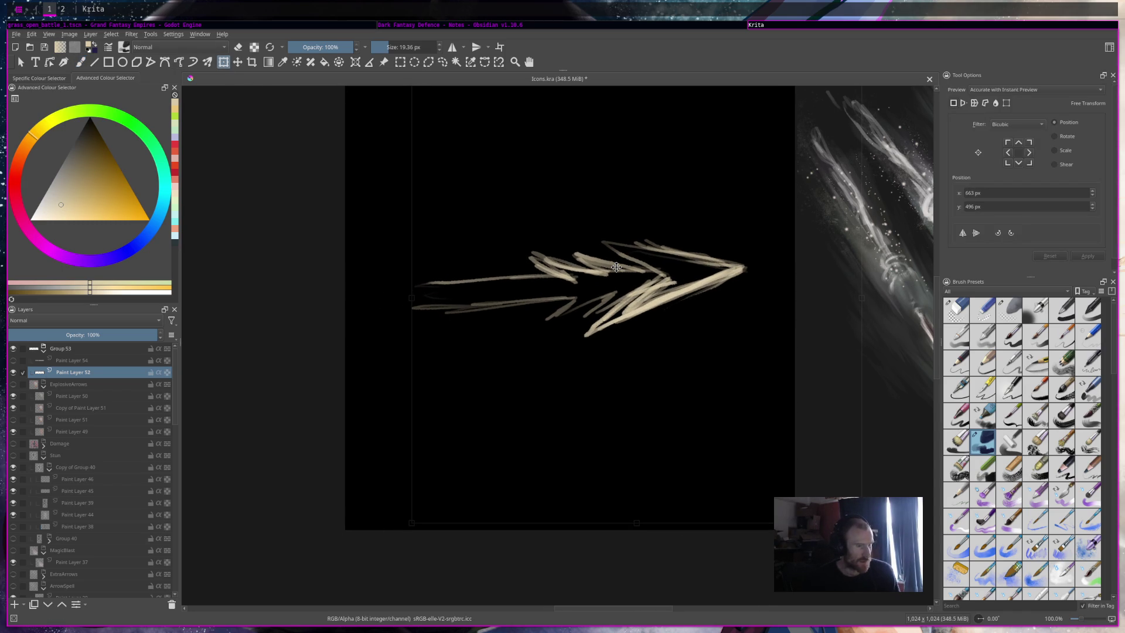
scroll(684, 271, down, 3)
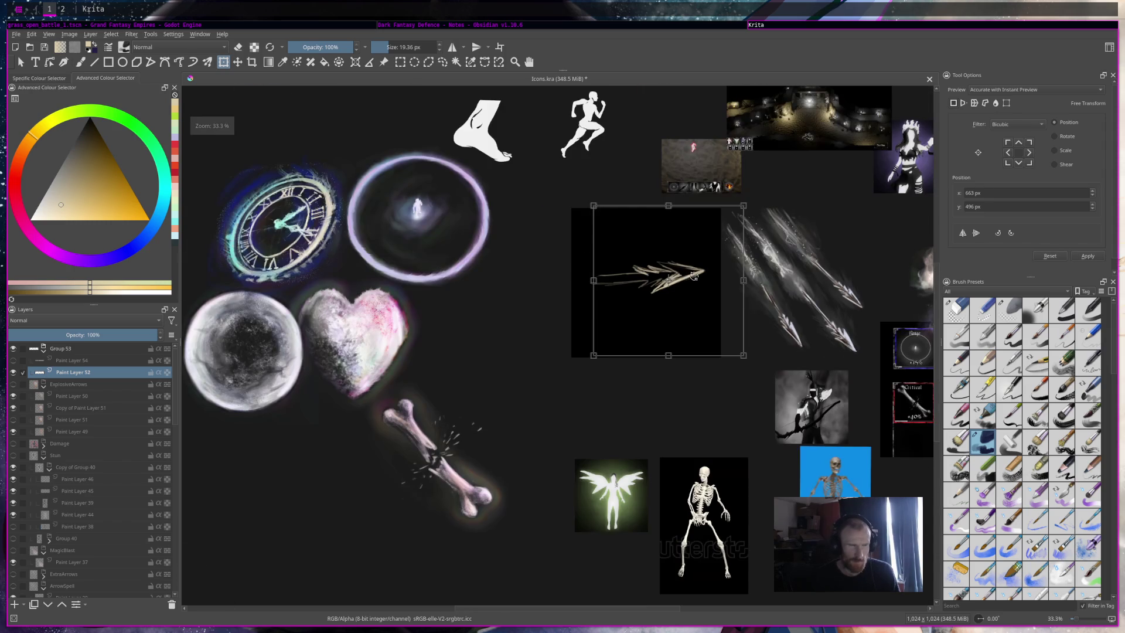
key(b)
scroll(683, 270, up, 4)
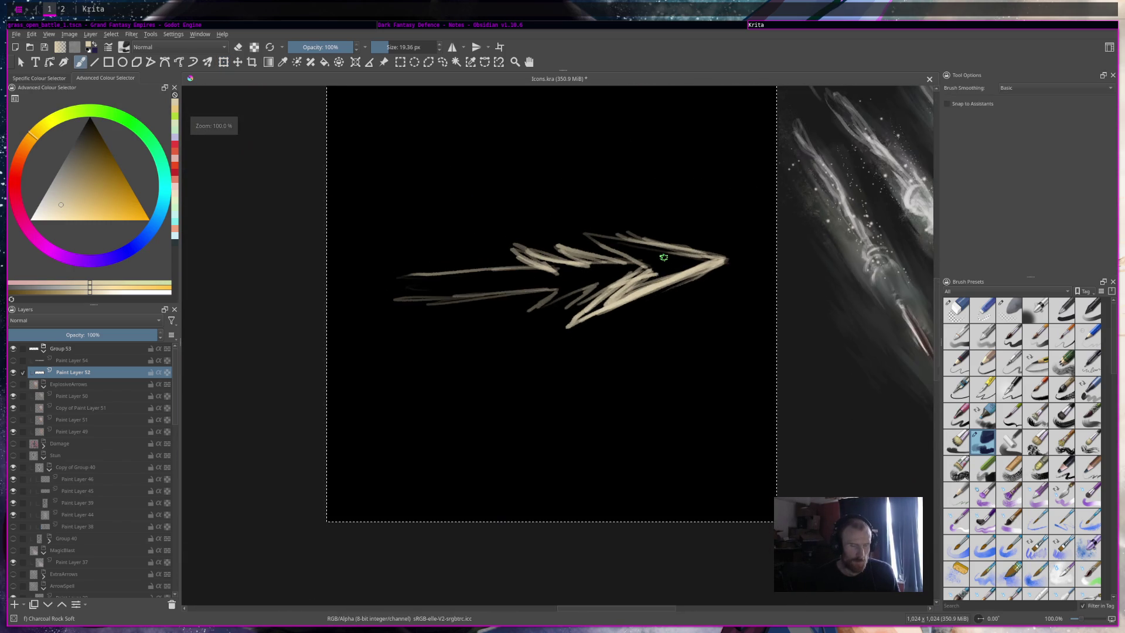
scroll(653, 248, up, 1)
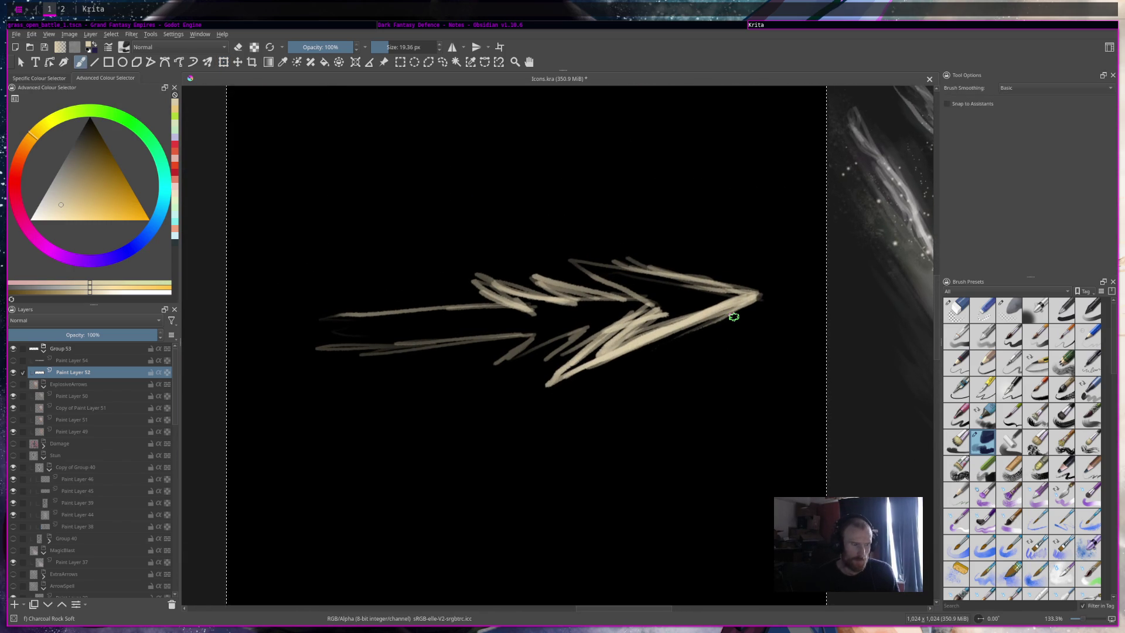
Step: Paint pale beige strokes over the arrowhead and upper feathers, trimming them with the eraser
mouse_move(650, 294)
mouse_down()
mouse_move(527, 270)
mouse_move(647, 299)
mouse_move(577, 267)
mouse_move(650, 304)
mouse_move(643, 295)
mouse_move(638, 319)
mouse_move(560, 372)
mouse_move(705, 301)
mouse_move(610, 263)
mouse_move(571, 262)
mouse_move(690, 289)
mouse_move(615, 276)
mouse_move(644, 316)
mouse_move(710, 292)
mouse_move(680, 285)
mouse_up()
key(e)
key(e)
key(e)
mouse_move(623, 256)
mouse_down()
mouse_move(743, 286)
mouse_move(597, 368)
mouse_move(557, 380)
mouse_move(597, 342)
mouse_move(539, 361)
mouse_move(640, 310)
mouse_up()
key(e)
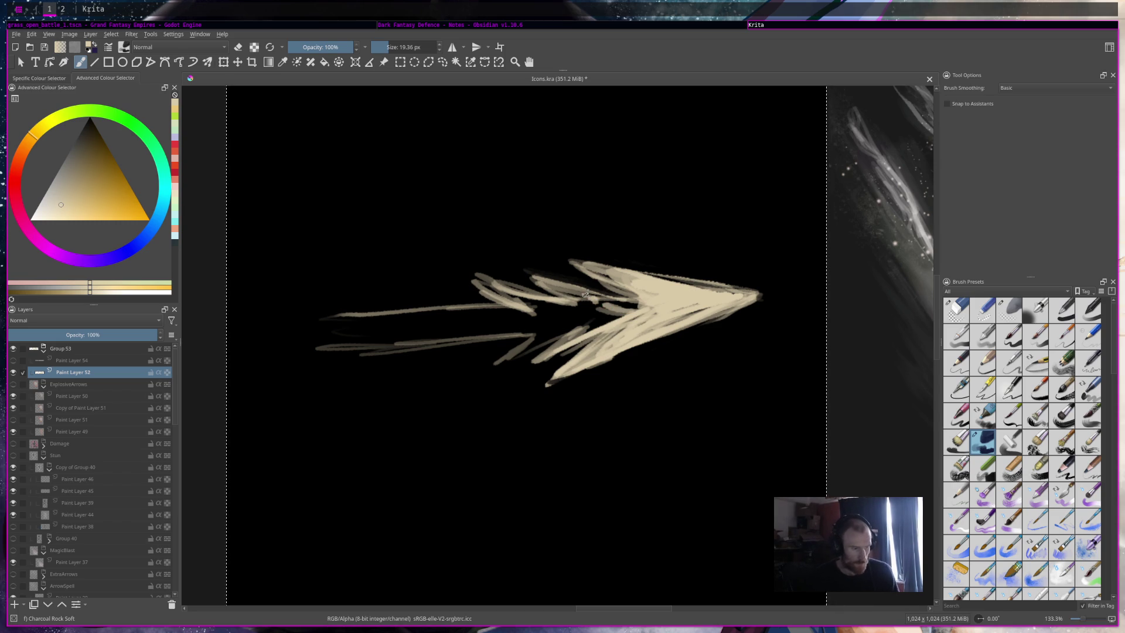
mouse_move(592, 306)
mouse_down()
mouse_move(628, 305)
mouse_move(544, 360)
mouse_up()
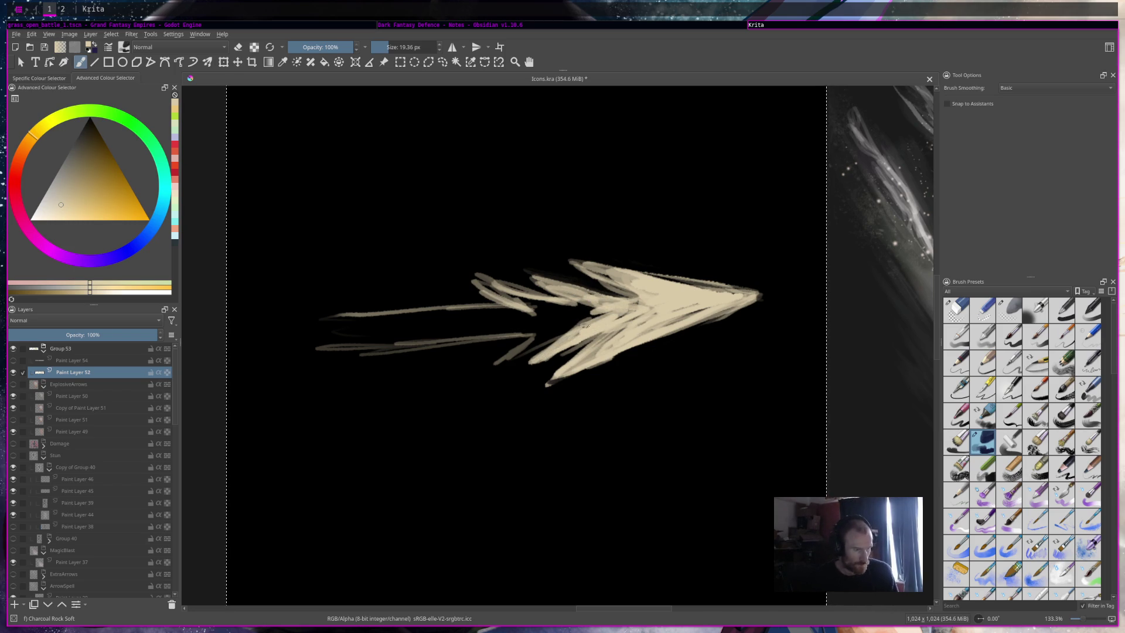
key(minus)
key(minus)
key(minus)
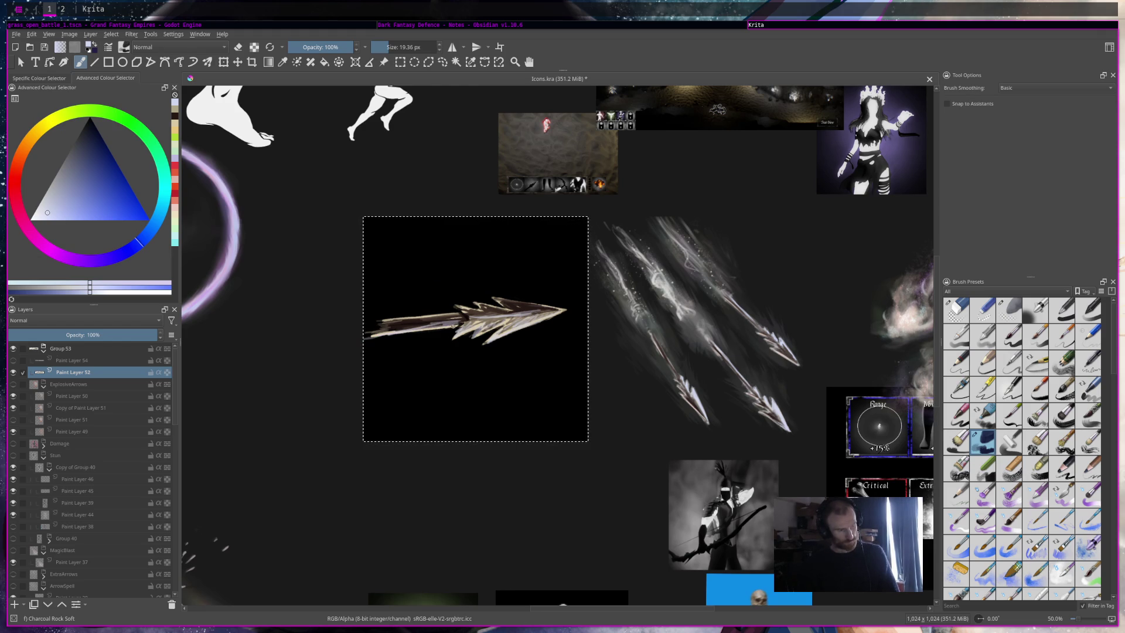
Step: Sample a dark reddish-brown from the arrow and paint a dark stroke along the shaft
key(e)
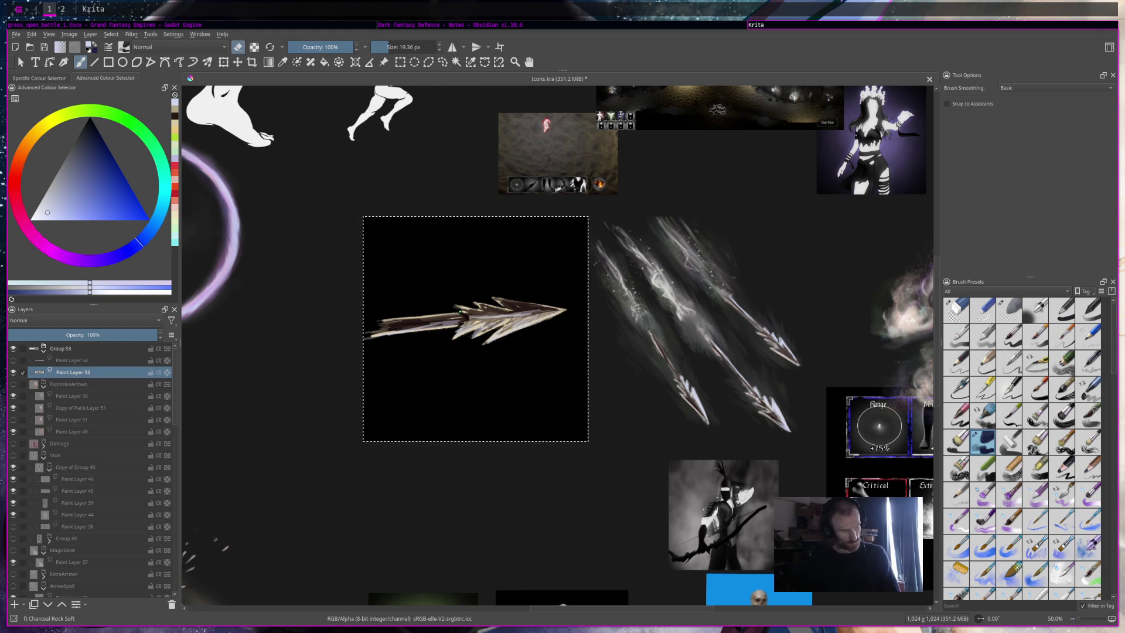
key(e)
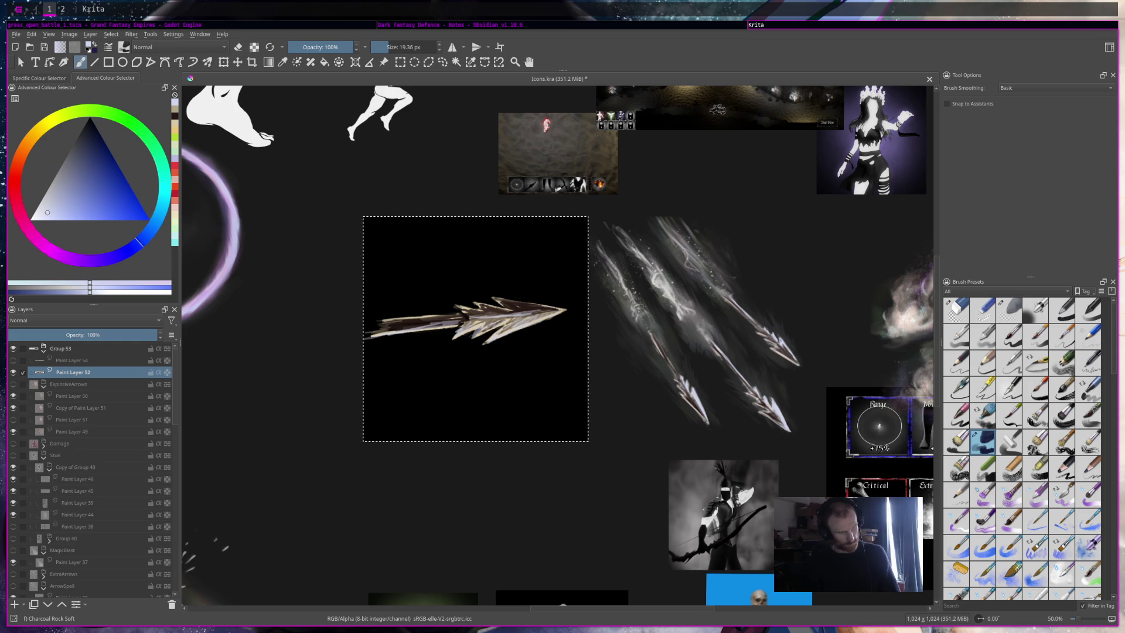
ctrl+click(392, 319)
ctrl+click(393, 317)
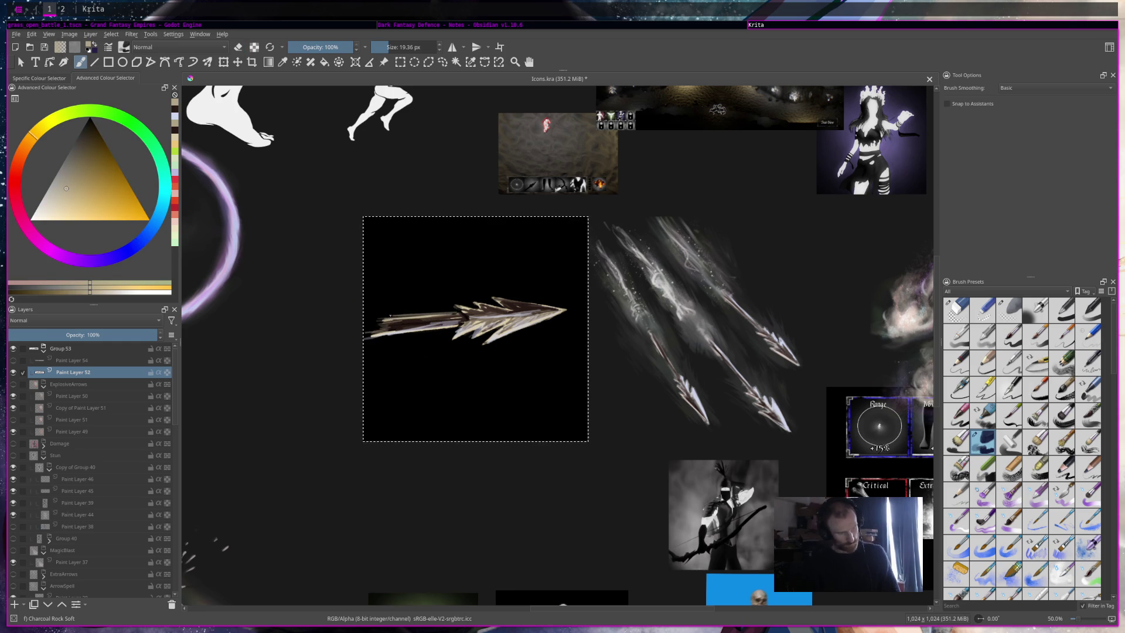
ctrl+click(480, 309)
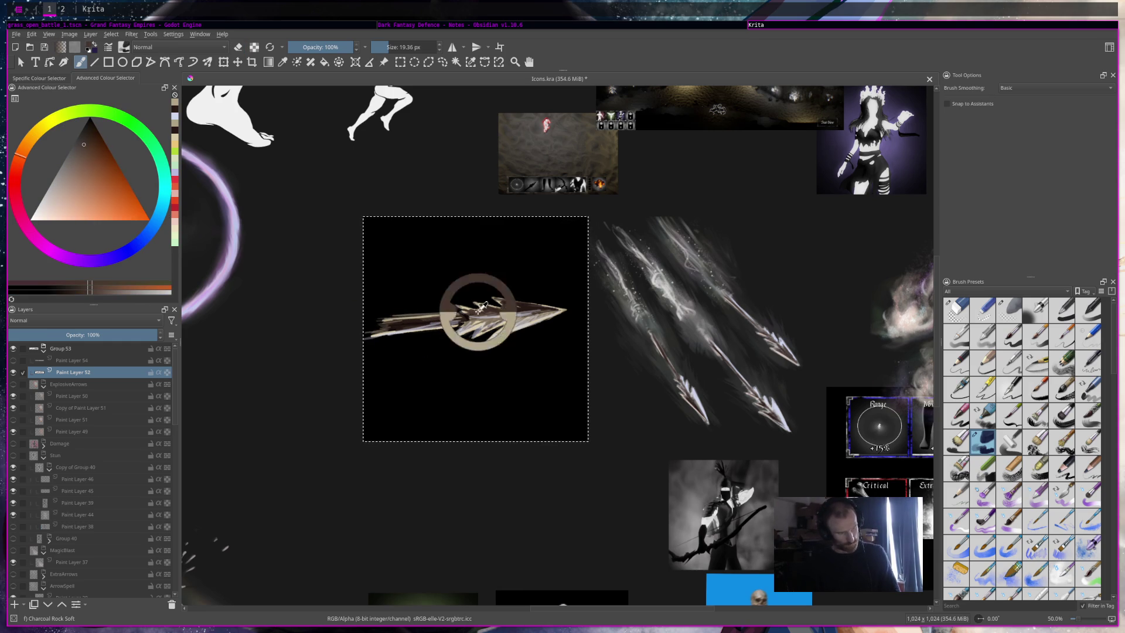
drag(461, 320, 500, 316)
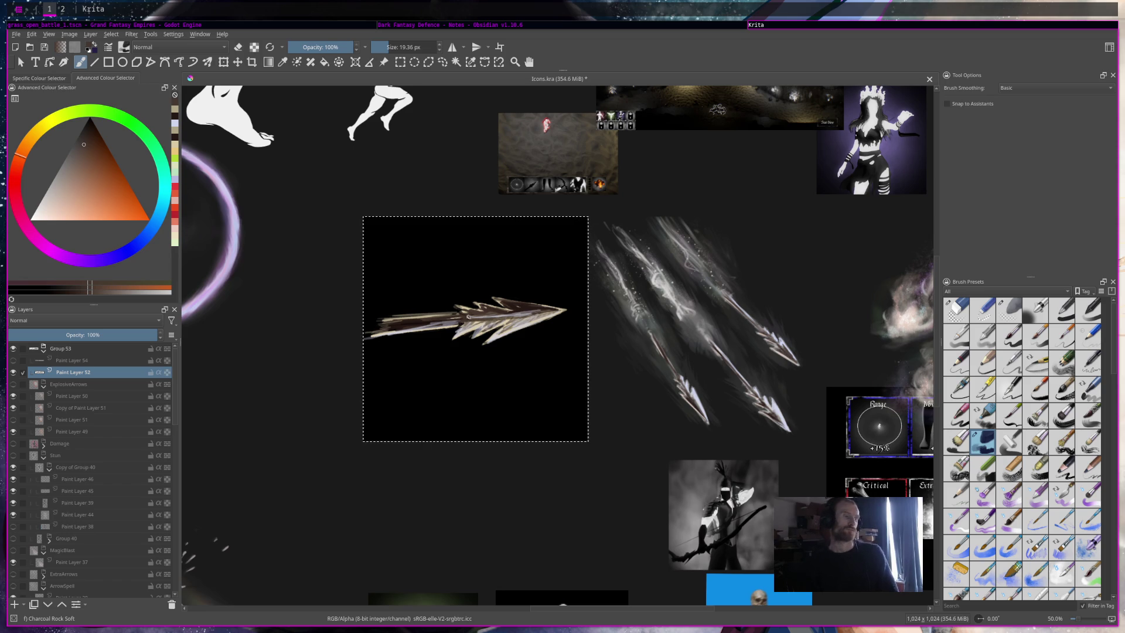
Step: Sample red and shaft tones from the arrow, check the whole icon collage, and zoom back in
ctrl+click(526, 309)
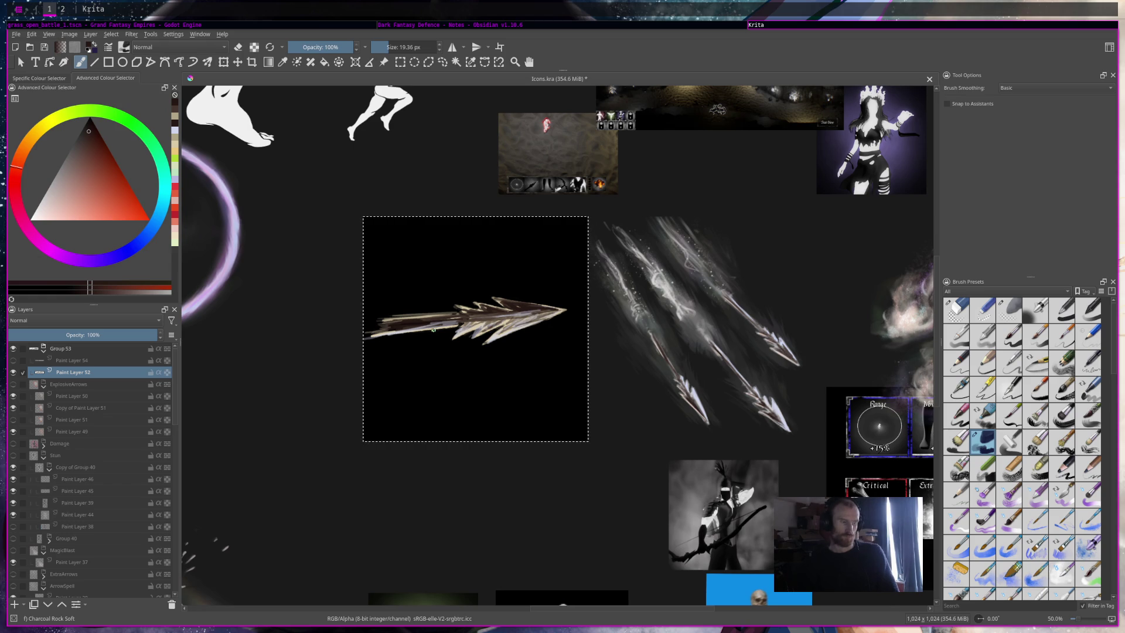
ctrl+click(392, 329)
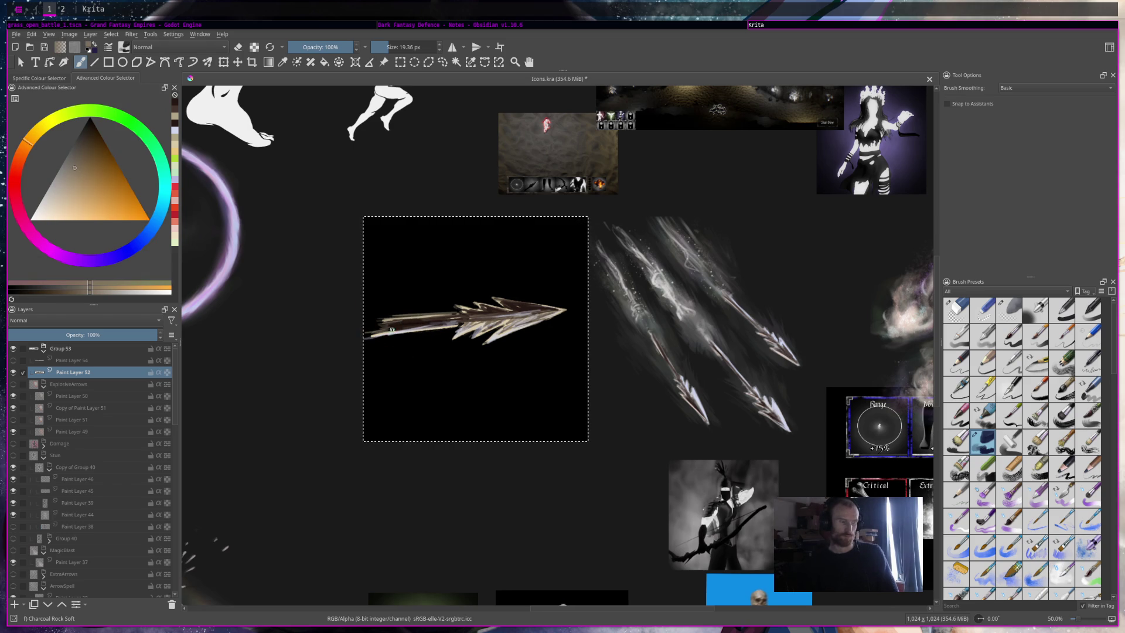
key(e)
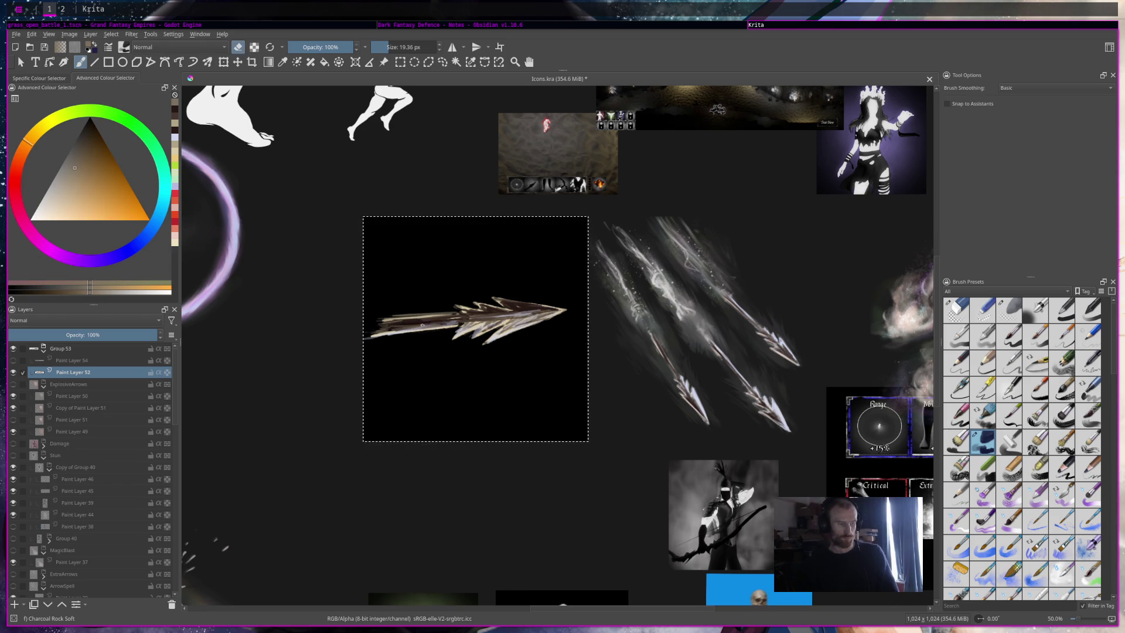
key(minus)
key(minus)
key(minus)
key(e)
key(plus)
key(plus)
key(plus)
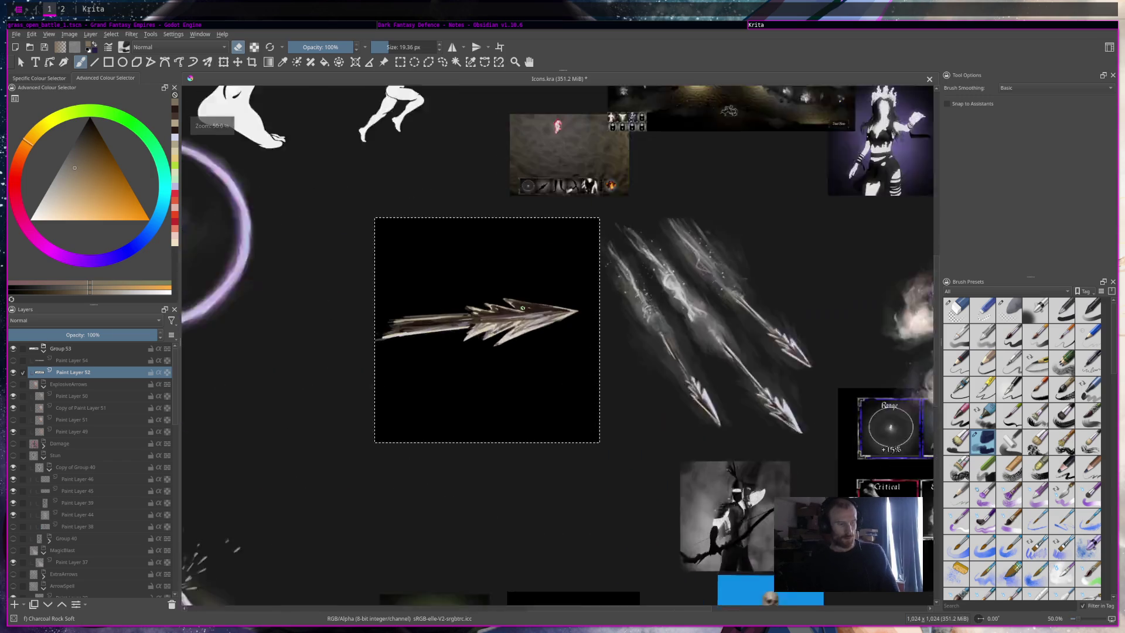
key(e)
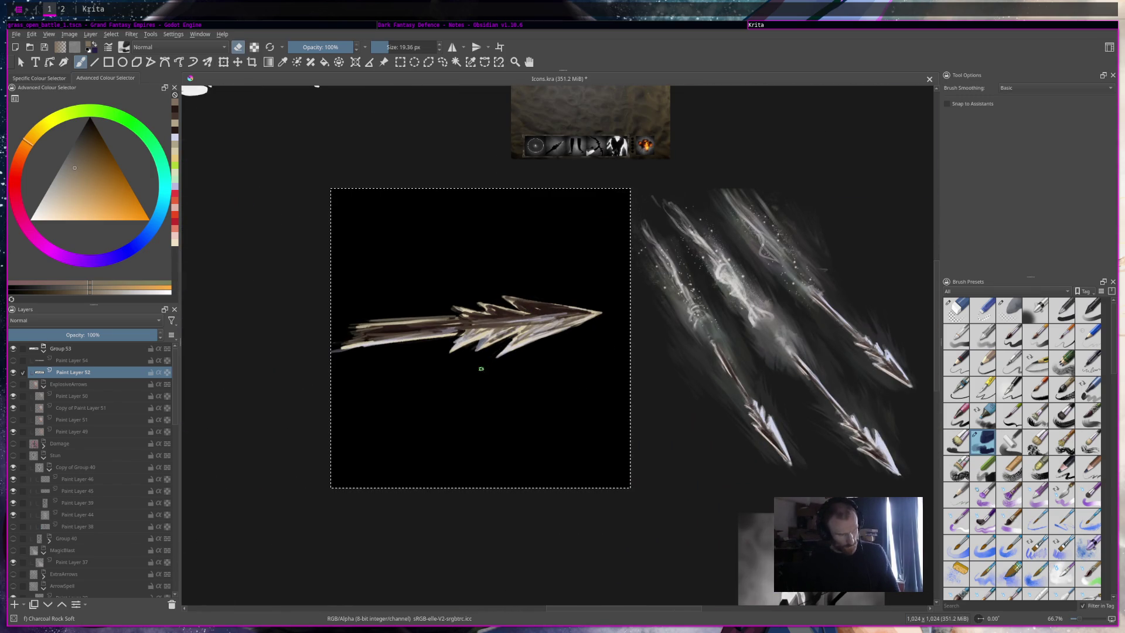
Step: Sample a dark reddish brown from the arrow shaft
key(minus)
key(plus)
key(plus)
key(plus)
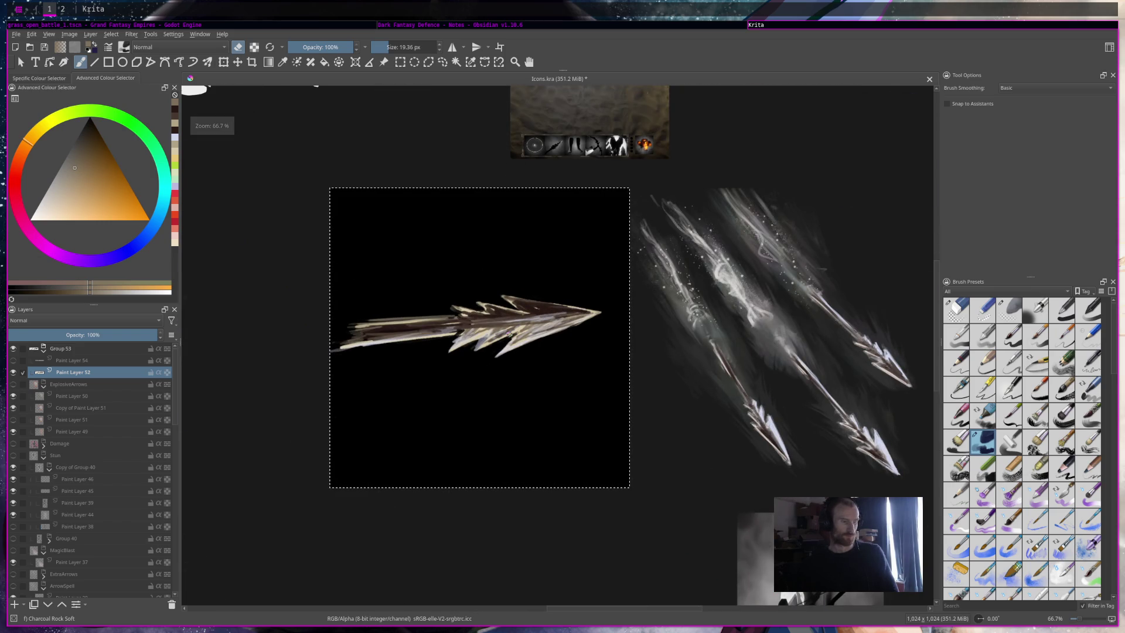
key(e)
ctrl+click(469, 325)
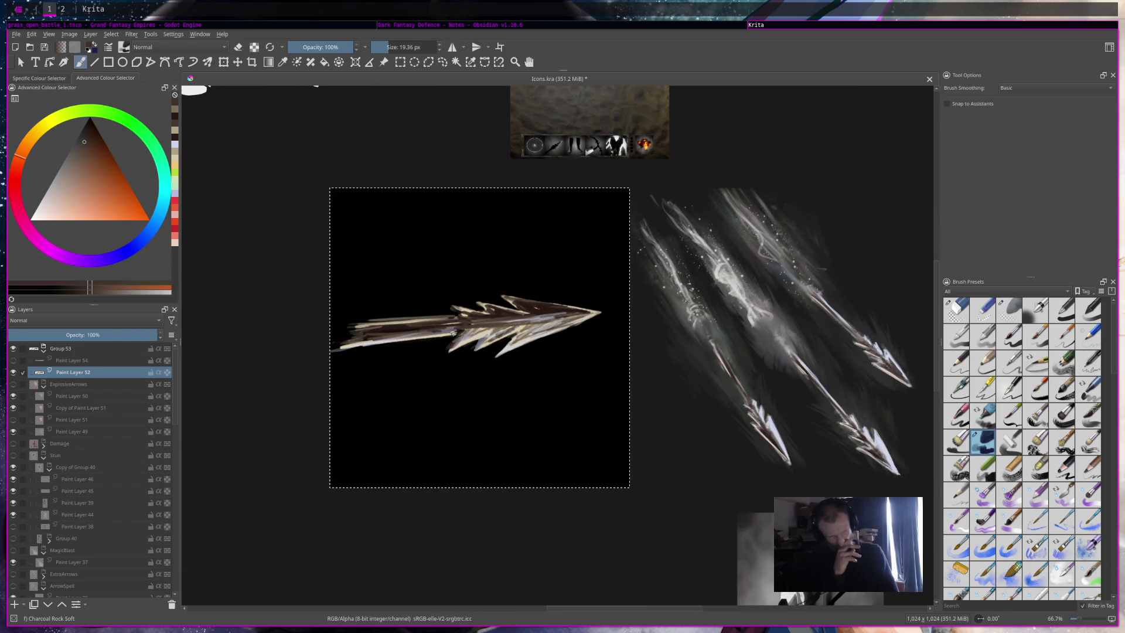
scroll(453, 333, down, 4)
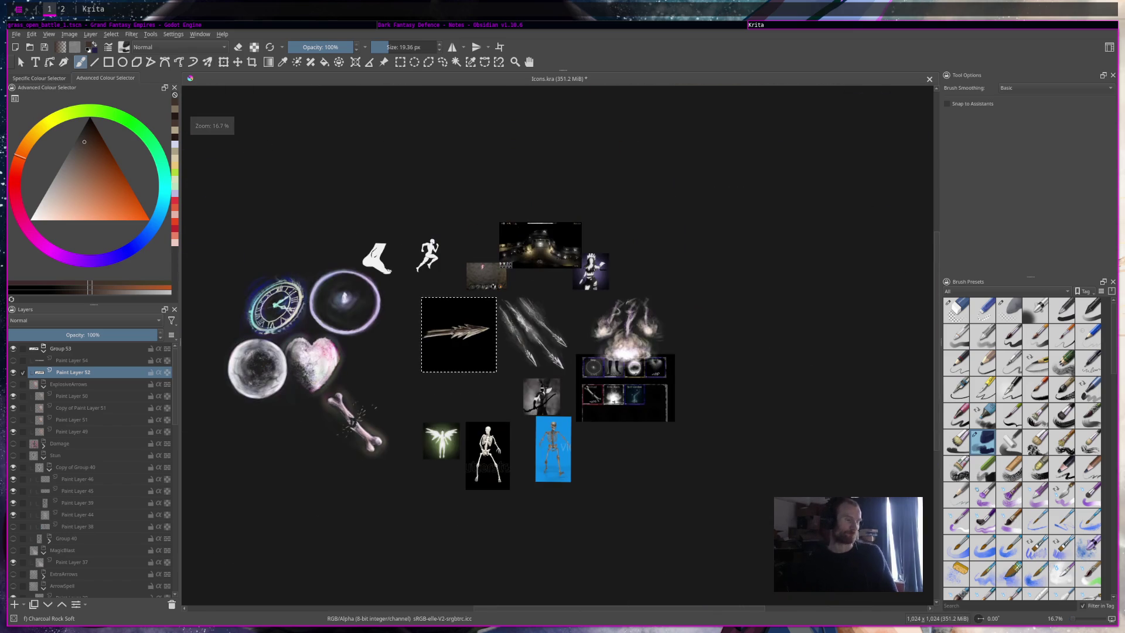
scroll(452, 333, up, 4)
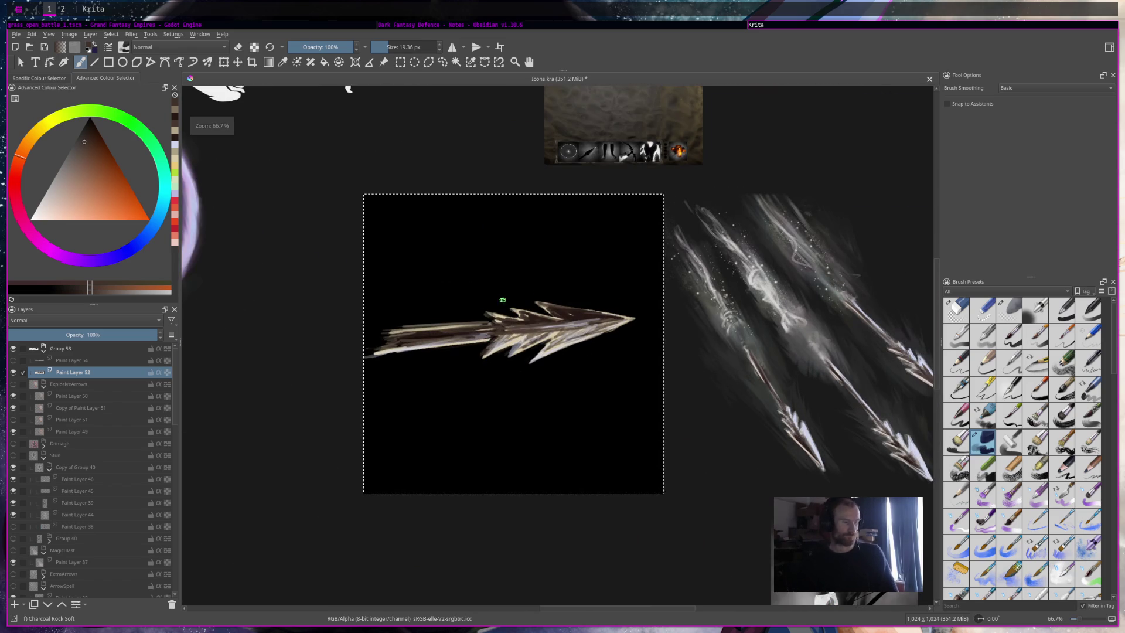
Step: Erase parts of the arrow shaft and add a new empty Paint Layer 55
key(e)
mouse_move(424, 326)
mouse_down()
mouse_move(411, 326)
mouse_move(481, 321)
mouse_up()
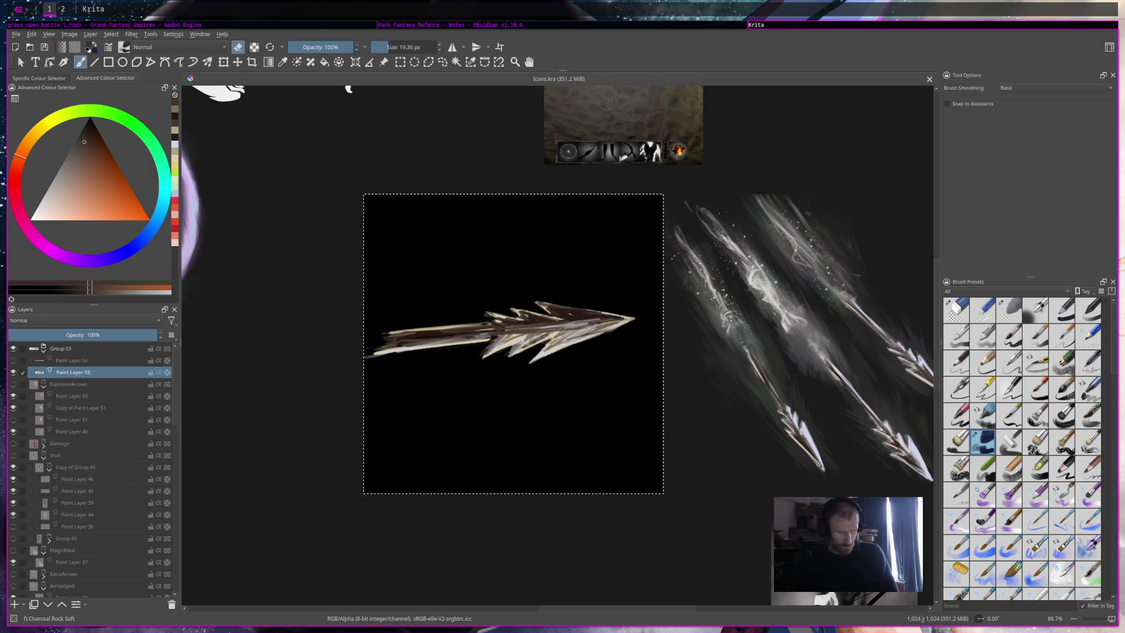
click(14, 604)
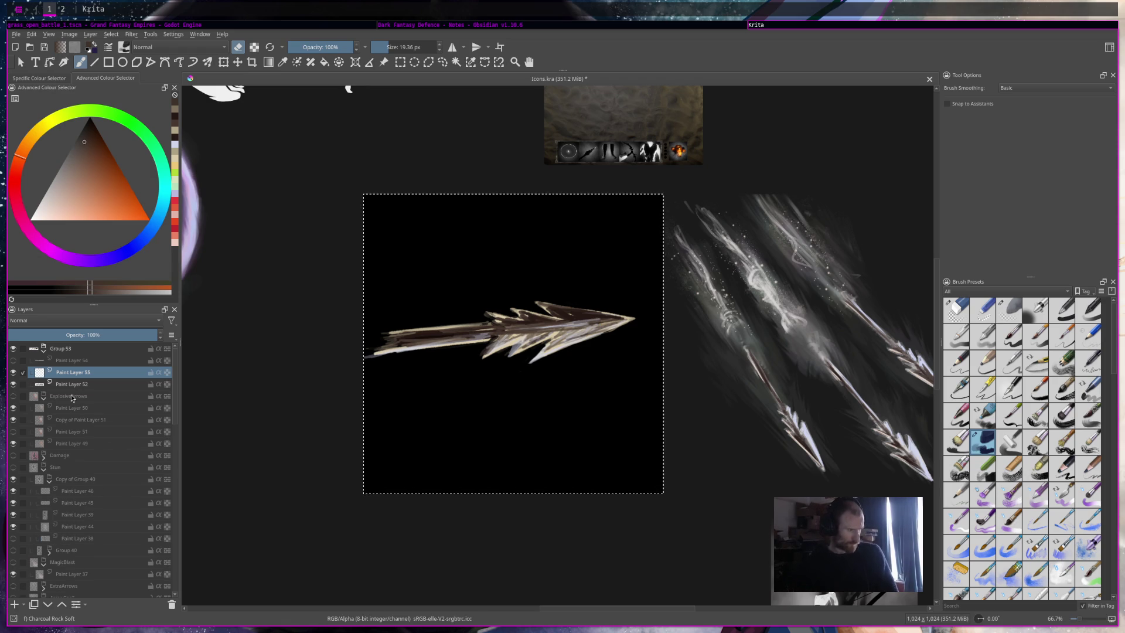
Step: Reselect the arrow's paint layer and erase a small part of the arrow
click(88, 386)
drag(88, 386, 94, 370)
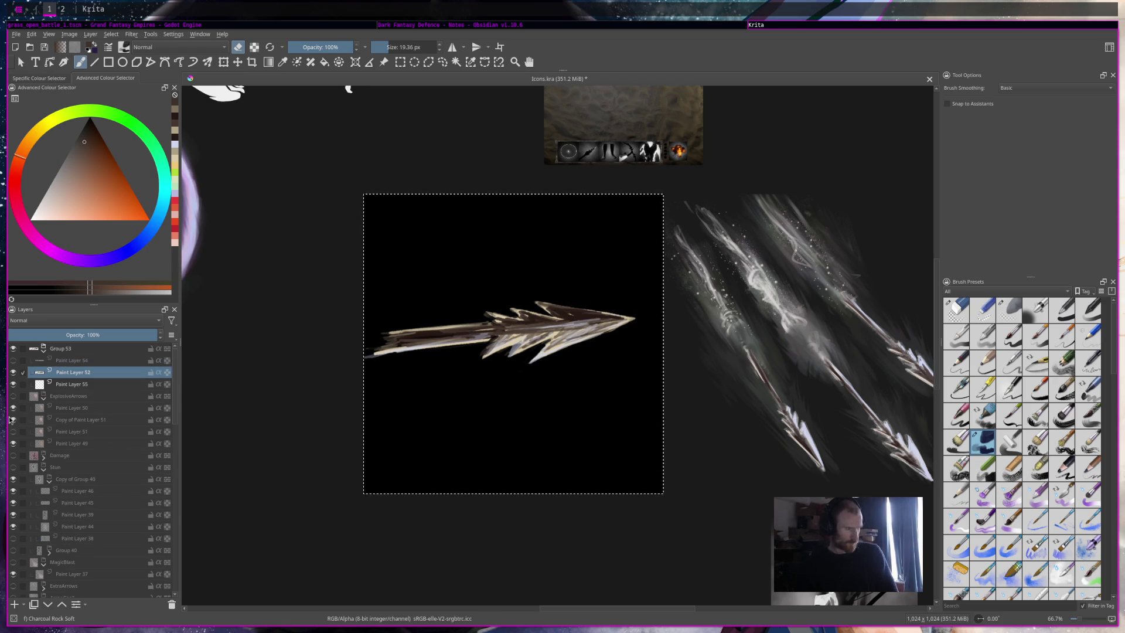
key(e)
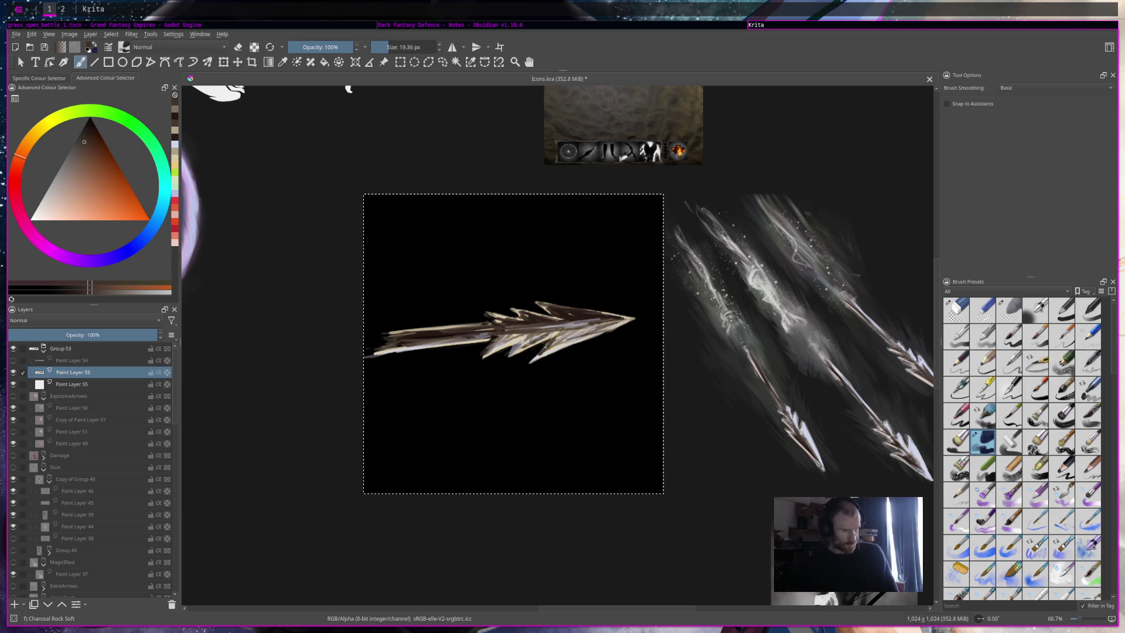
key(e)
drag(546, 342, 543, 351)
Step: Sample beige and magenta tones, then paint dark brown strokes along the arrow shaft
click(549, 311)
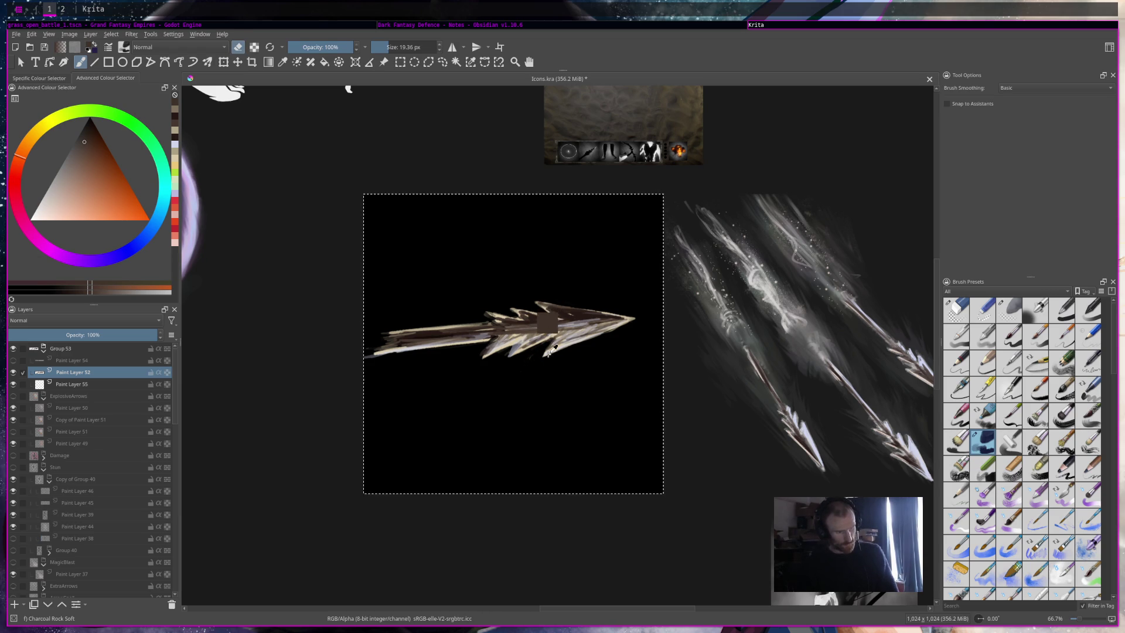
ctrl+click(539, 357)
key(e)
ctrl+click(548, 351)
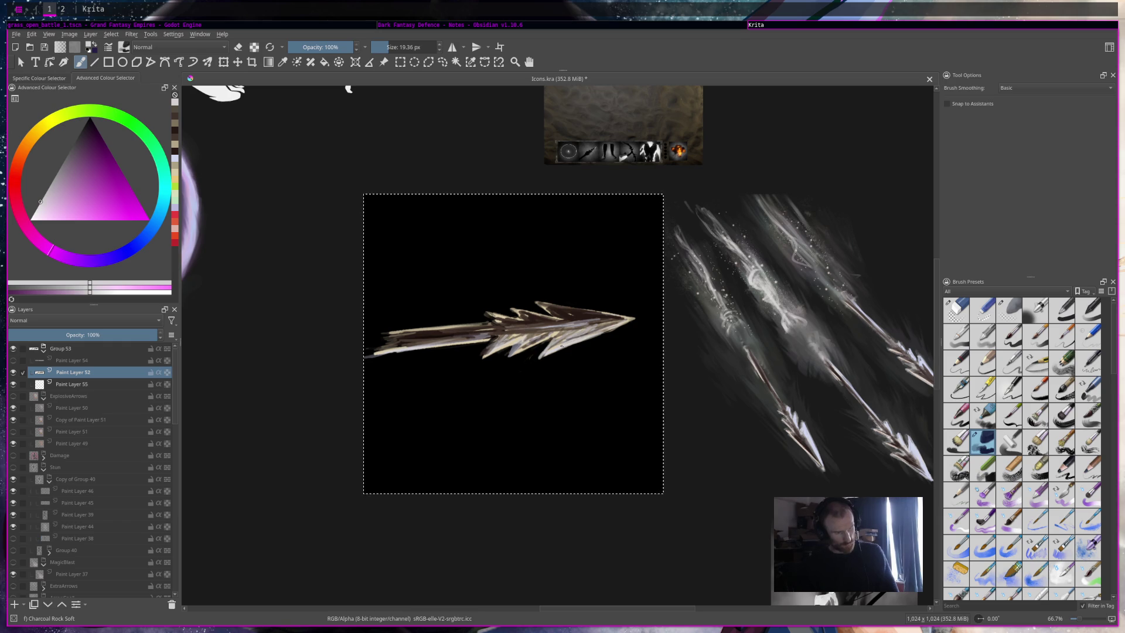
scroll(628, 309, down, 5)
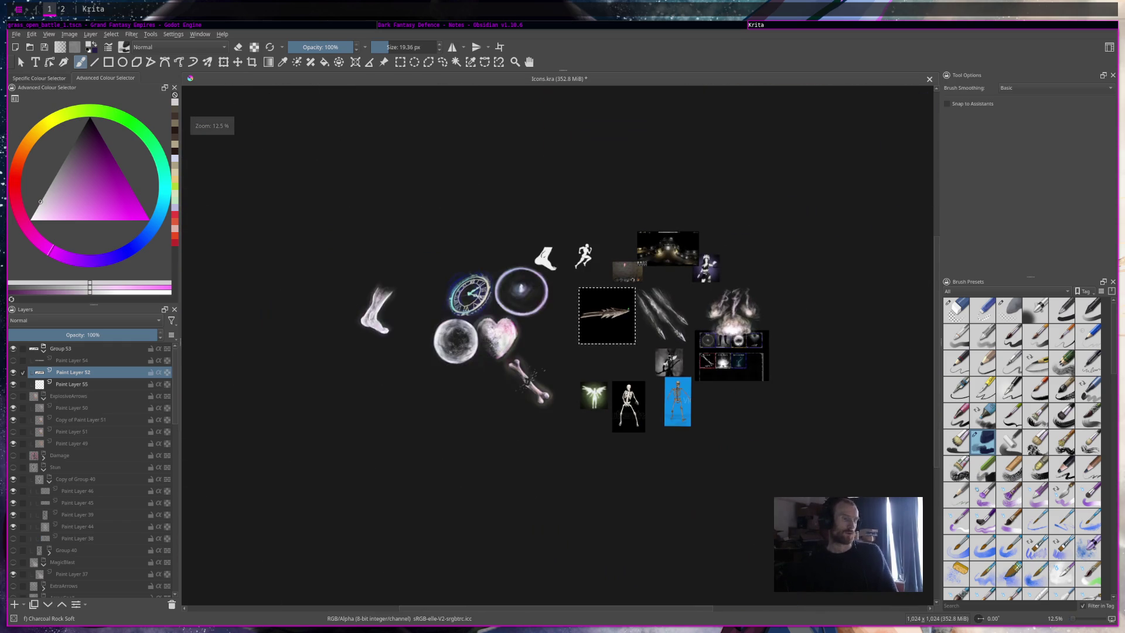
scroll(627, 309, up, 4)
scroll(628, 309, up, 2)
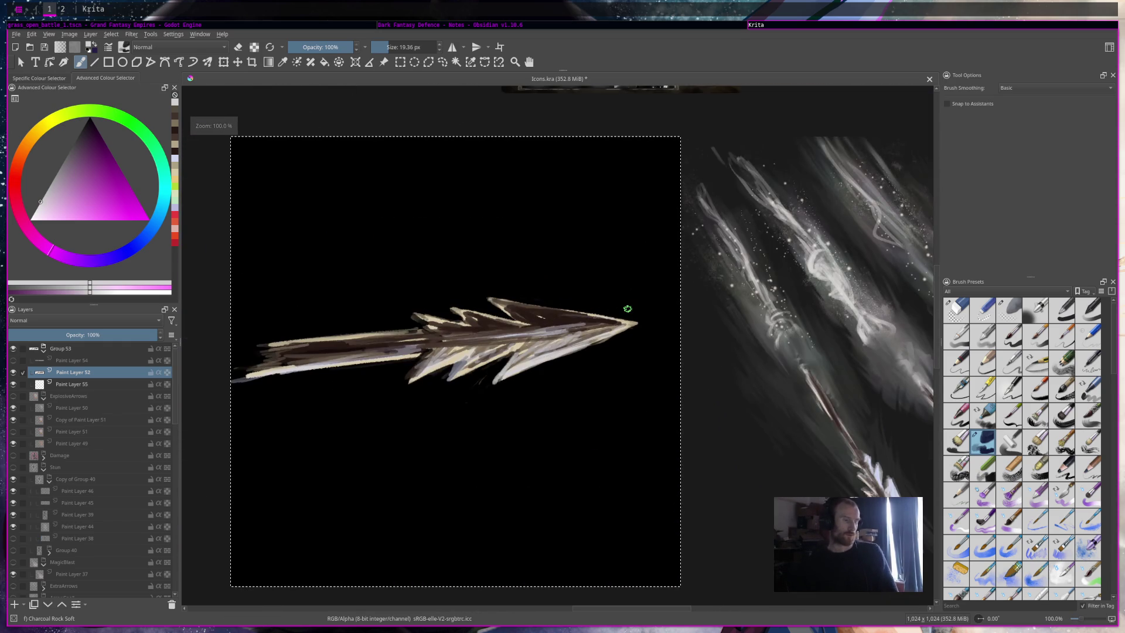
ctrl+click(327, 341)
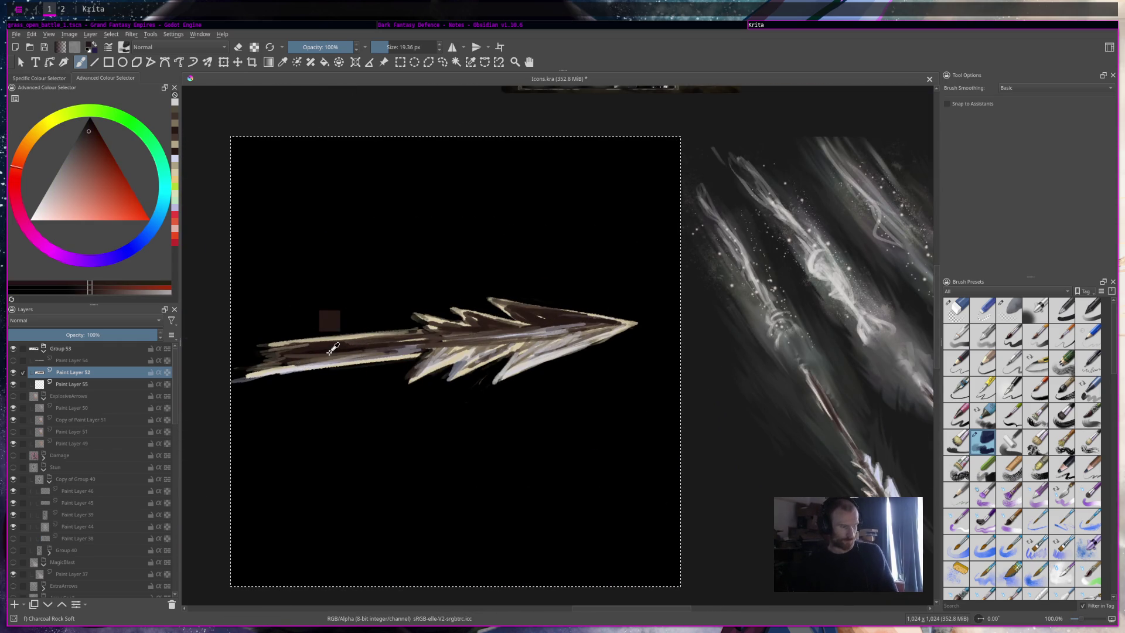
mouse_move(353, 342)
mouse_down()
mouse_move(443, 334)
mouse_move(434, 330)
mouse_move(436, 343)
mouse_up()
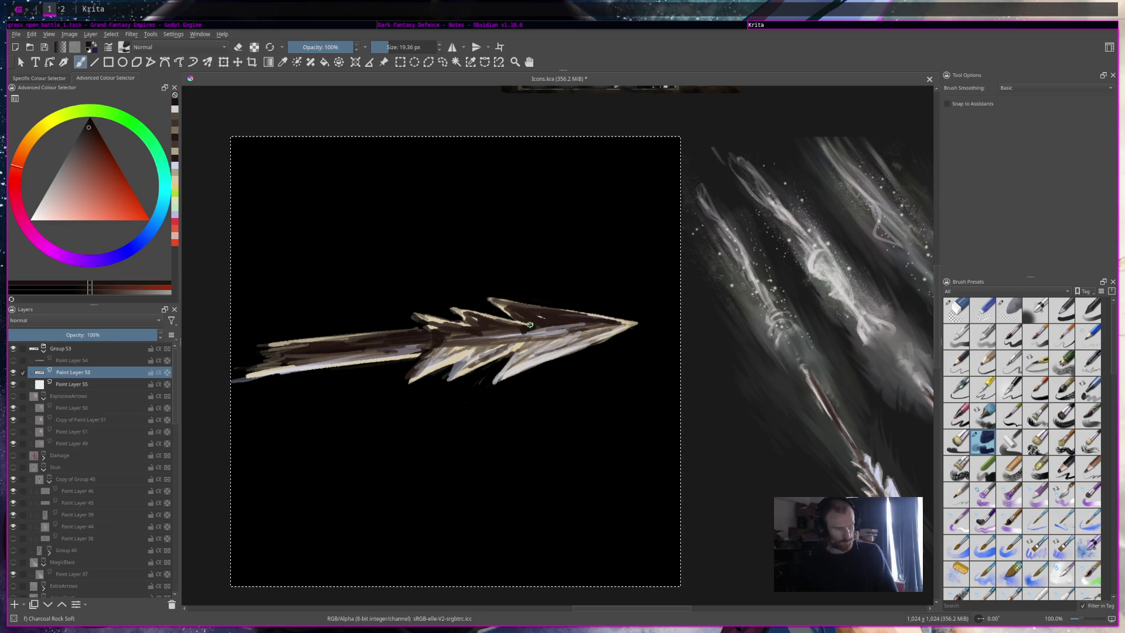
Step: Save Icons.kra and switch the paint colour to an orange-reddish brown from the arrow
scroll(630, 340, down, 4)
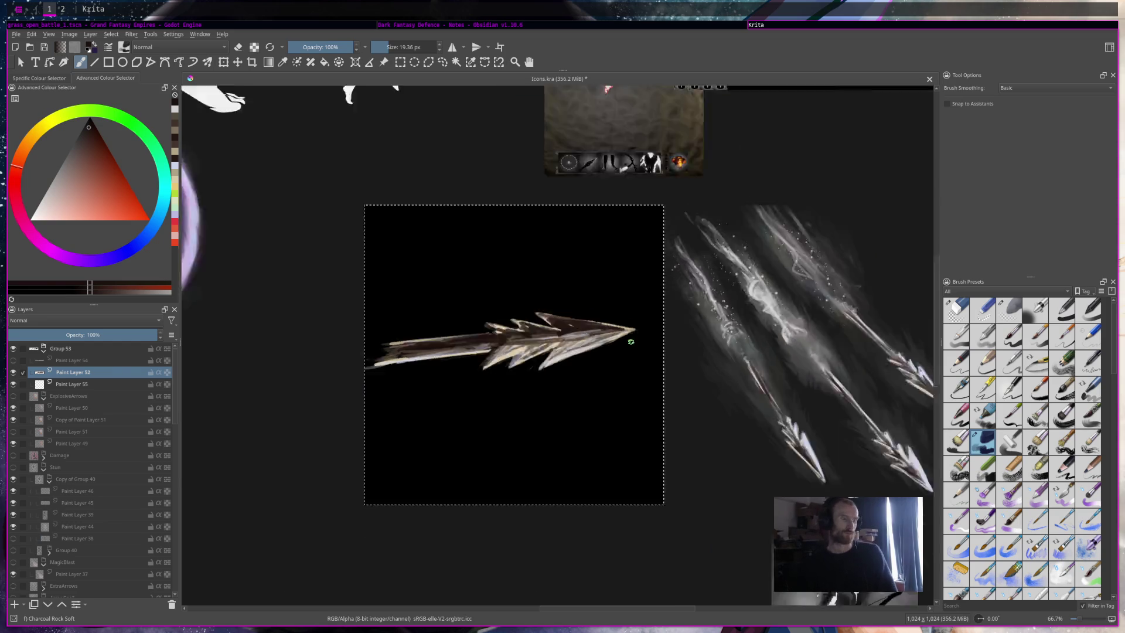
scroll(630, 341, up, 3)
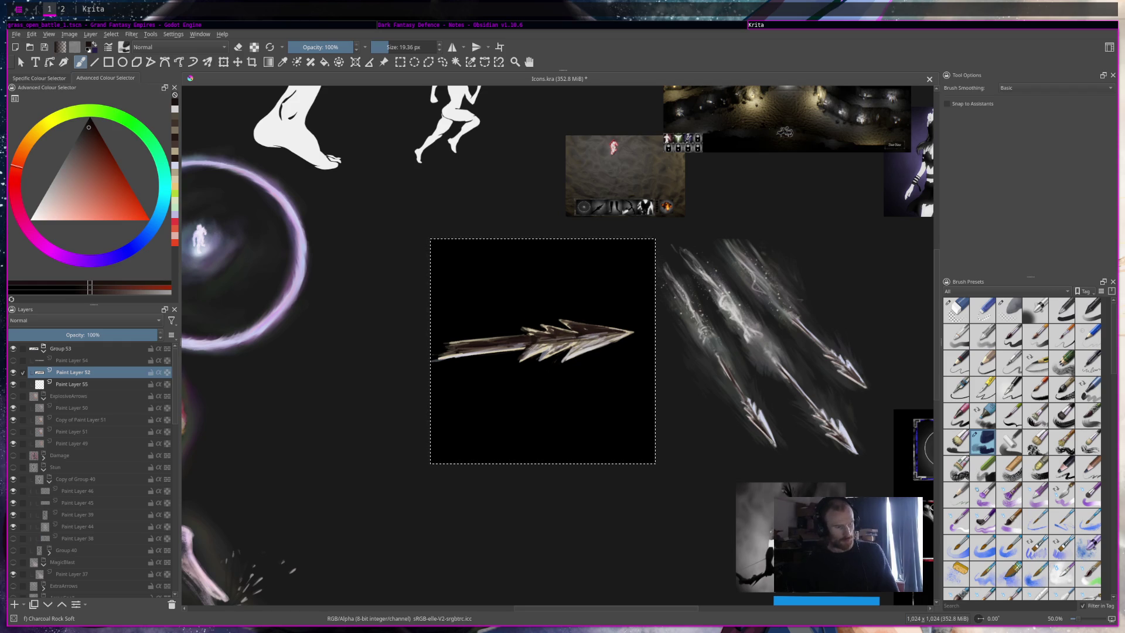
key(ctrl+s)
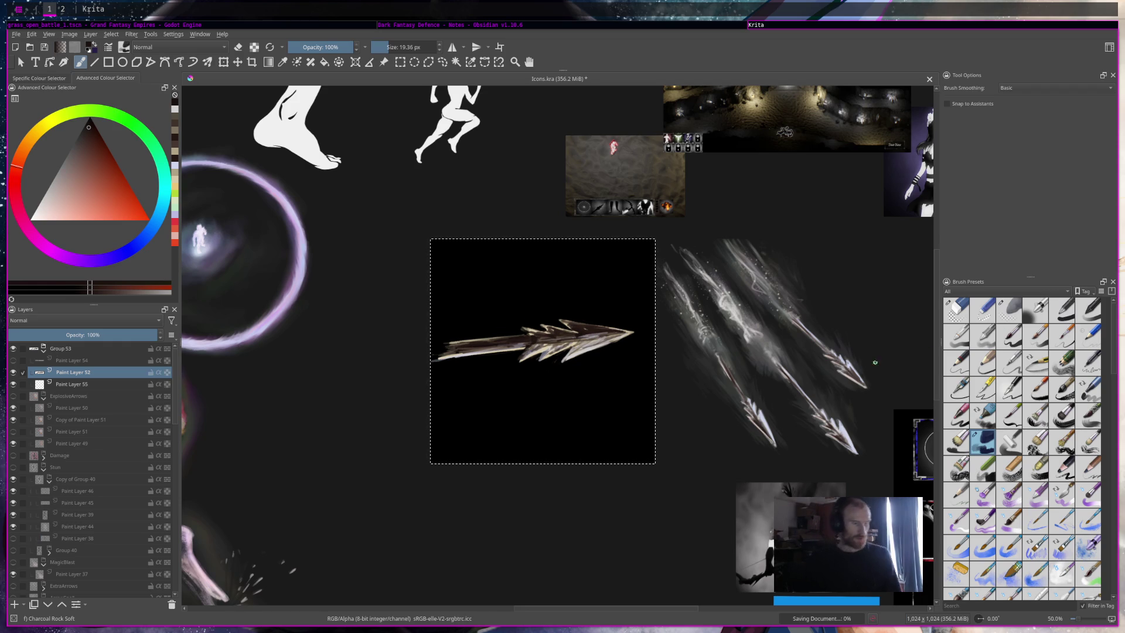
key(e)
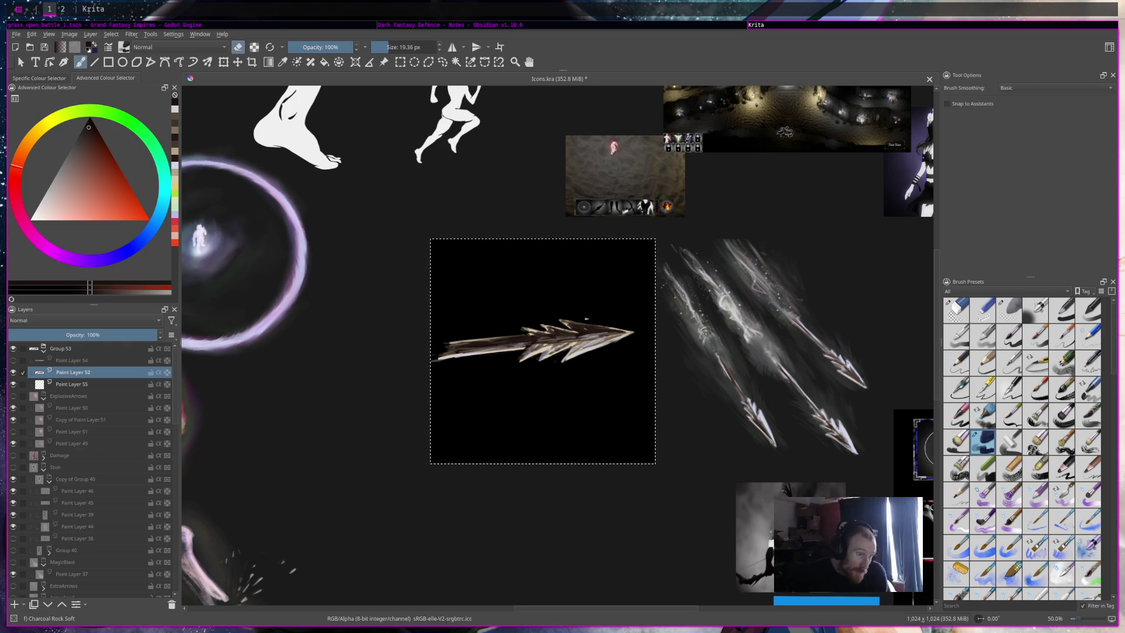
ctrl+click(623, 343)
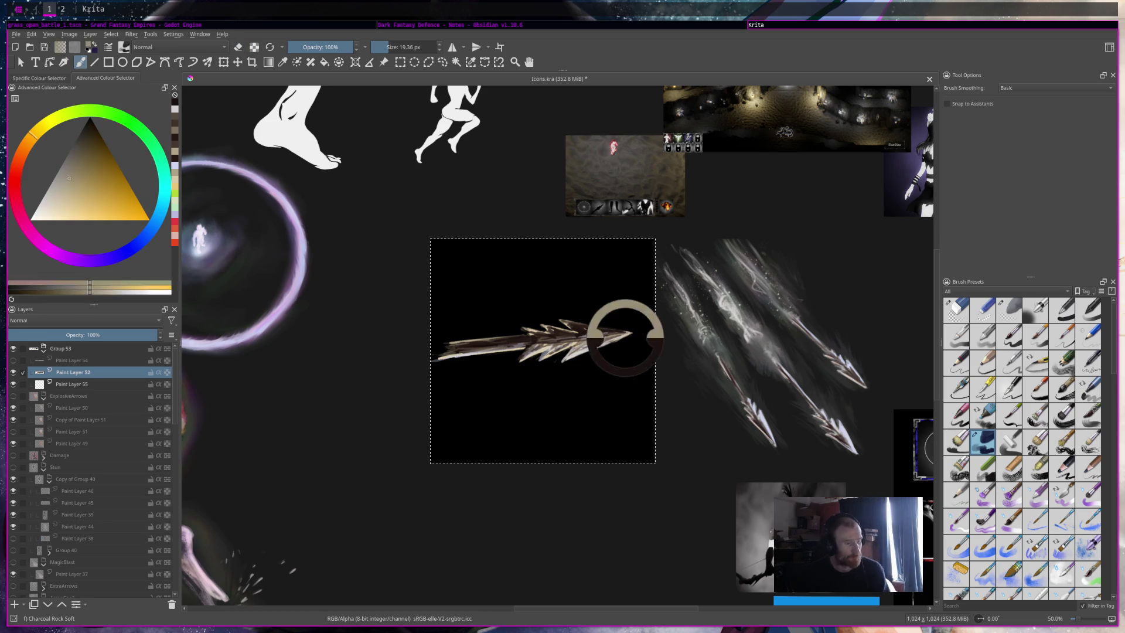
ctrl+click(609, 331)
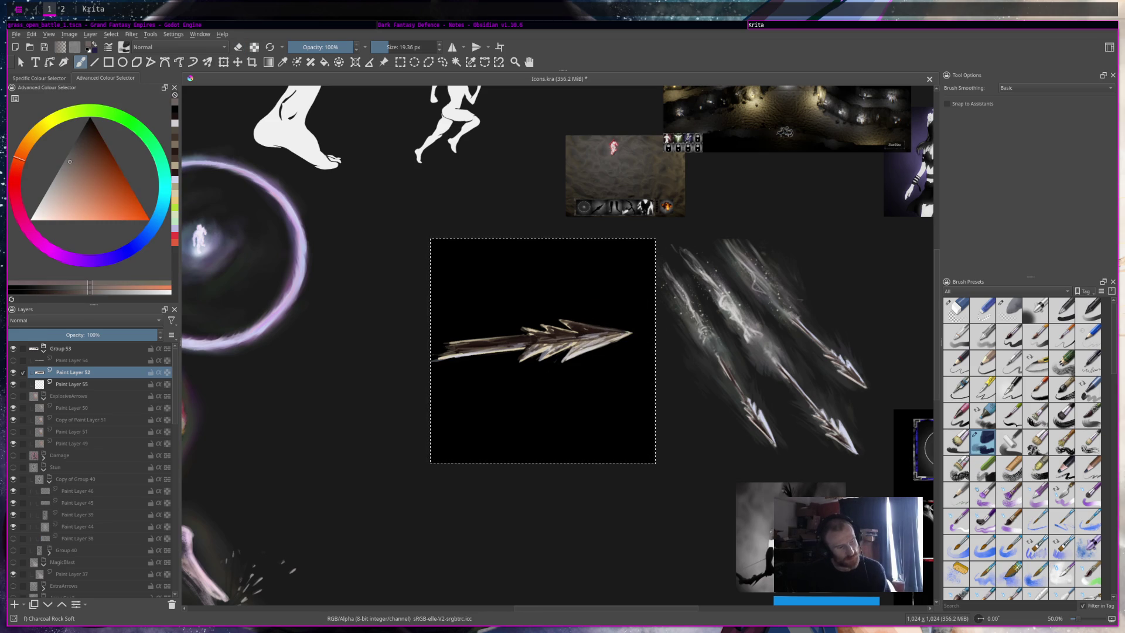
key(ctrl+s)
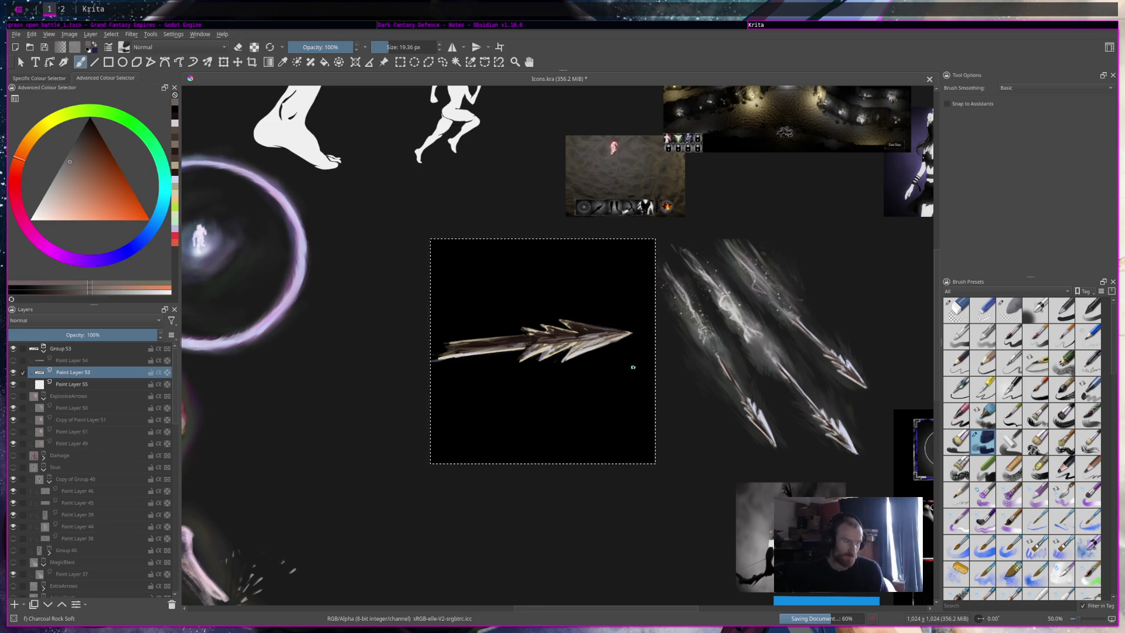
Step: Resize the brush to about 36 px on Paint Layer 52, dab the arrowhead, and pick dark magenta
click(73, 384)
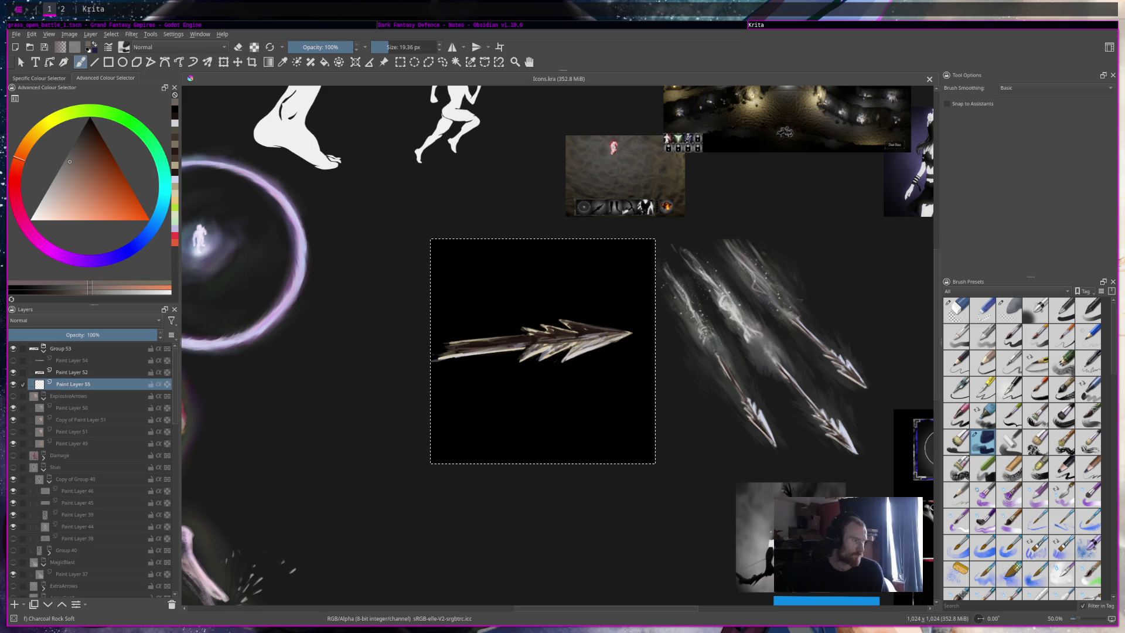
click(414, 47)
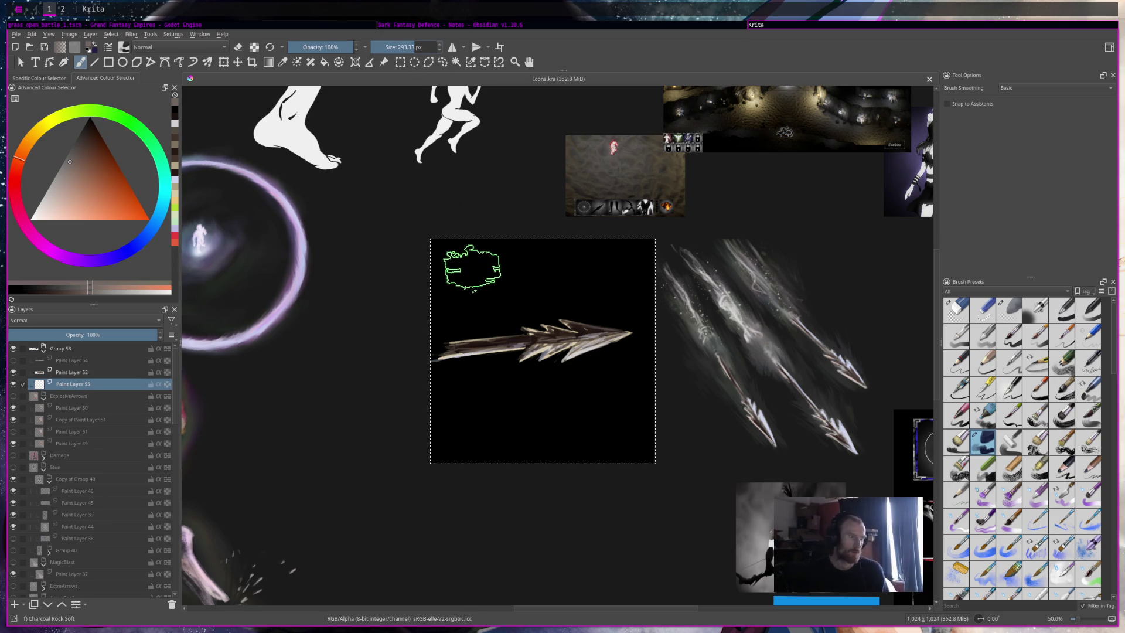
click(399, 46)
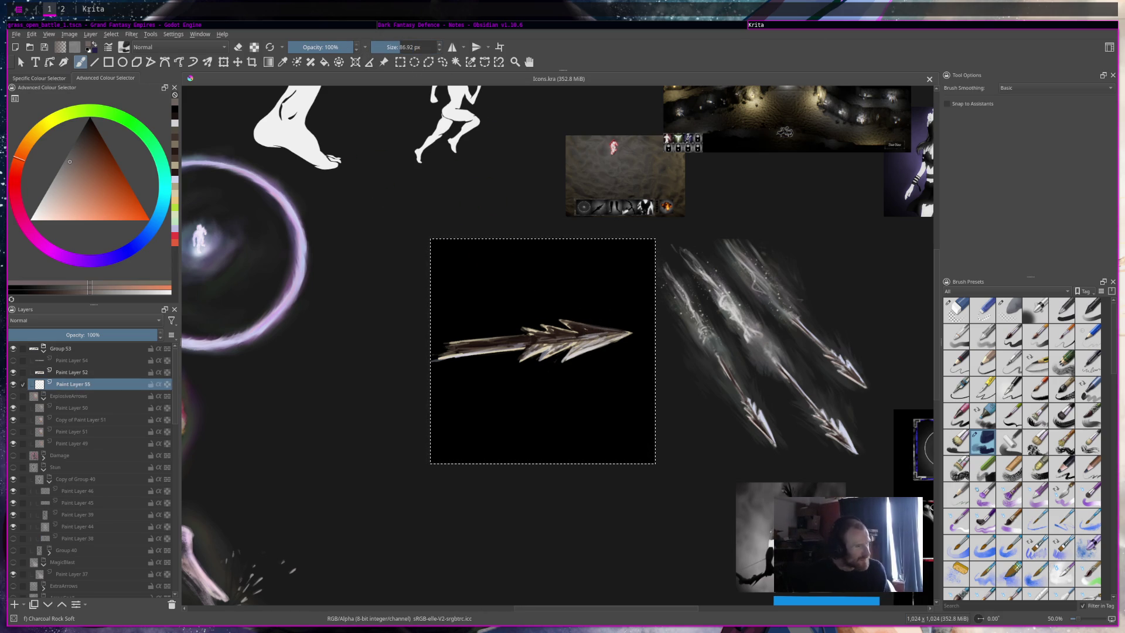
scroll(516, 351, up, 3)
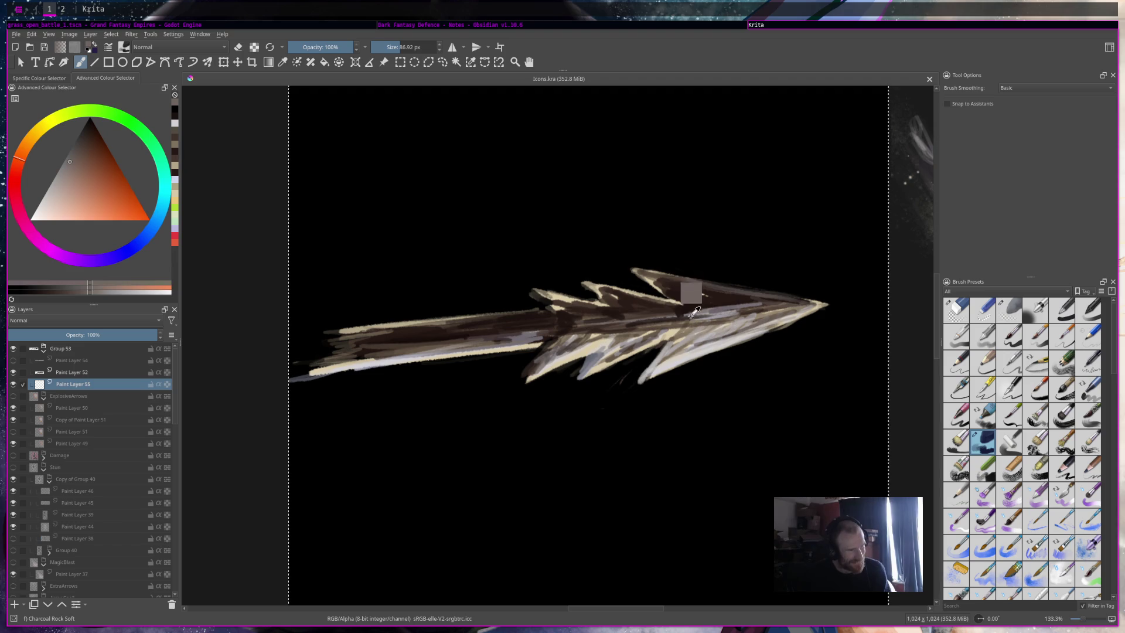
click(72, 373)
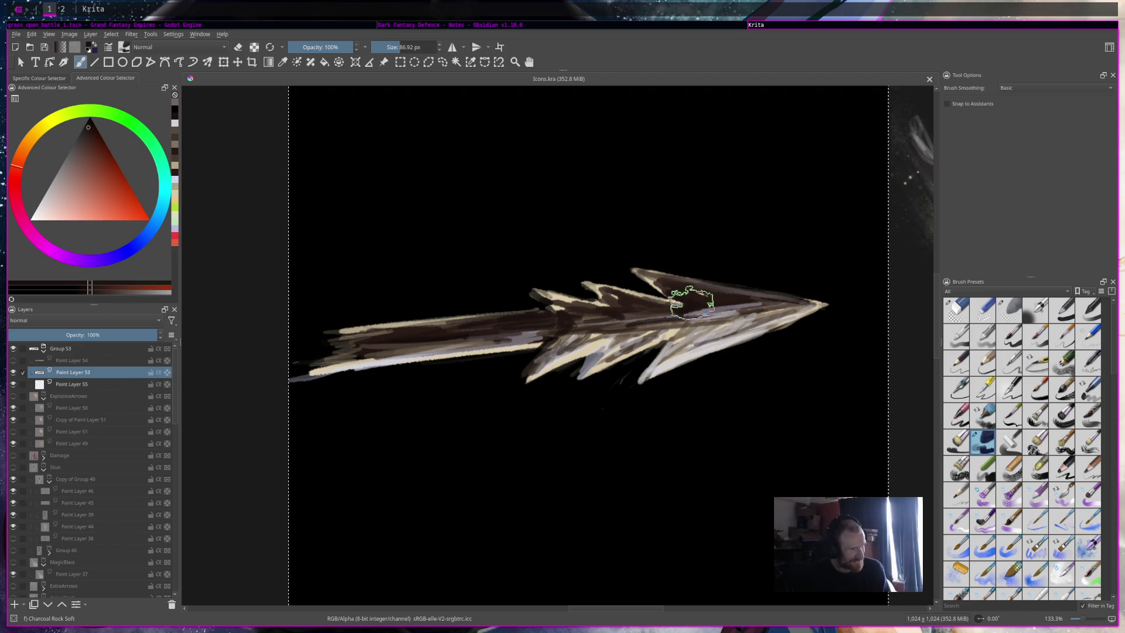
key(bracketleft)
key(bracketleft)
key(bracketleft)
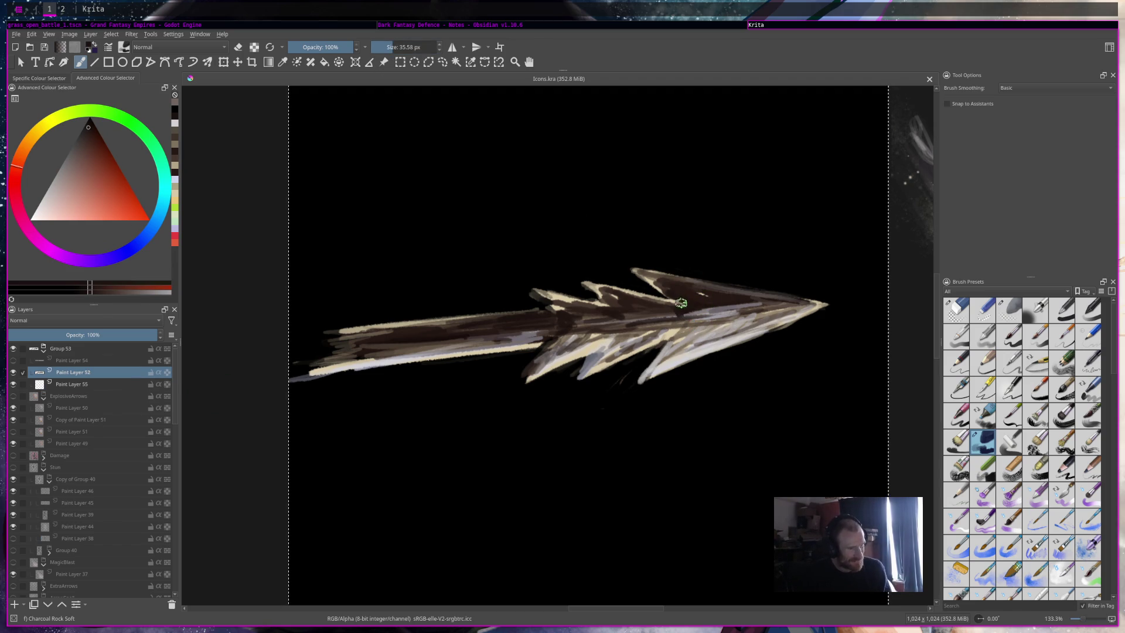
click(682, 300)
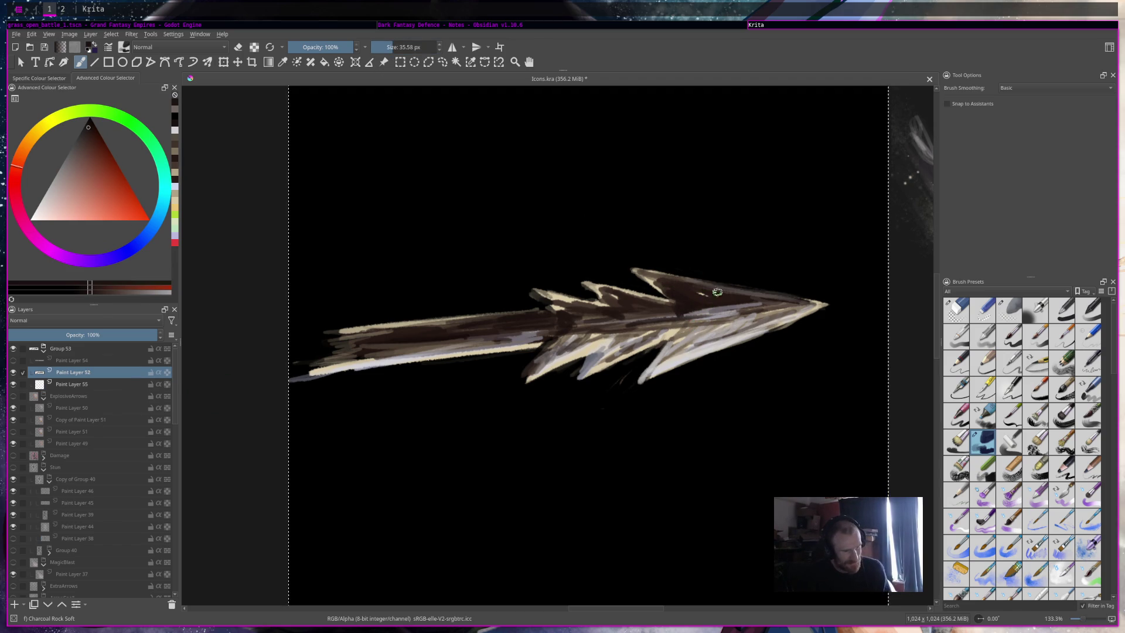
ctrl+click(697, 293)
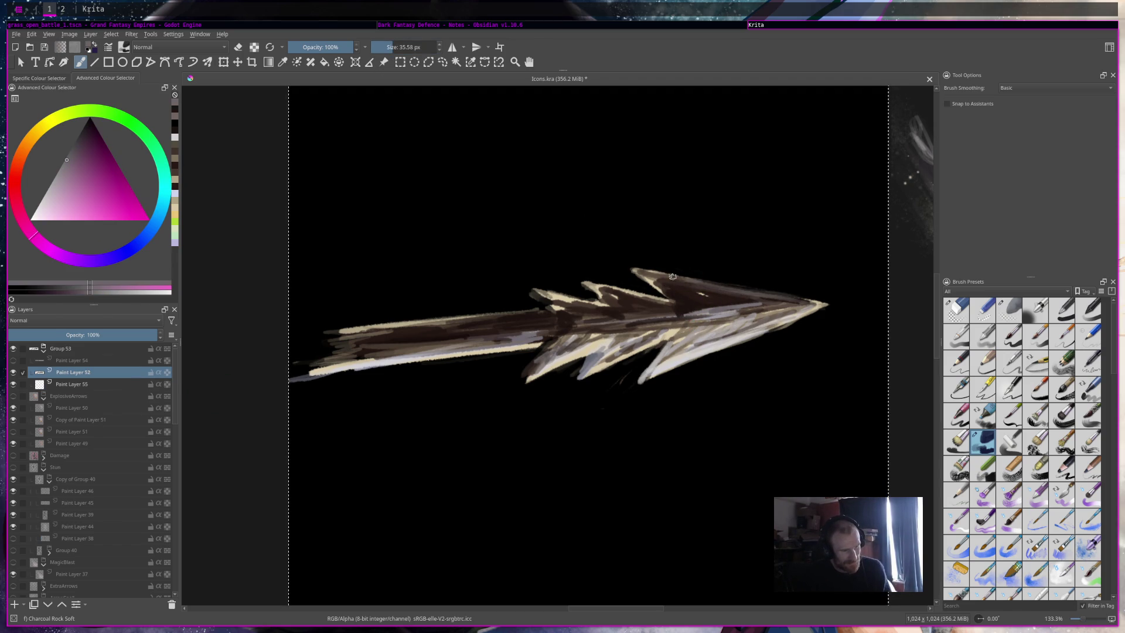
scroll(826, 278, down, 7)
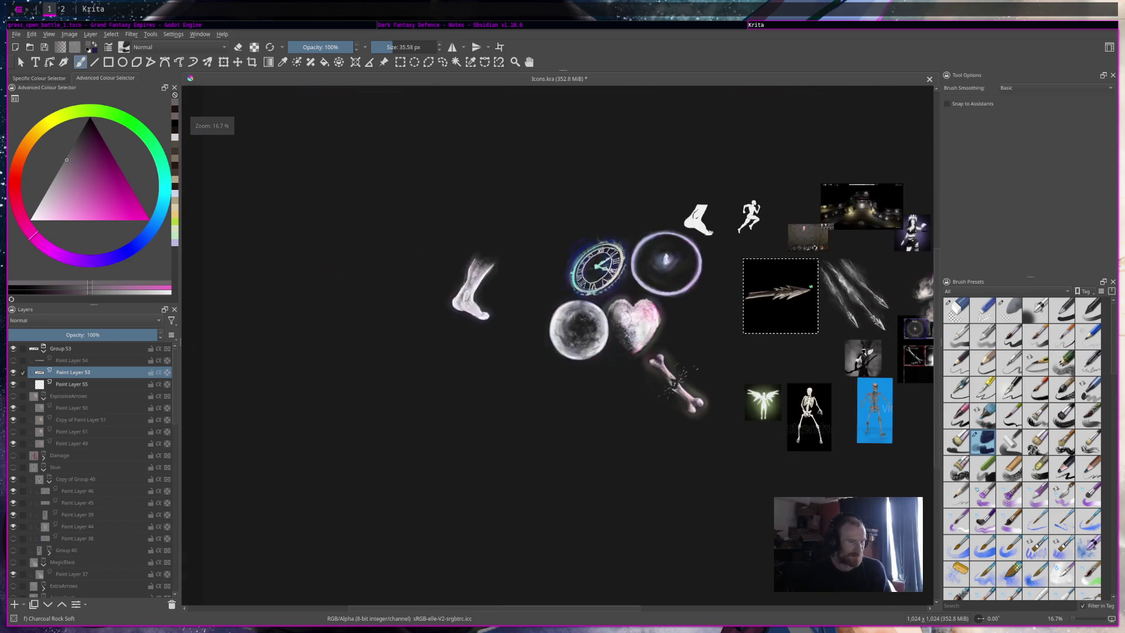
Step: Shrink the brush, erase part of the arrow's lower-left spike, and save Icons.kra
scroll(821, 294, up, 5)
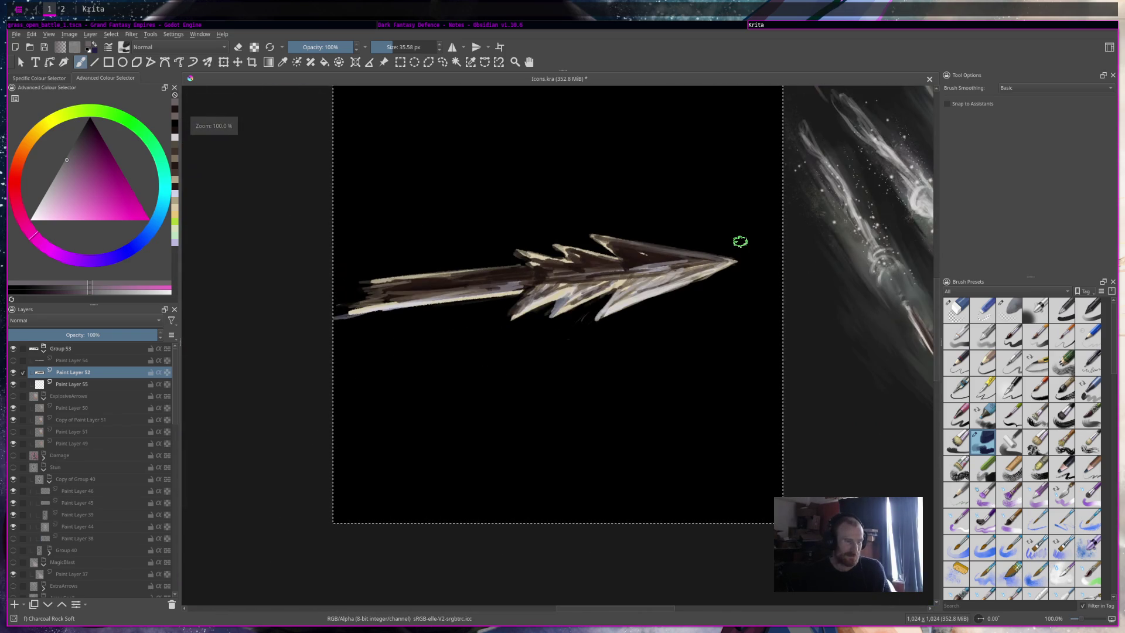
shift+drag(741, 241, 434, 113)
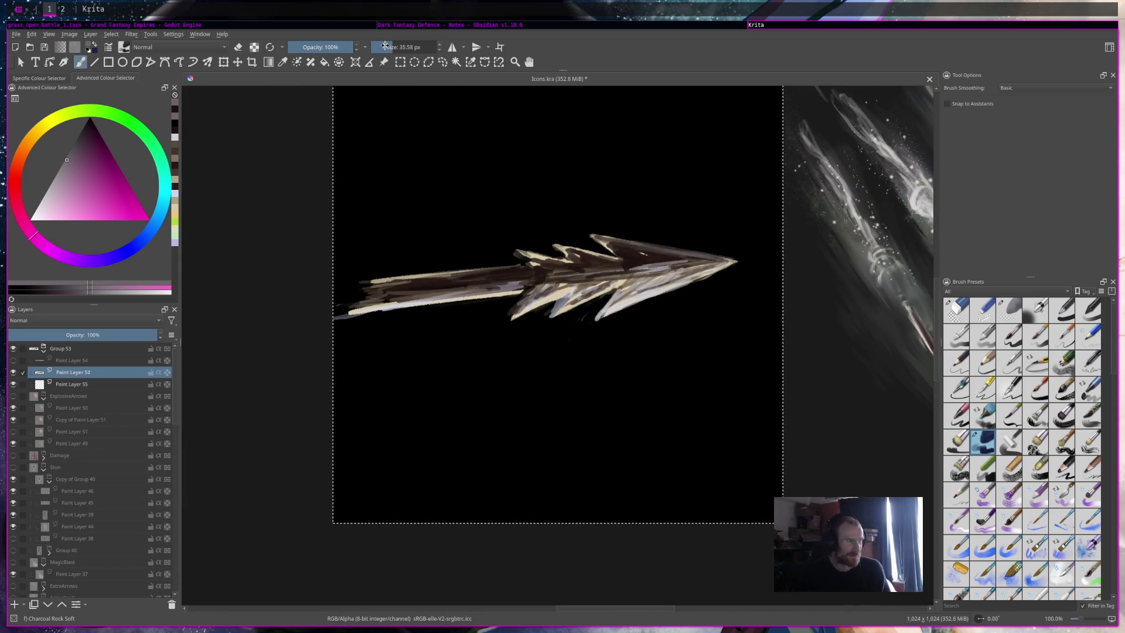
key(e)
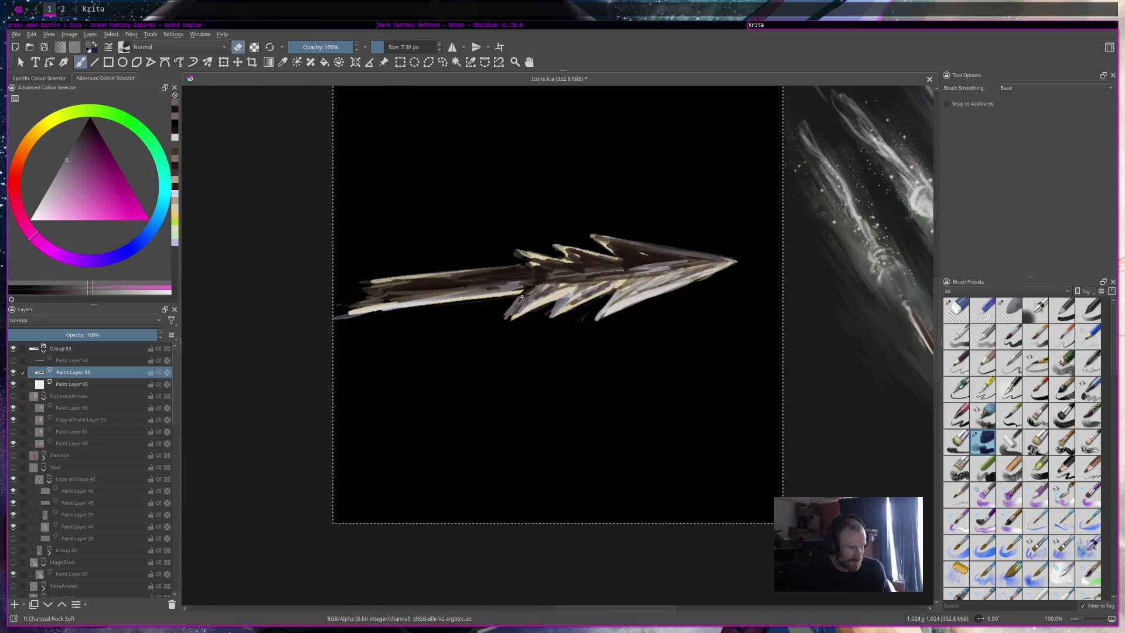
drag(511, 303, 514, 310)
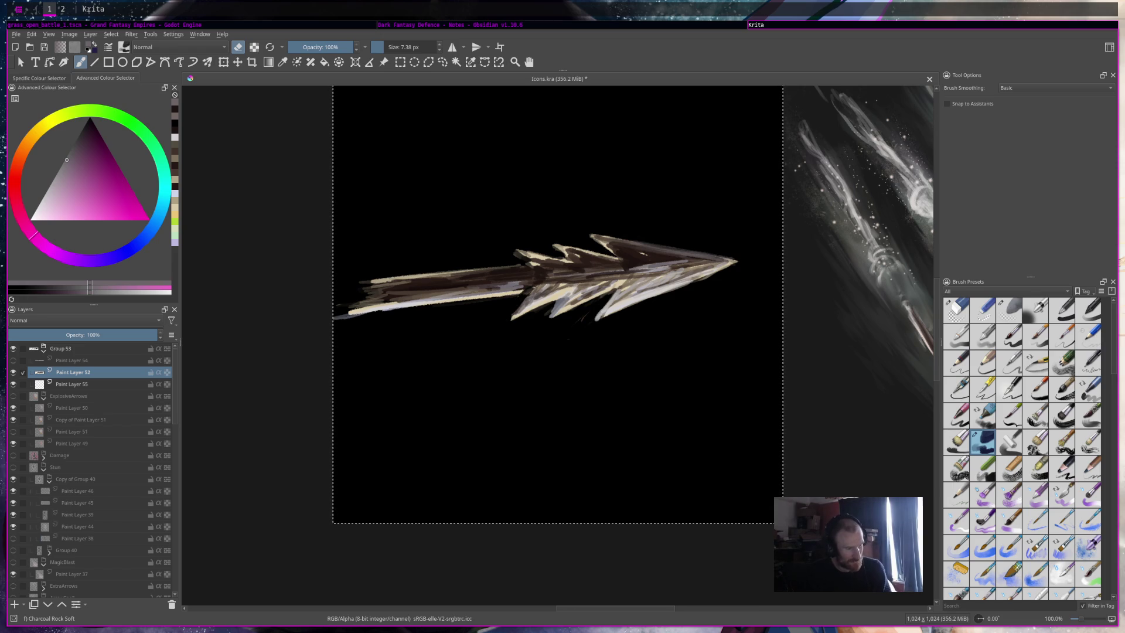
scroll(553, 276, down, 5)
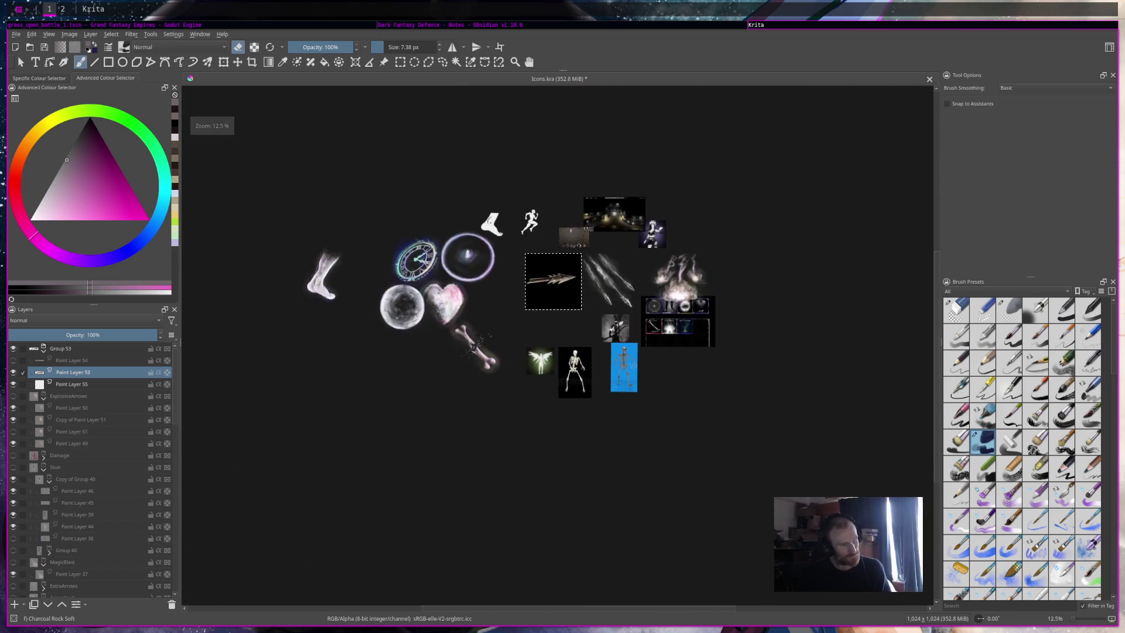
scroll(553, 281, down, 2)
scroll(553, 280, up, 5)
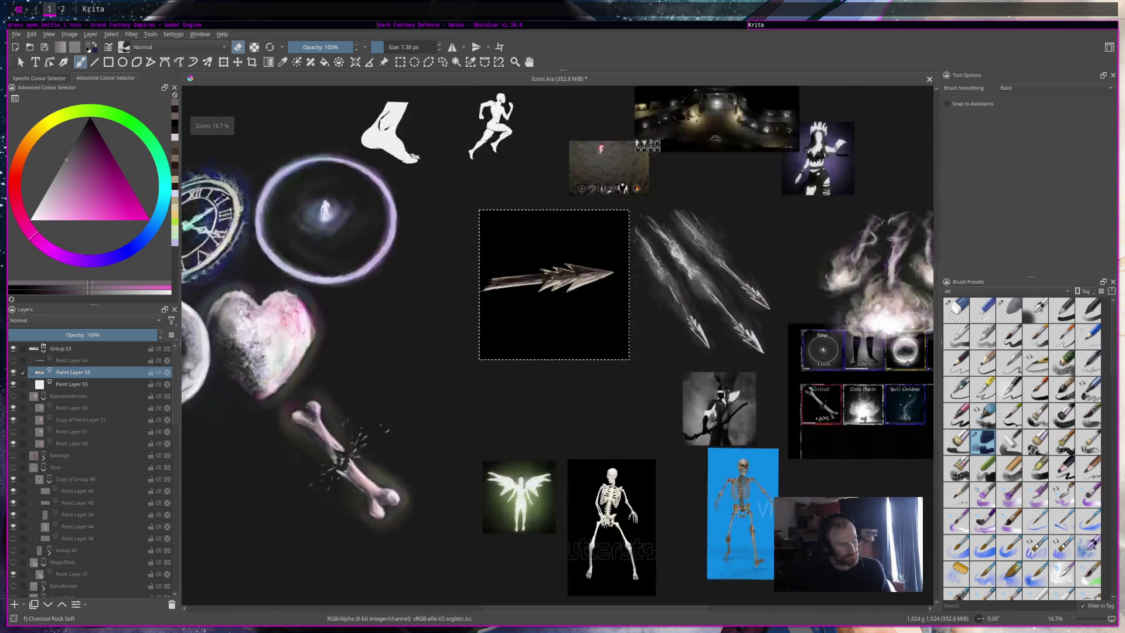
key(ctrl+s)
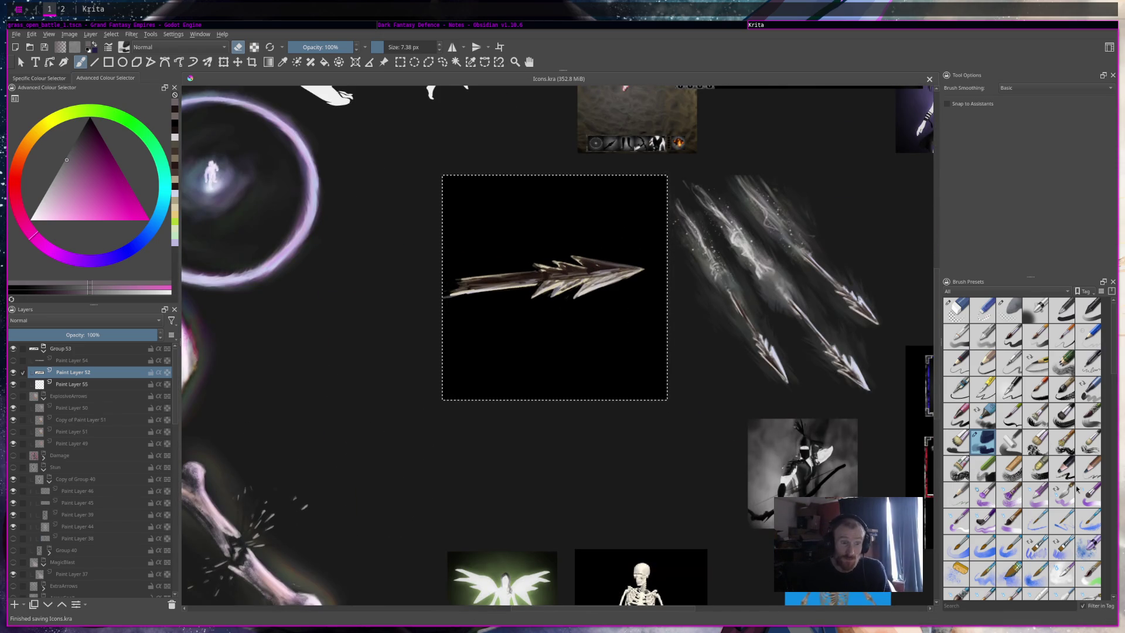
Step: Choose the large soft charcoal brush with a muted red painting colour
click(980, 436)
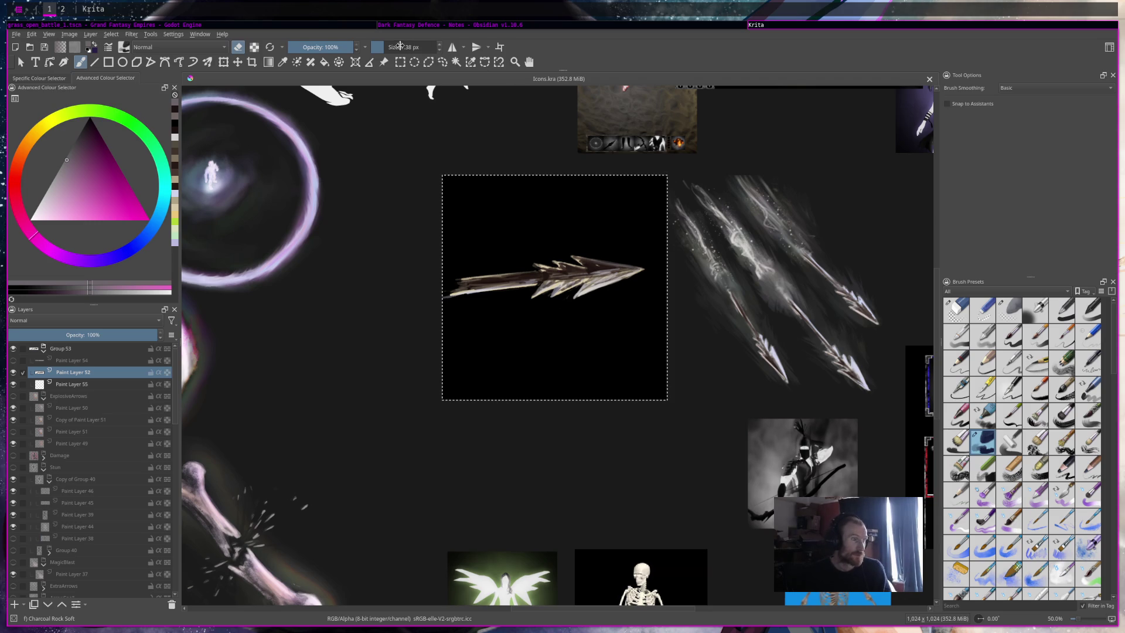
click(65, 209)
click(12, 180)
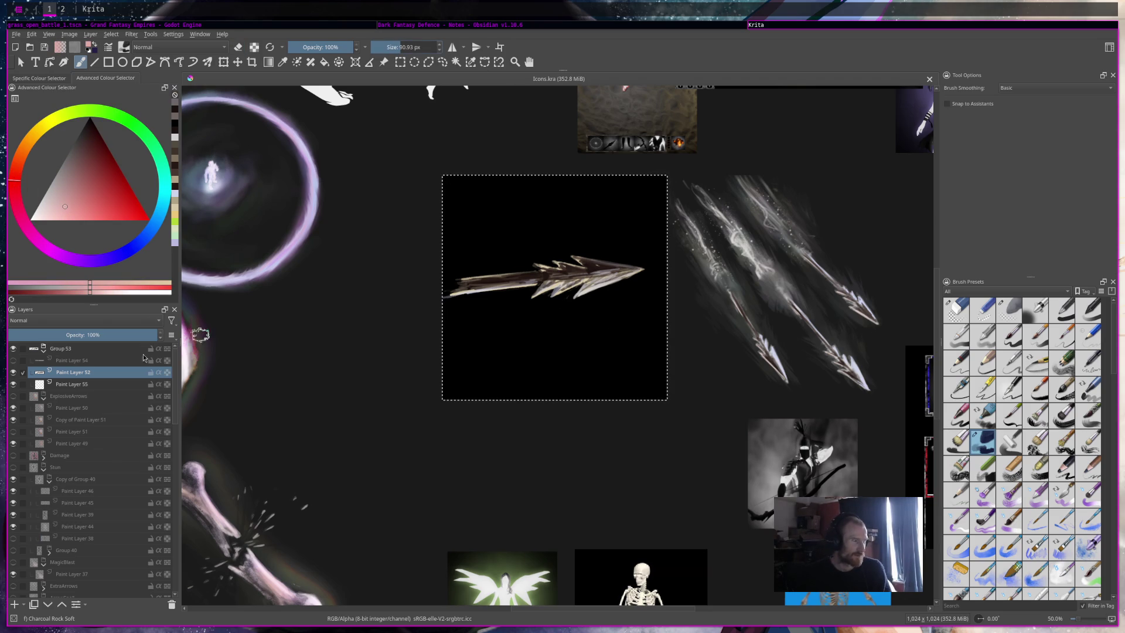
Step: Paint long pink and orange speed streaks across the arrow on Paint Layer 55
key(Page_Down)
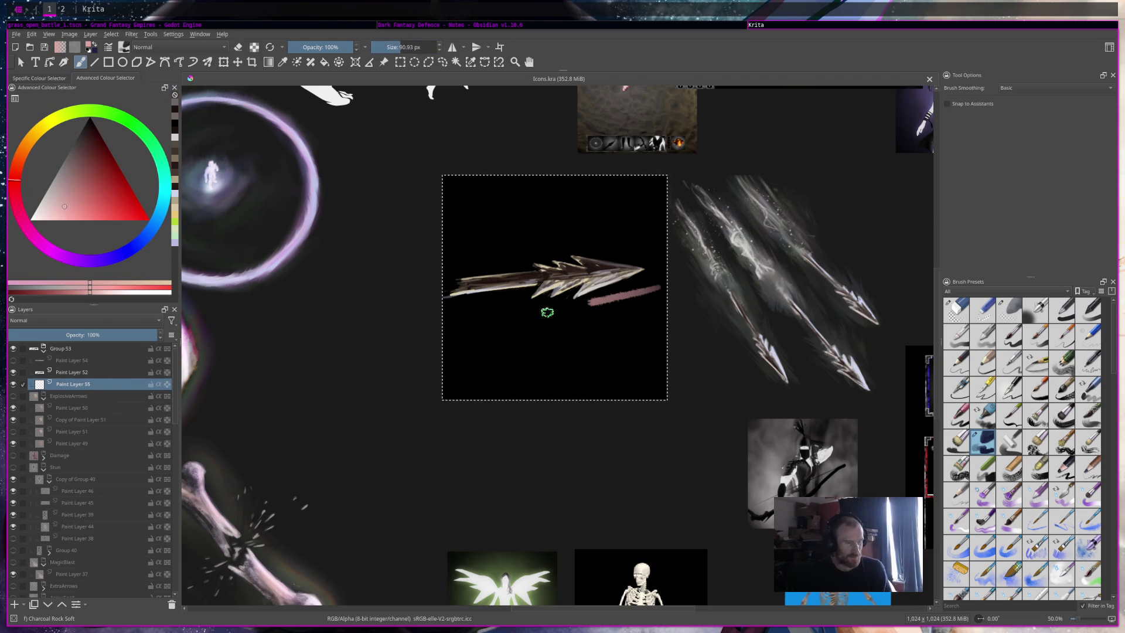
drag(645, 311, 443, 350)
drag(469, 328, 660, 287)
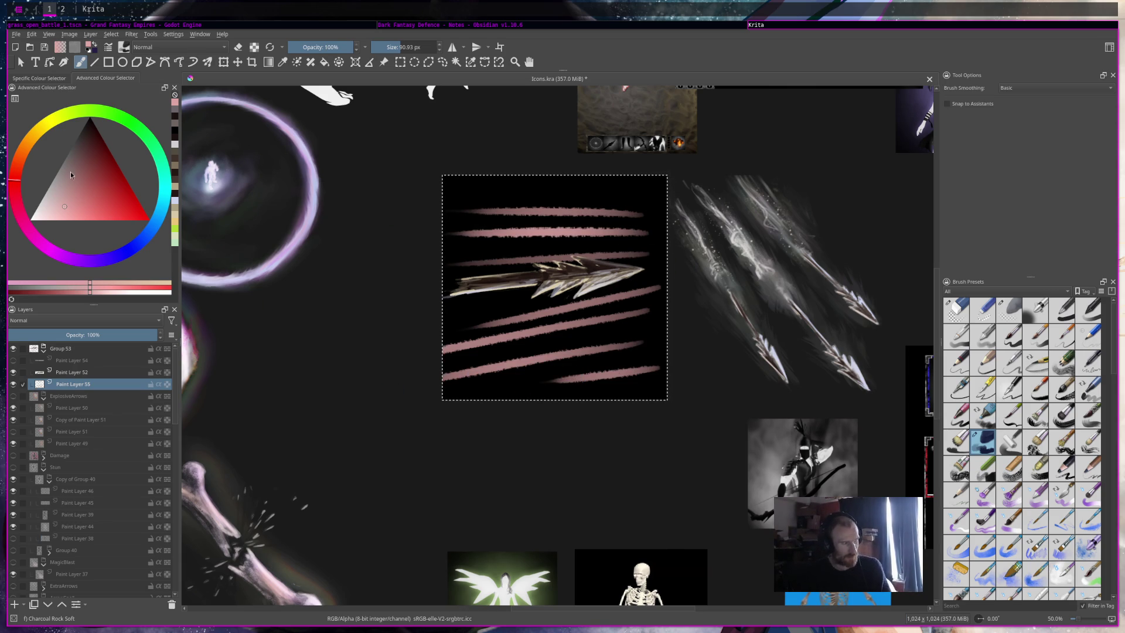
key(y)
drag(599, 311, 672, 275)
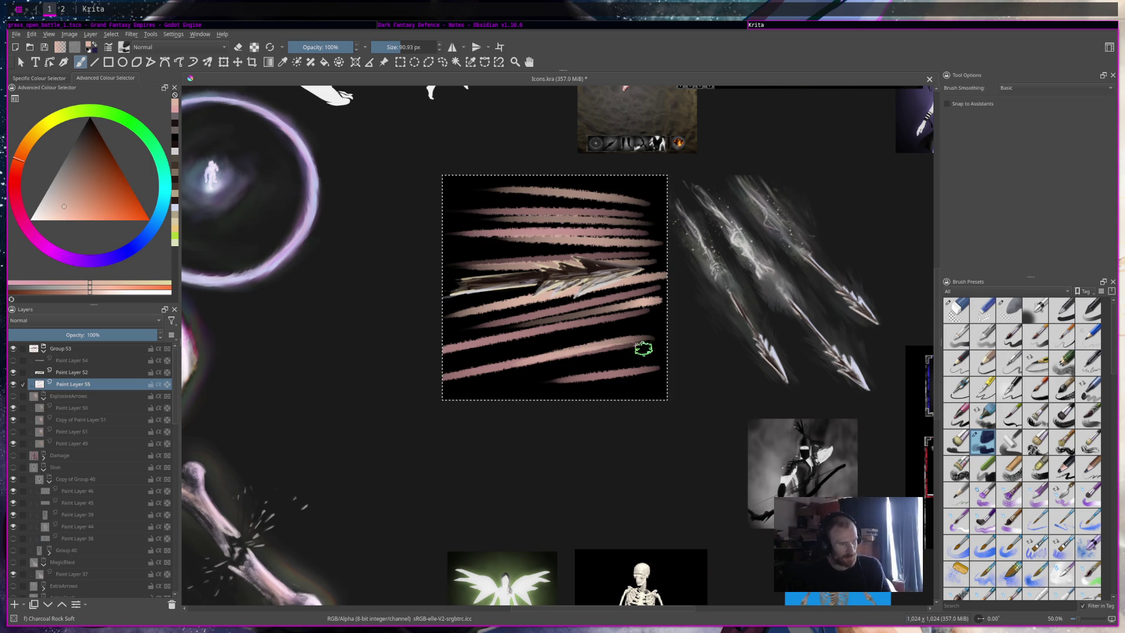
drag(631, 357, 622, 358)
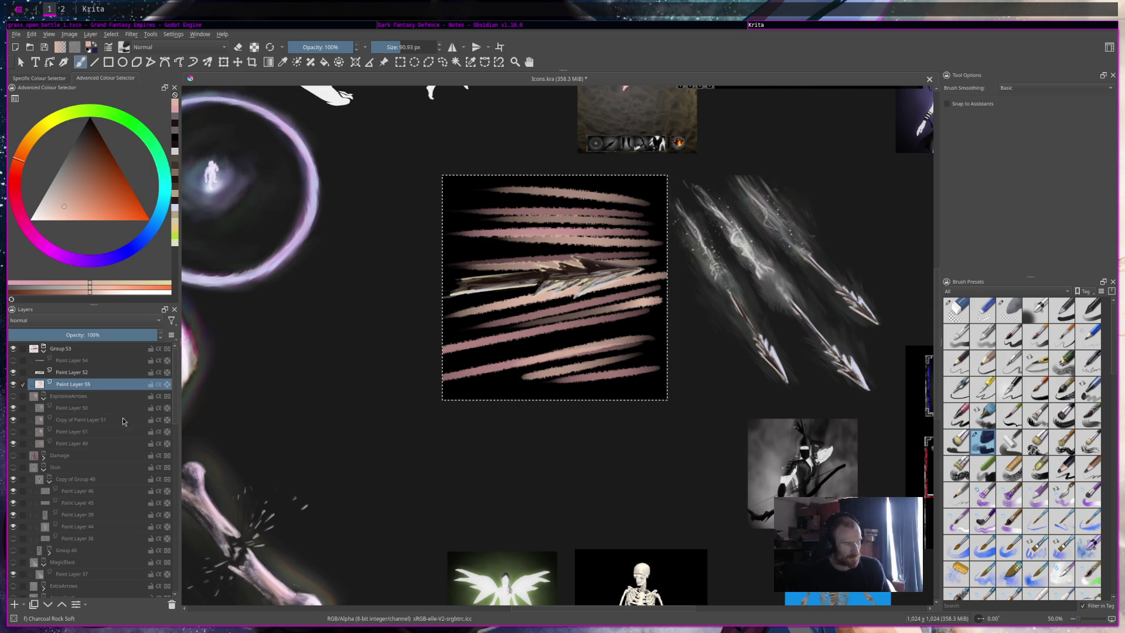
Step: Save, duplicate the arrow layer, and hide the speed-streak layer
key(ctrl+s)
drag(105, 374, 361, 371)
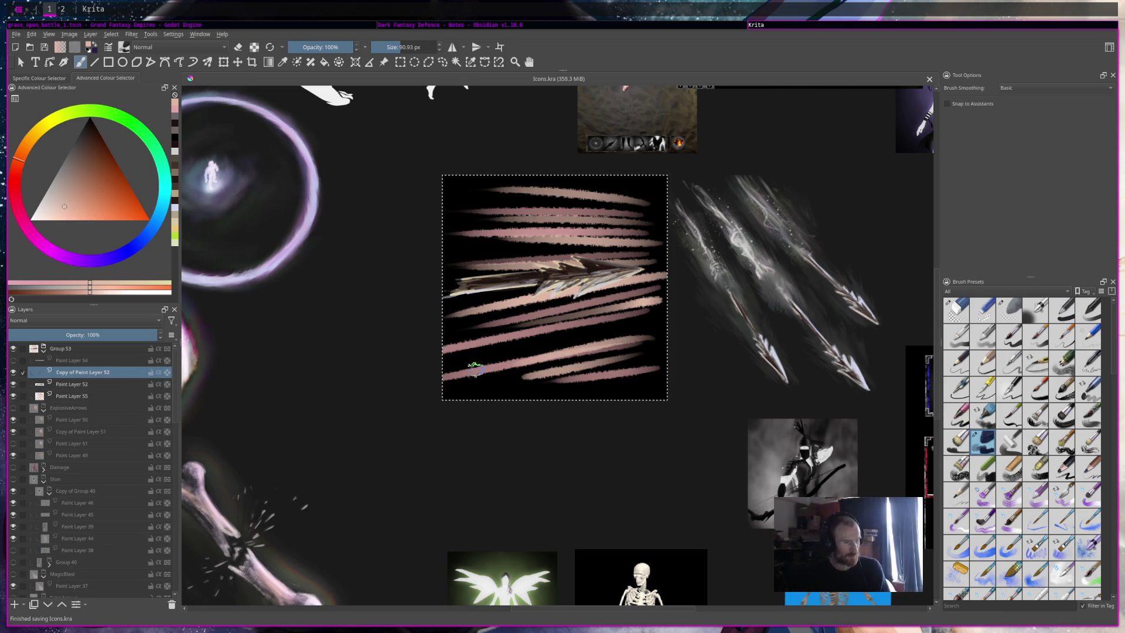
click(13, 396)
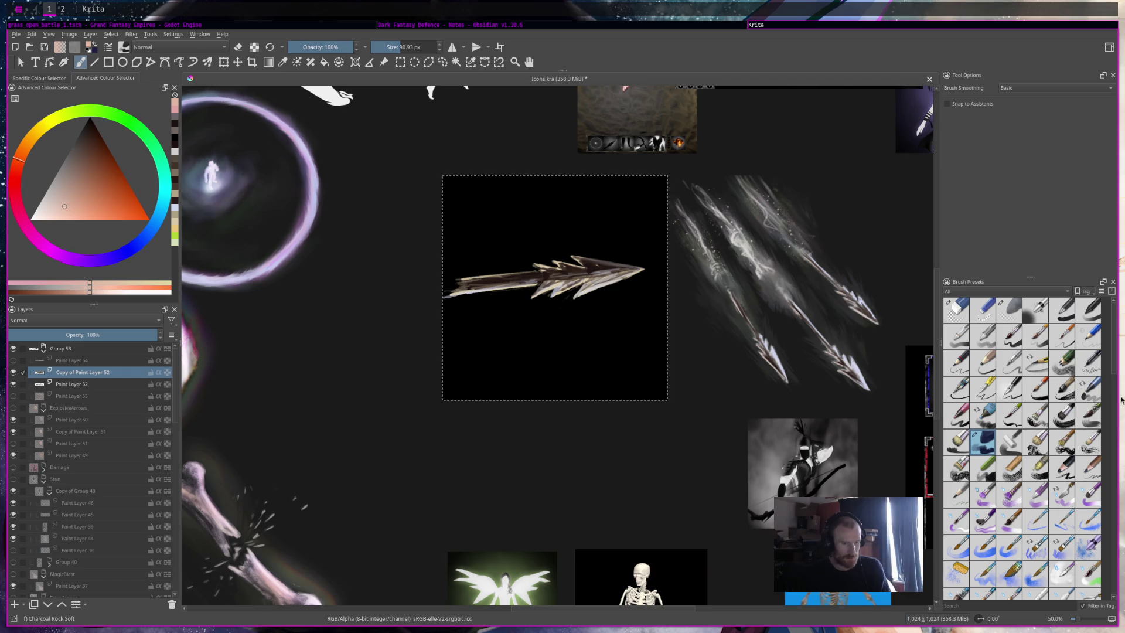
scroll(1060, 466, down, 5)
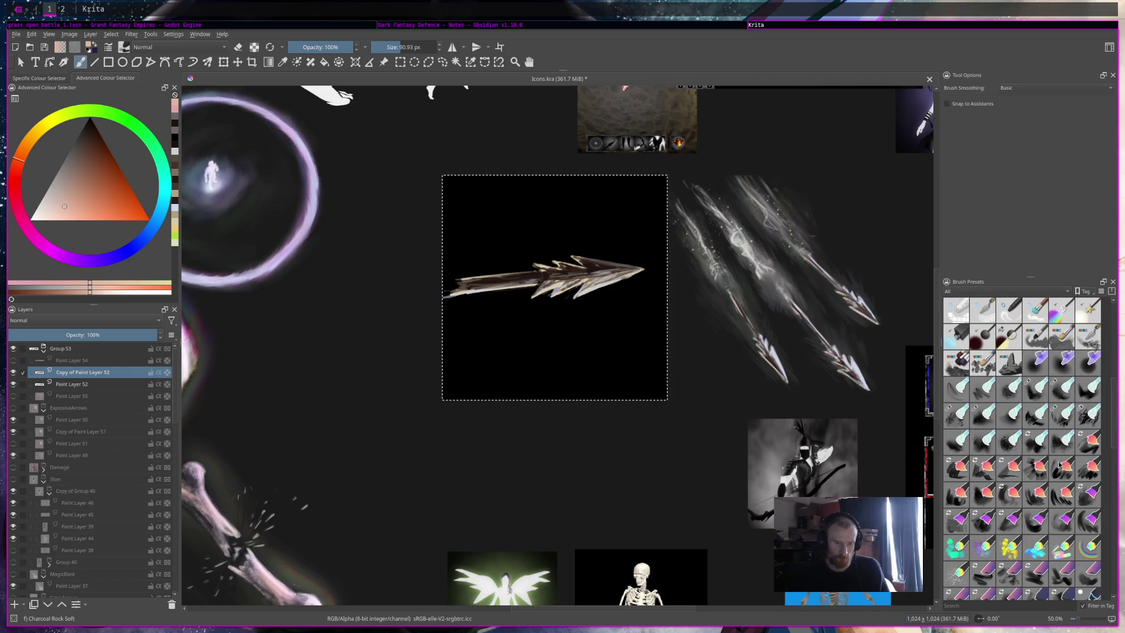
Step: Select the Rakeglide smudge preset and duplicate the original arrow layer, Paint Layer 52
click(1089, 415)
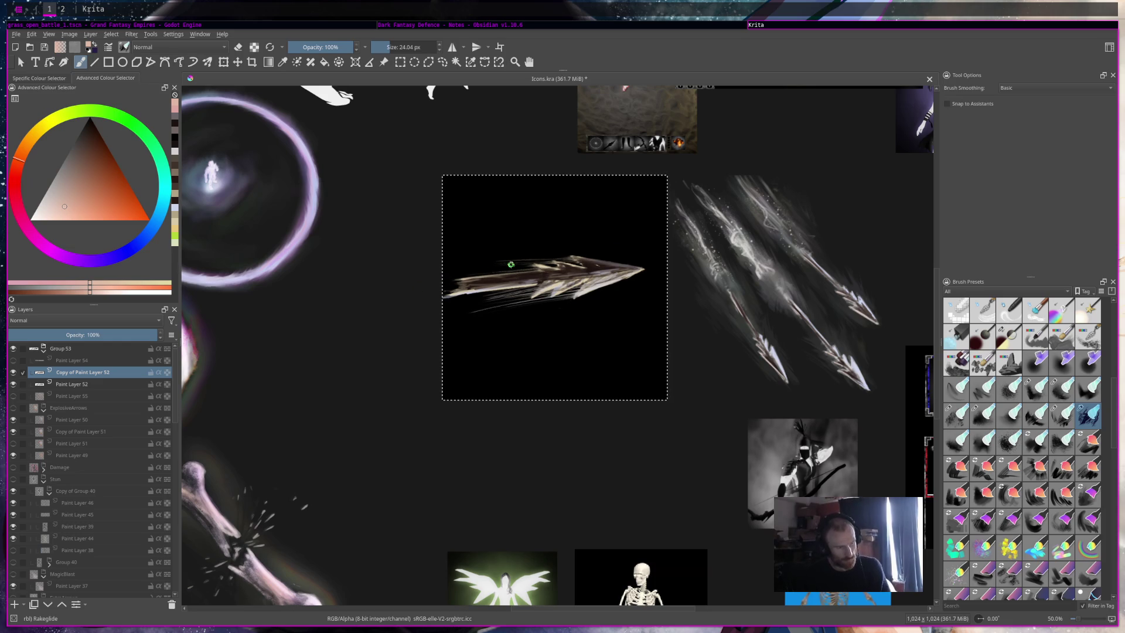
key(Page_Down)
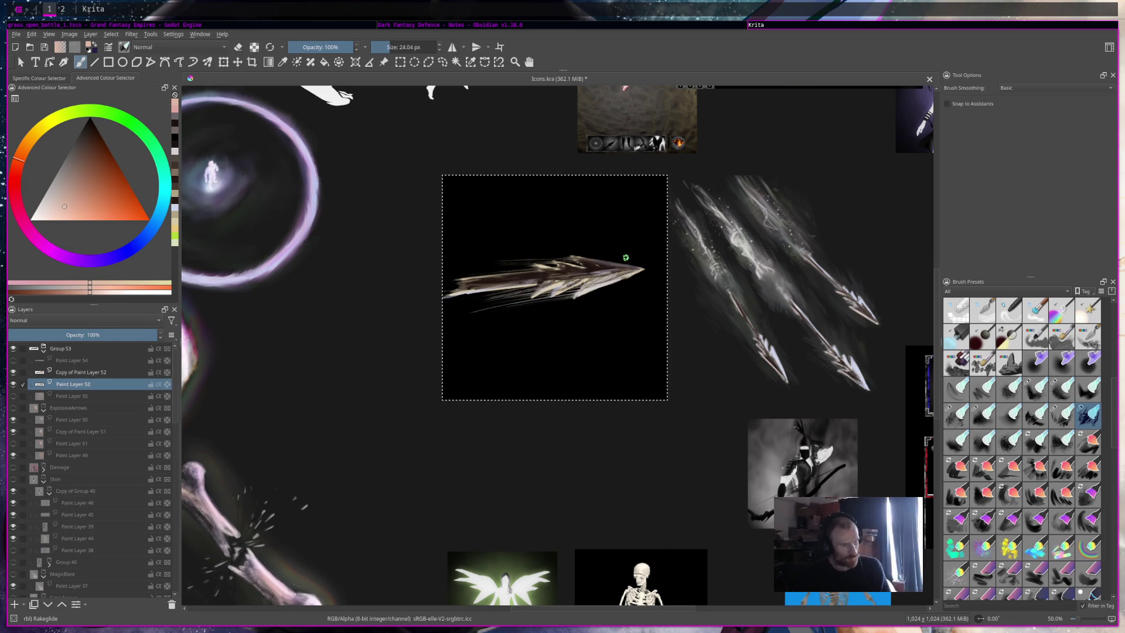
key(ctrl+j)
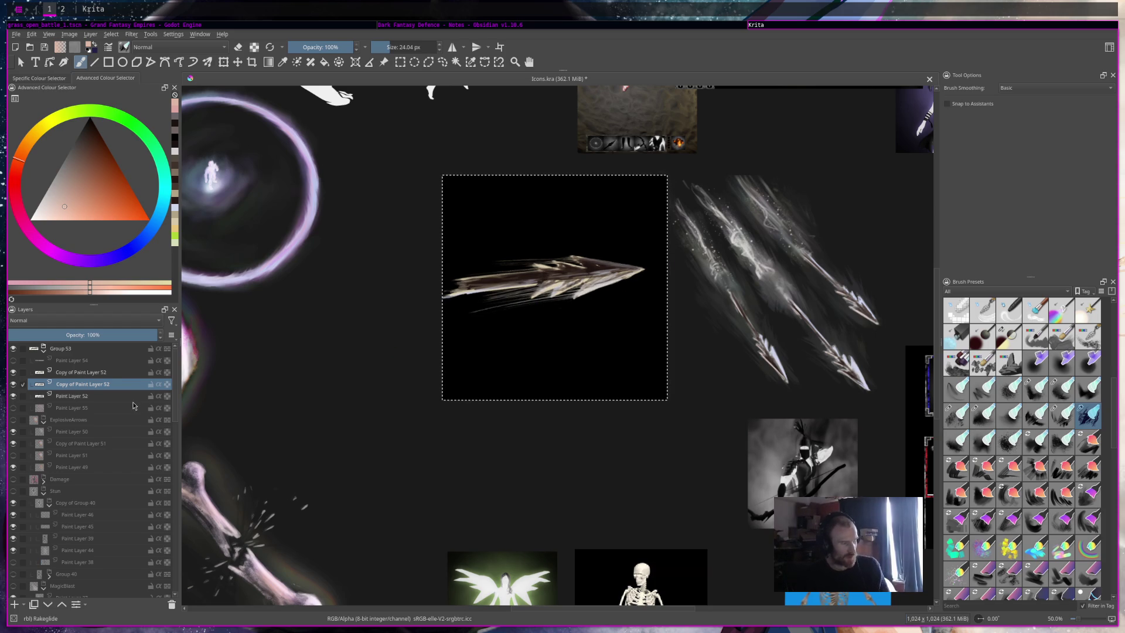
Step: Delete the smeared copy, hide the pink speed streaks, re-duplicate the arrow, and smear its shaft
key(shift+Delete)
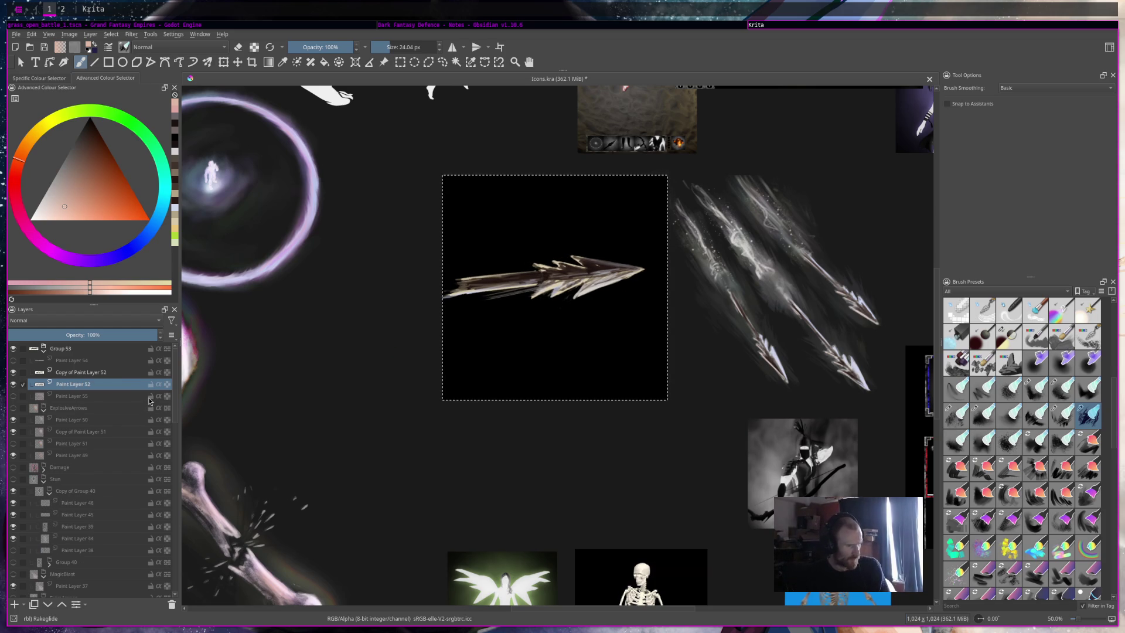
click(13, 396)
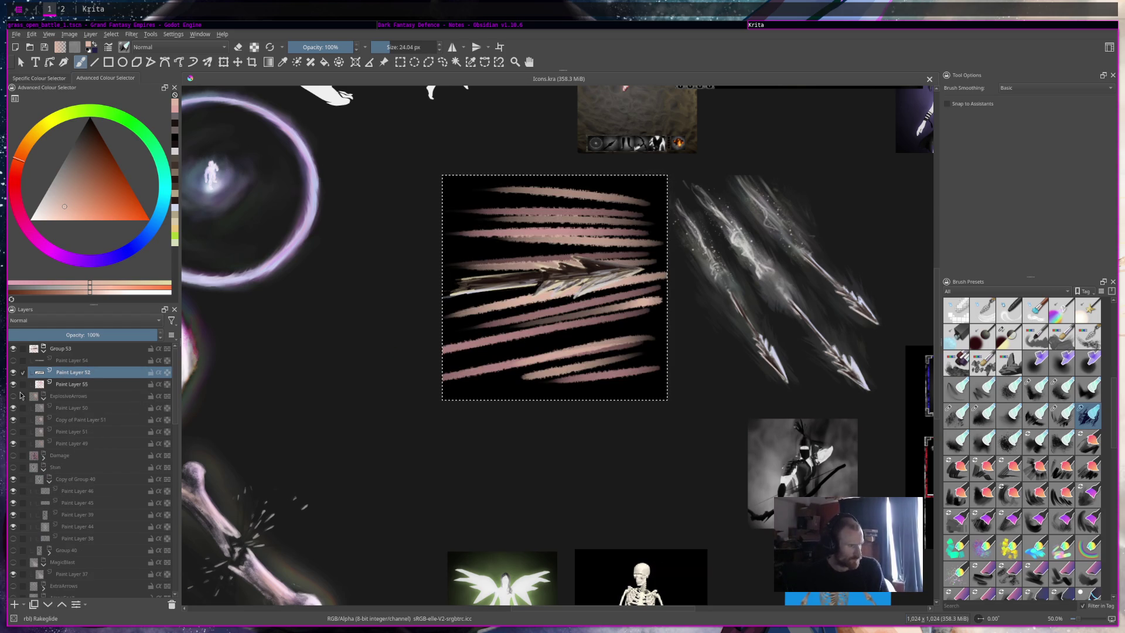
click(13, 384)
key(ctrl+j)
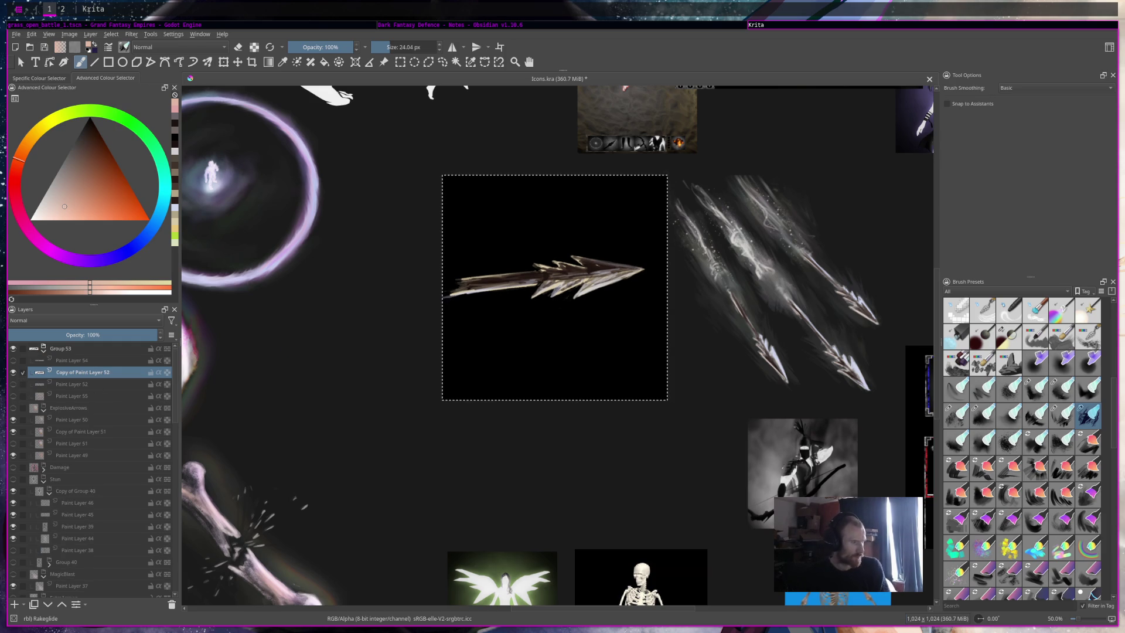
drag(469, 274, 608, 258)
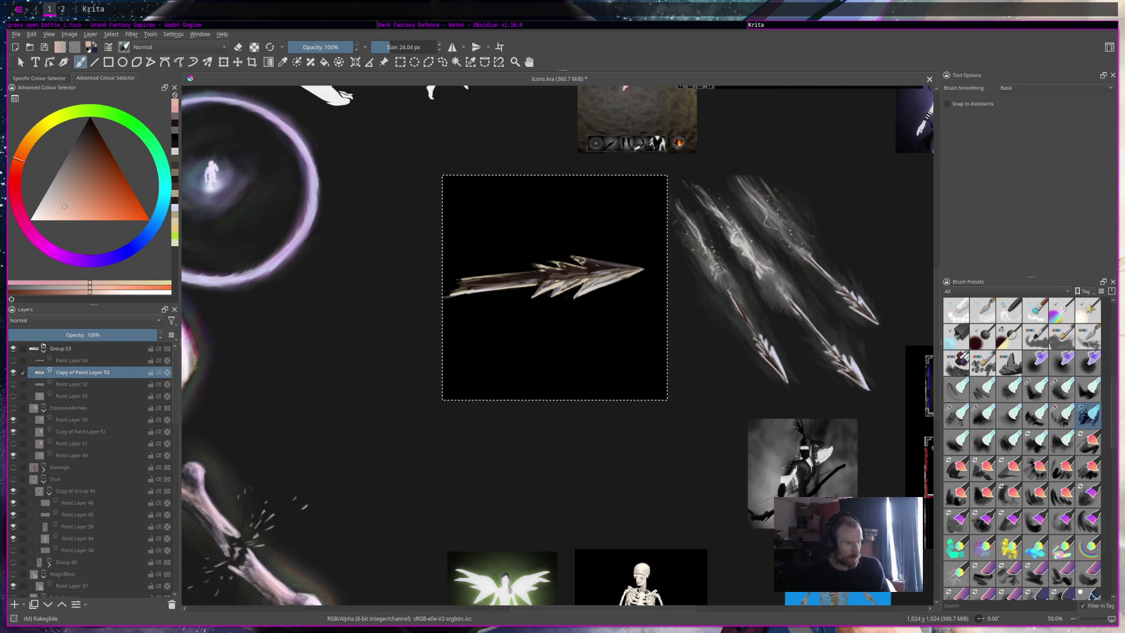
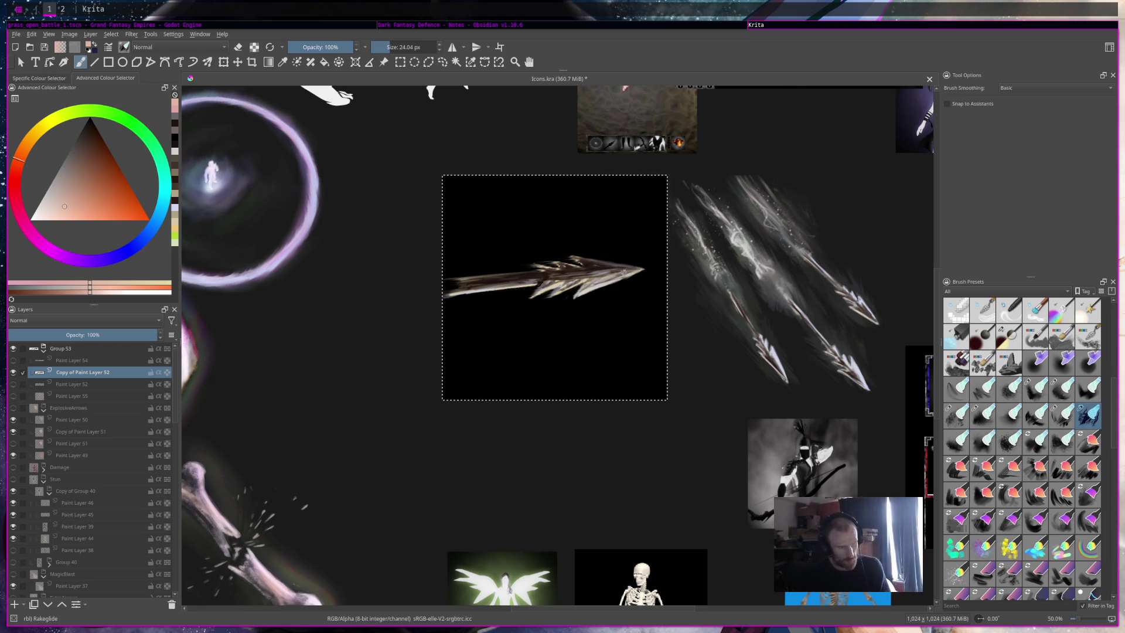
Step: Show and select the pink streak layer, Paint Layer 55, and enlarge the brush to about 143 px
scroll(649, 267, down, 3)
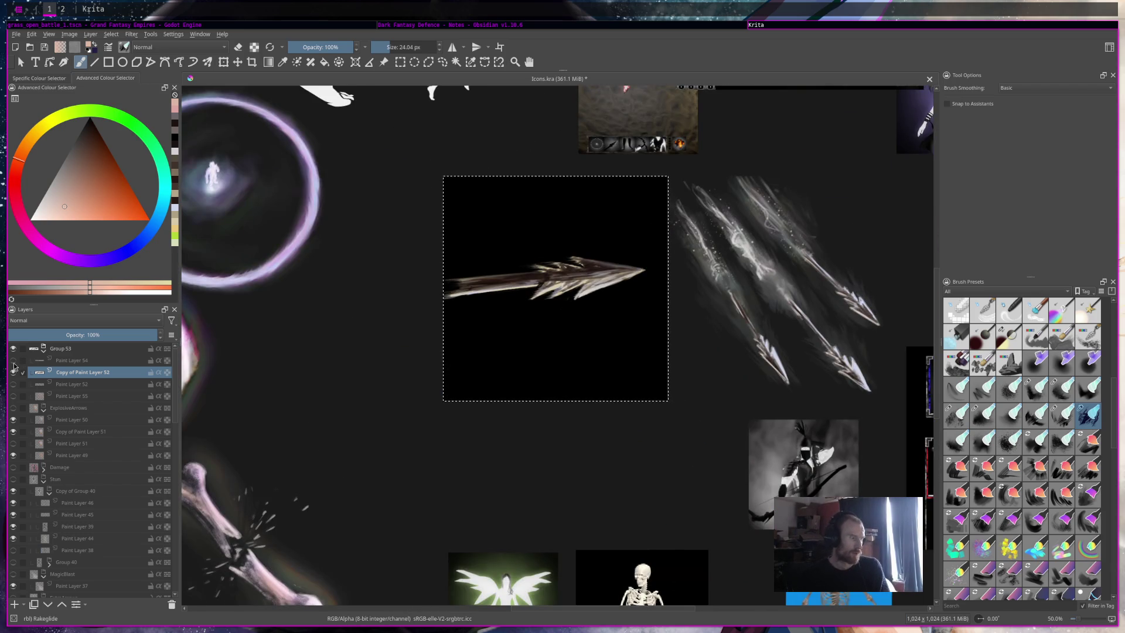
click(15, 397)
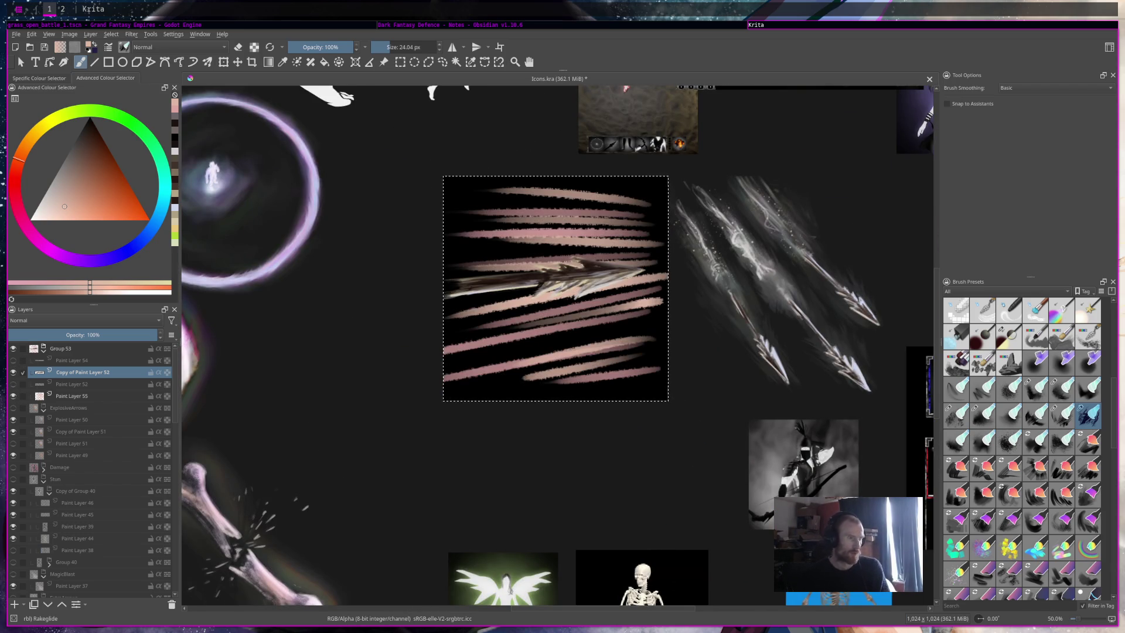
mouse_move(643, 355)
mouse_down()
mouse_move(623, 188)
mouse_move(431, 251)
mouse_up()
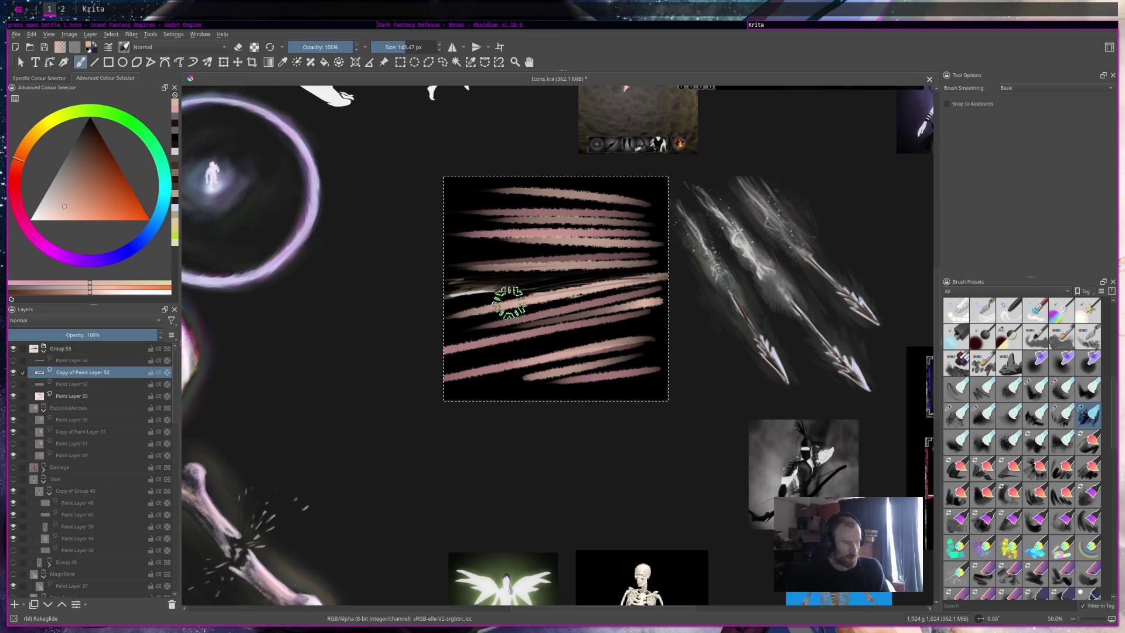
click(102, 397)
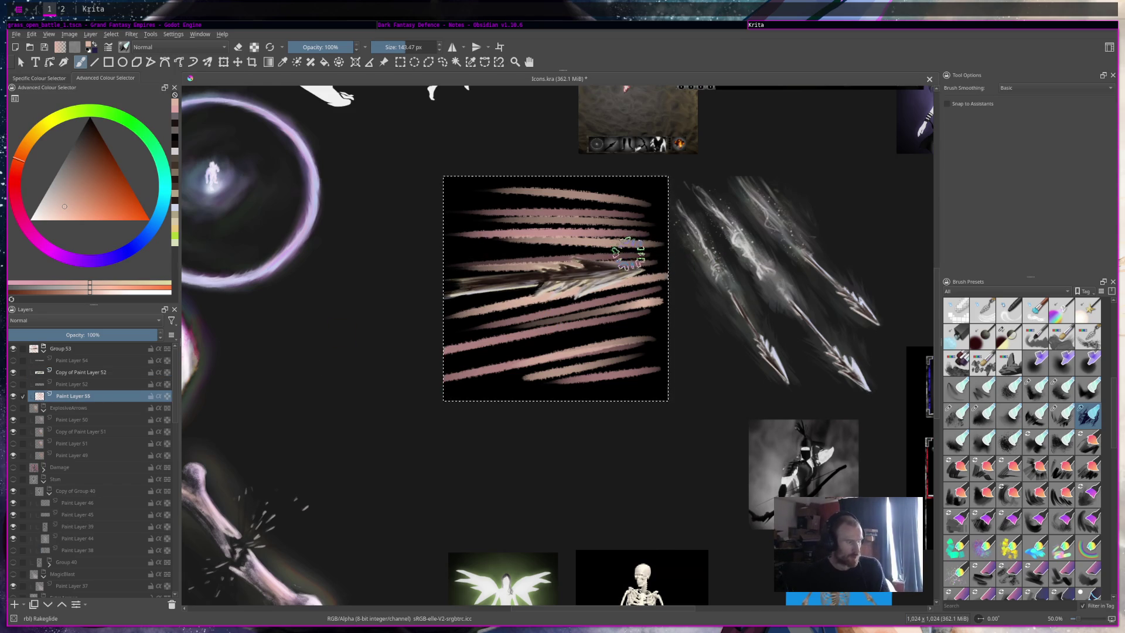
Step: Smudge the pink streaks into dark horizontal motion streaks behind the arrow
drag(434, 267, 659, 249)
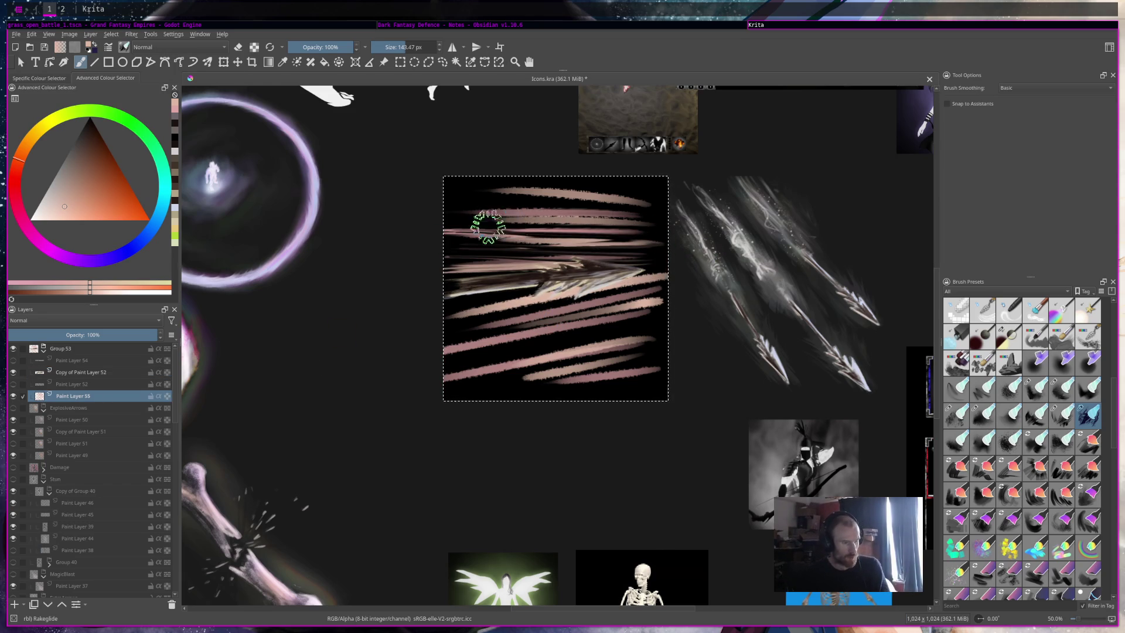
drag(460, 202, 658, 215)
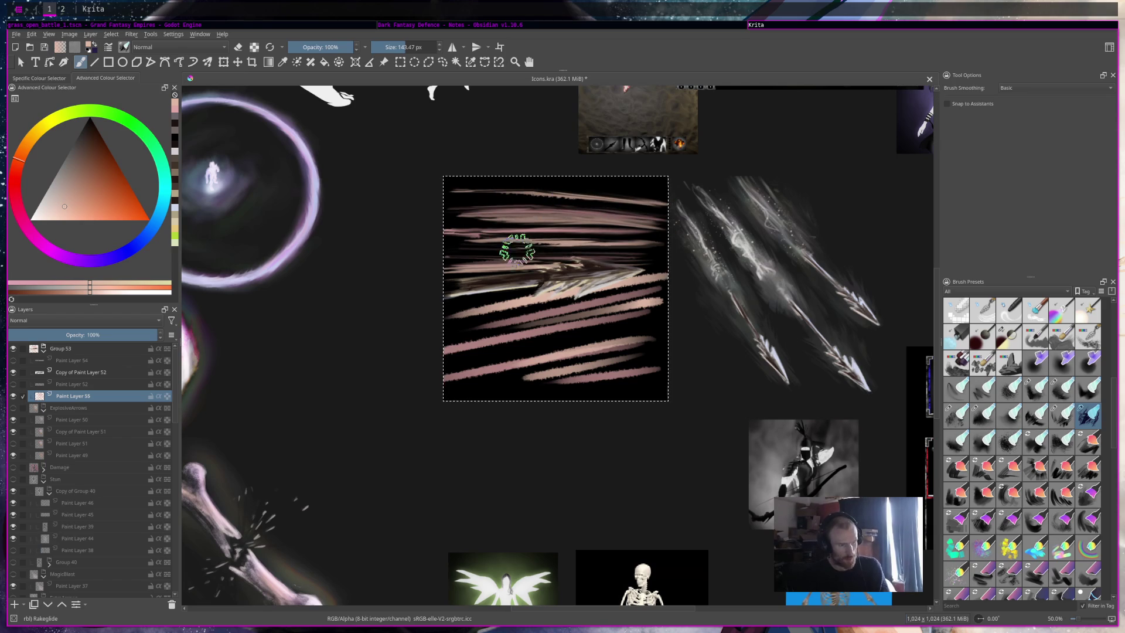
mouse_move(643, 264)
mouse_down()
mouse_move(590, 273)
mouse_move(497, 352)
mouse_up()
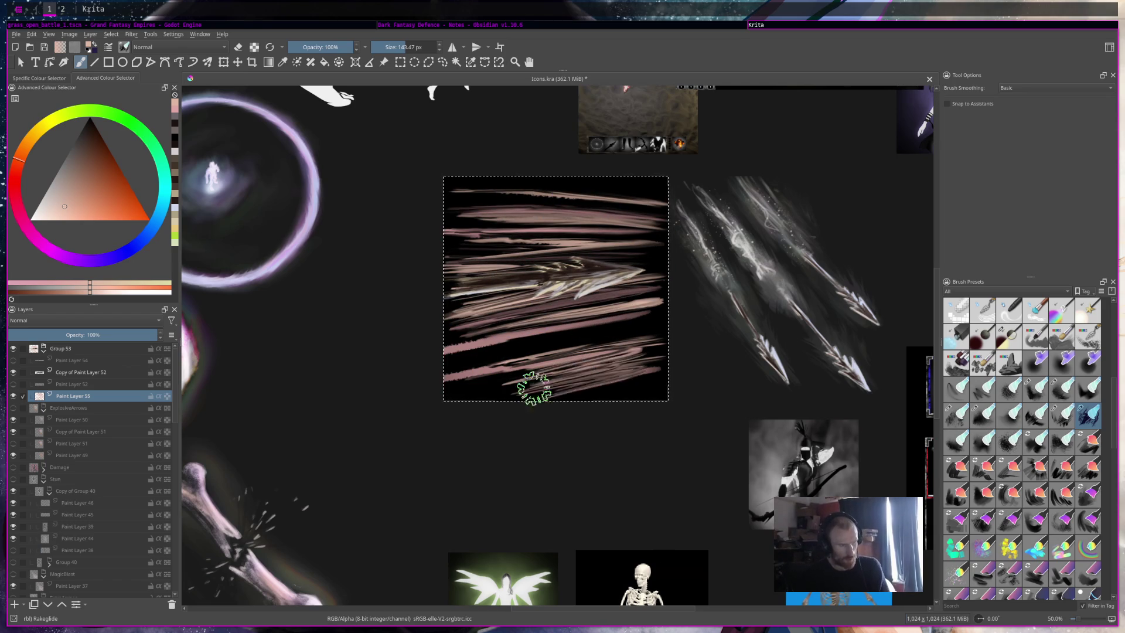
drag(491, 344, 514, 268)
drag(609, 256, 634, 271)
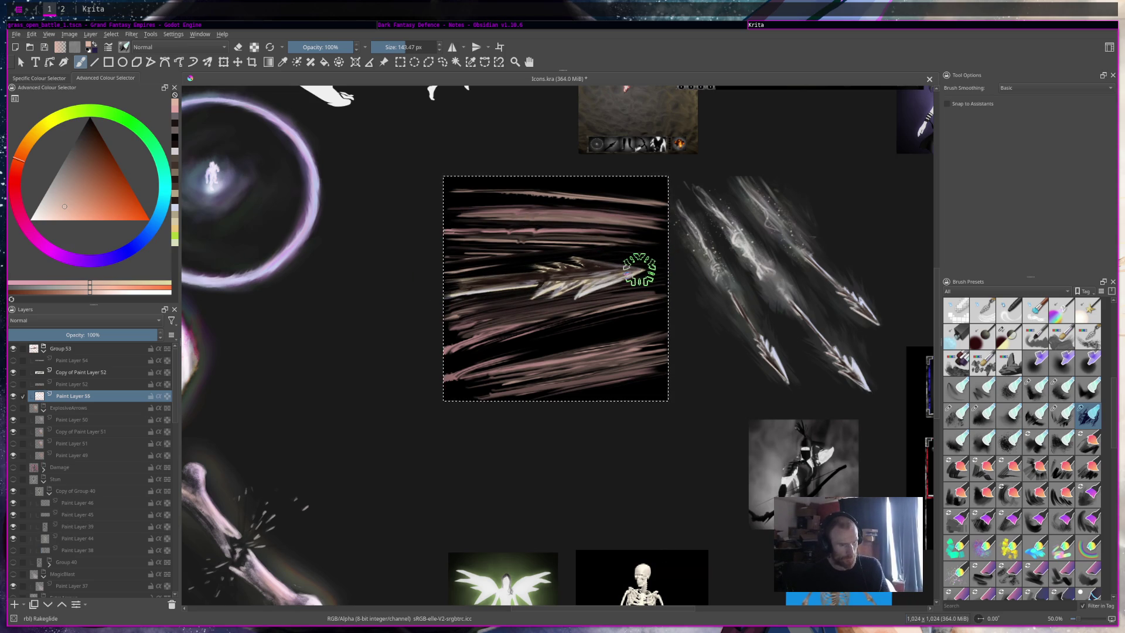
drag(489, 362, 721, 314)
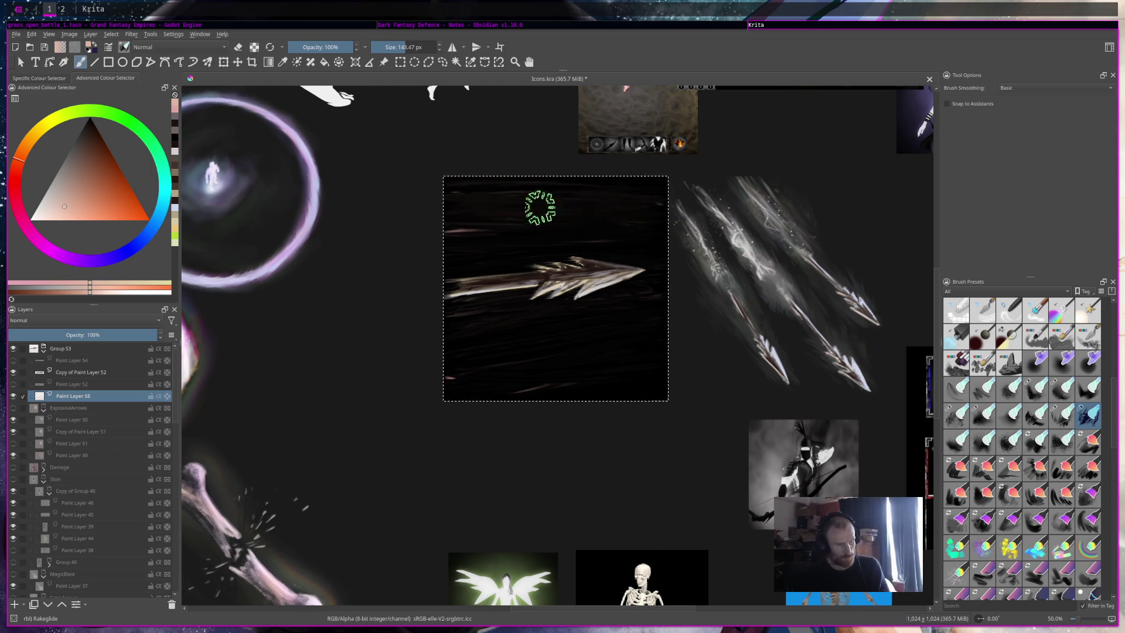
mouse_move(655, 216)
mouse_down()
mouse_move(364, 397)
mouse_move(517, 372)
mouse_up()
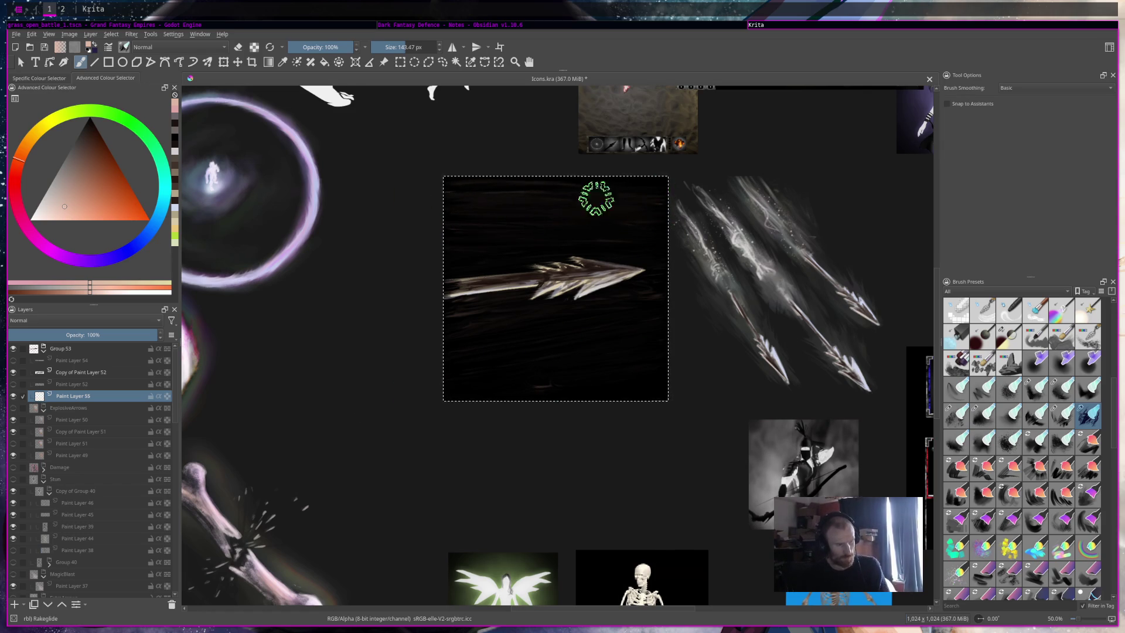
Step: Save the icon sheet
scroll(598, 201, down, 4)
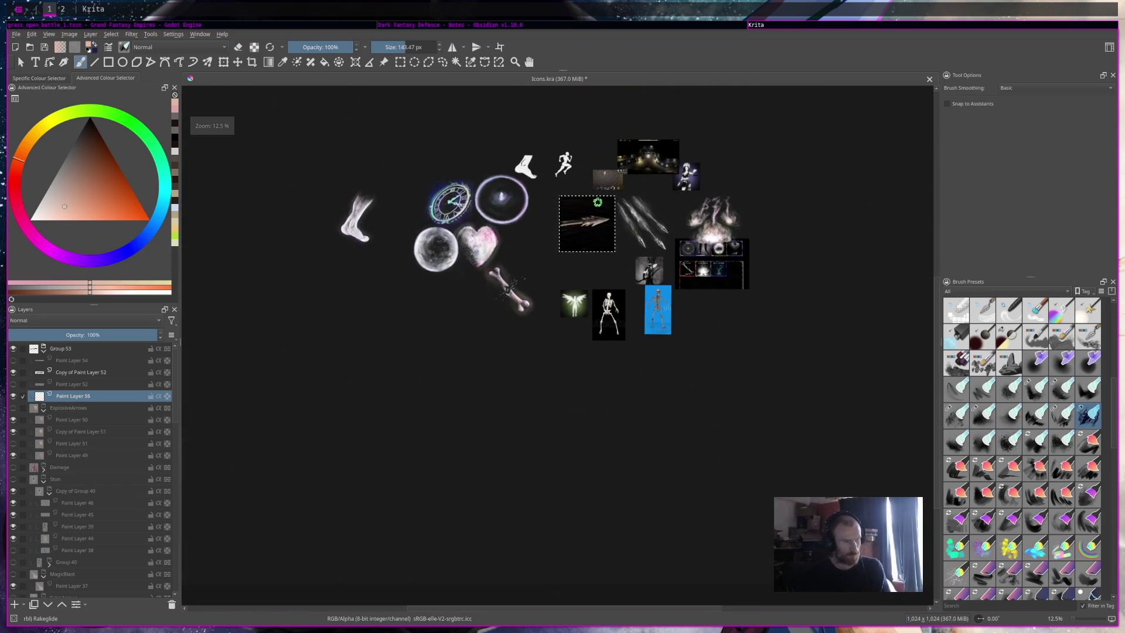
scroll(604, 208, up, 3)
key(ctrl+s)
Step: Switch to the Charcoal Rock Soft brush at a much smaller size
scroll(606, 210, up, 2)
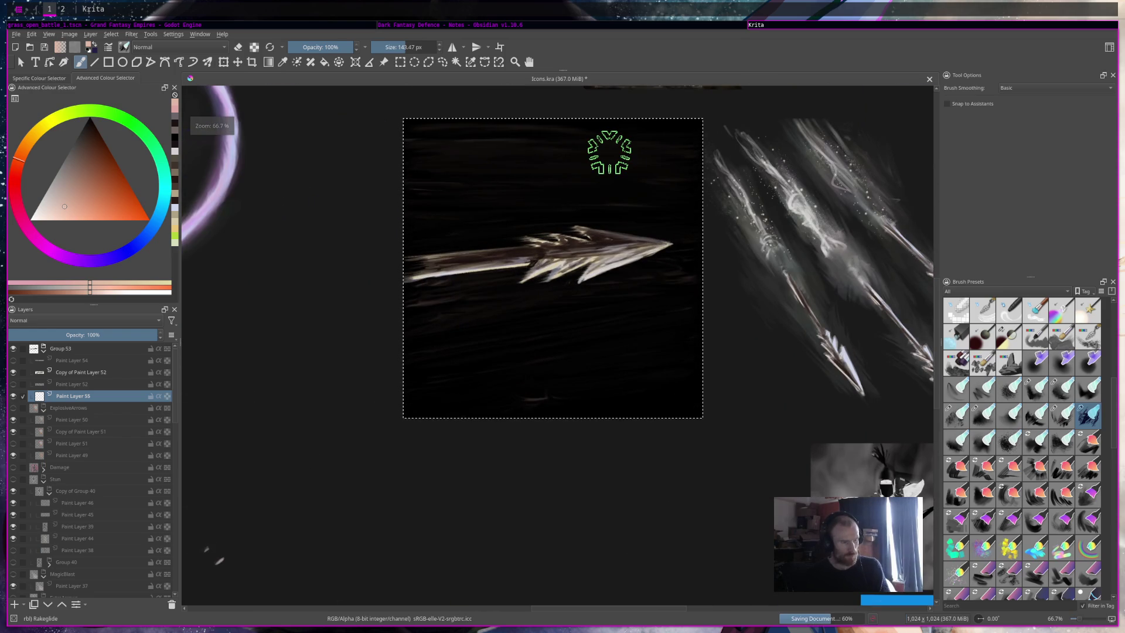
scroll(984, 437, up, 3)
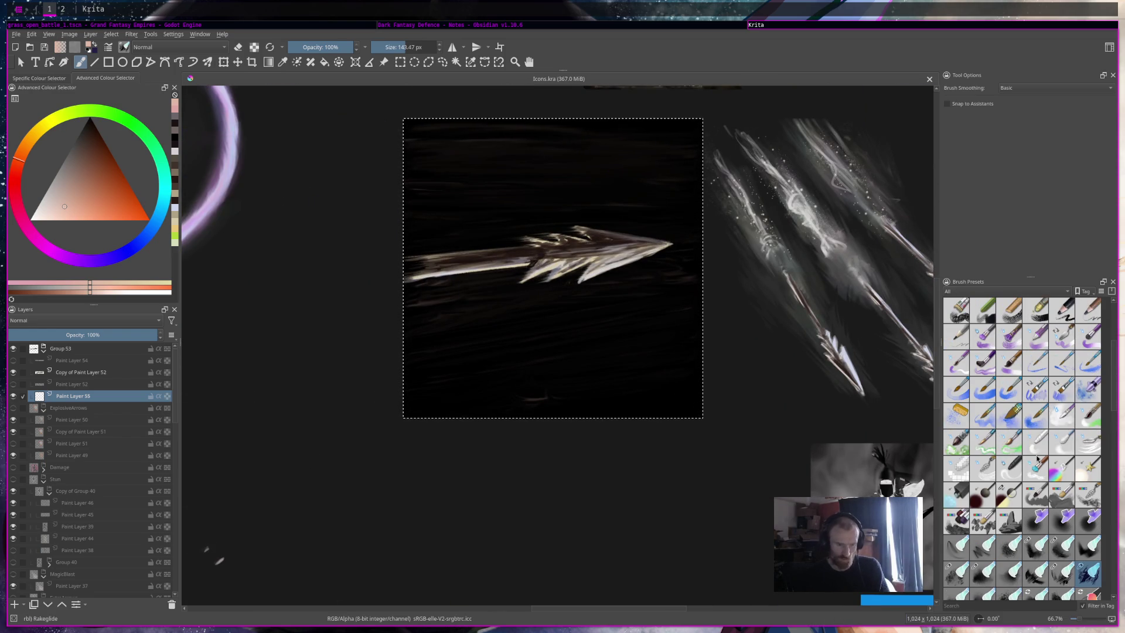
scroll(1064, 469, down, 3)
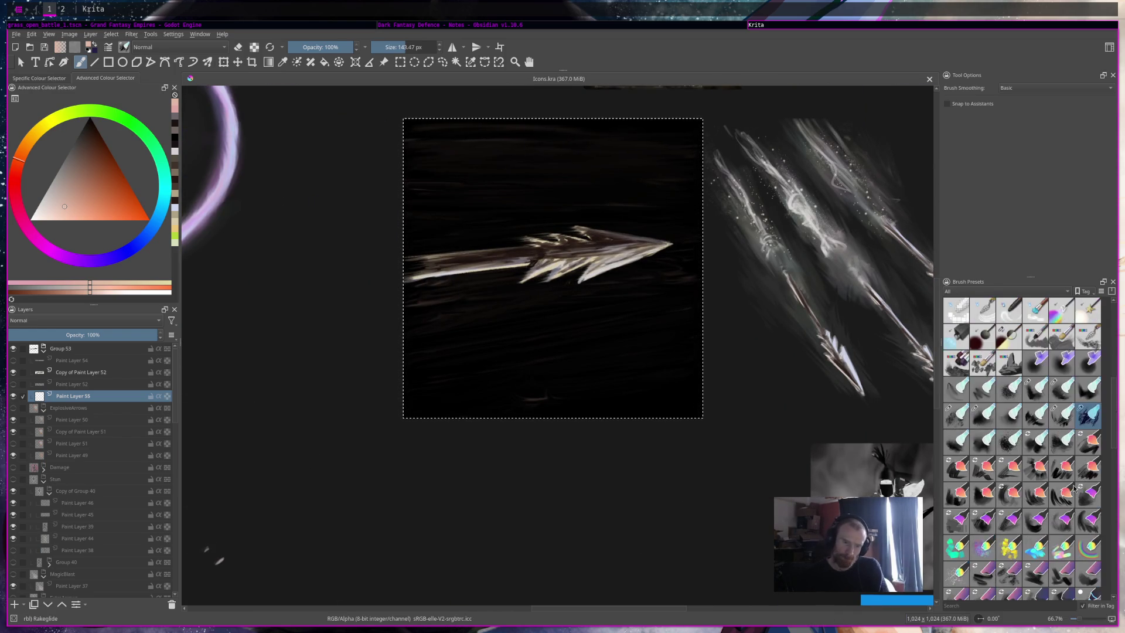
scroll(1074, 496, down, 3)
scroll(1073, 497, down, 3)
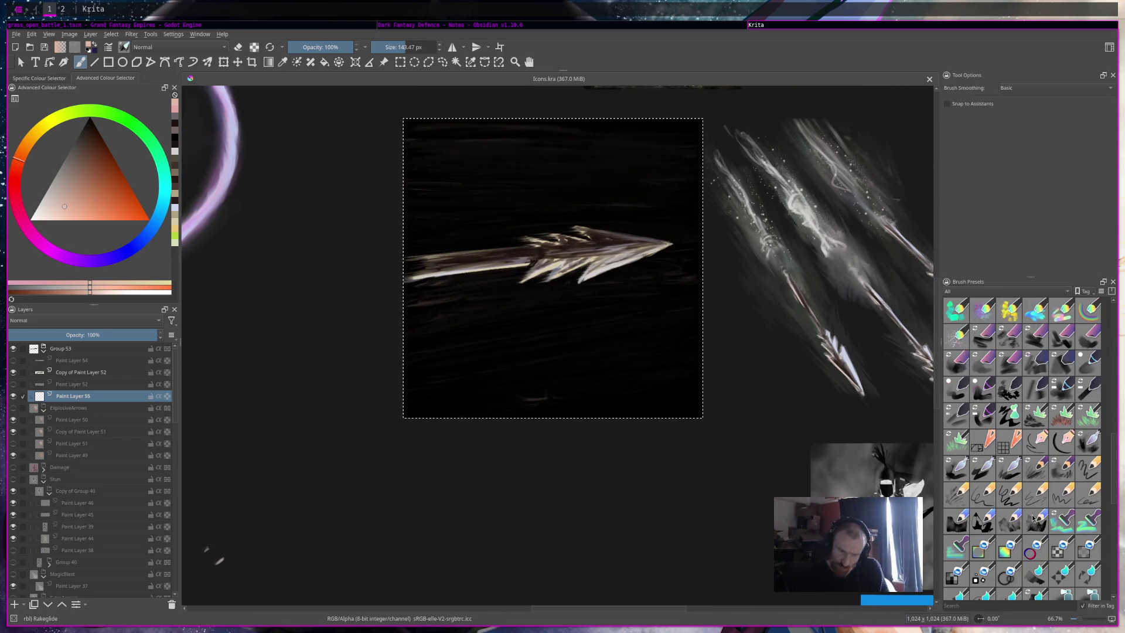
scroll(1051, 533, down, 5)
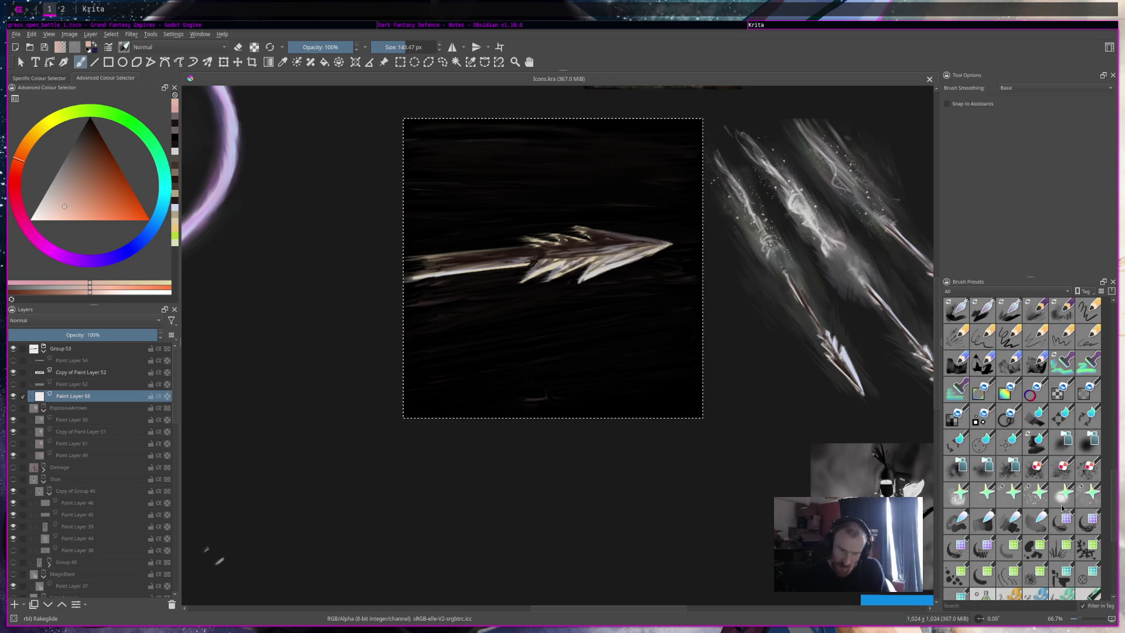
mouse_move(1063, 508)
scroll(996, 410, up, 8)
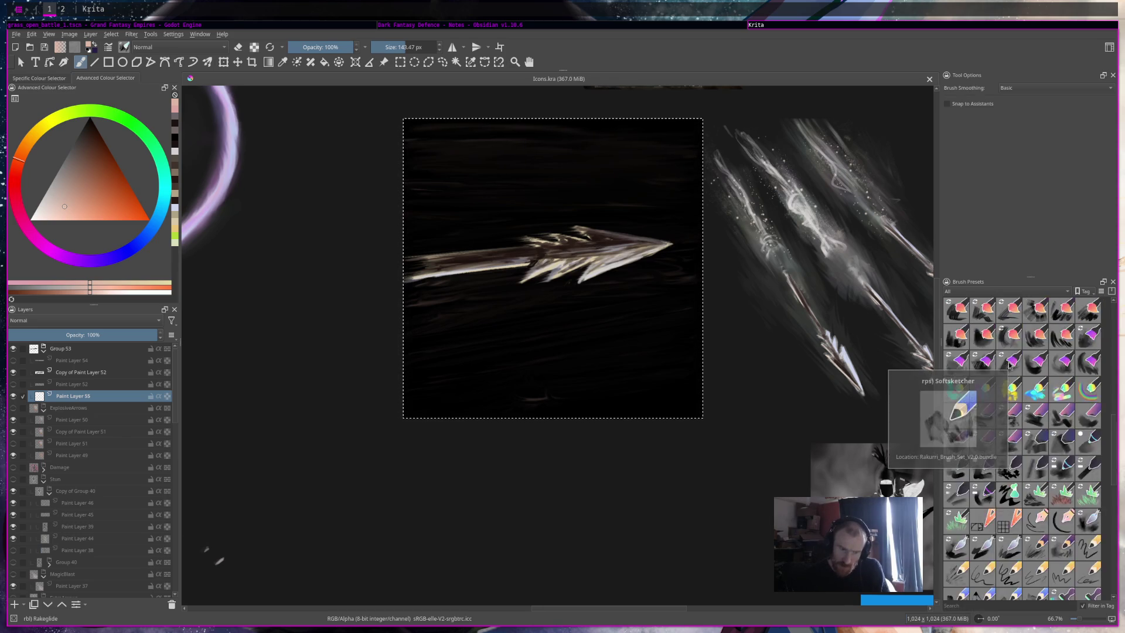
click(983, 363)
click(391, 48)
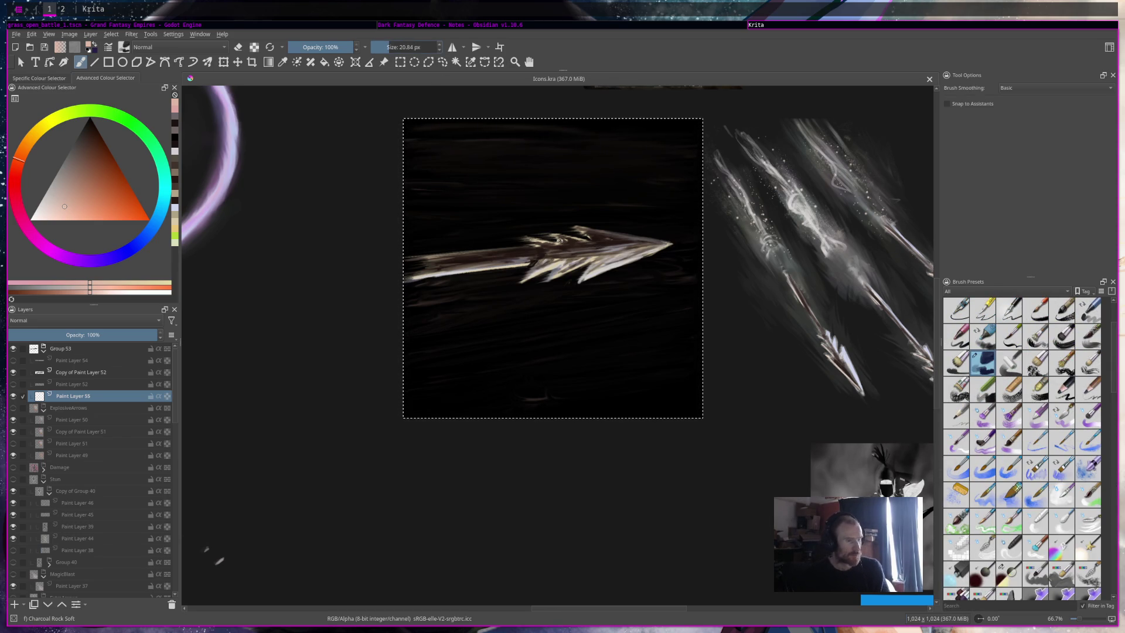
Step: Paint thin pale speed lines below and above the arrow
drag(641, 195, 516, 206)
key(ctrl+z)
drag(604, 208, 537, 209)
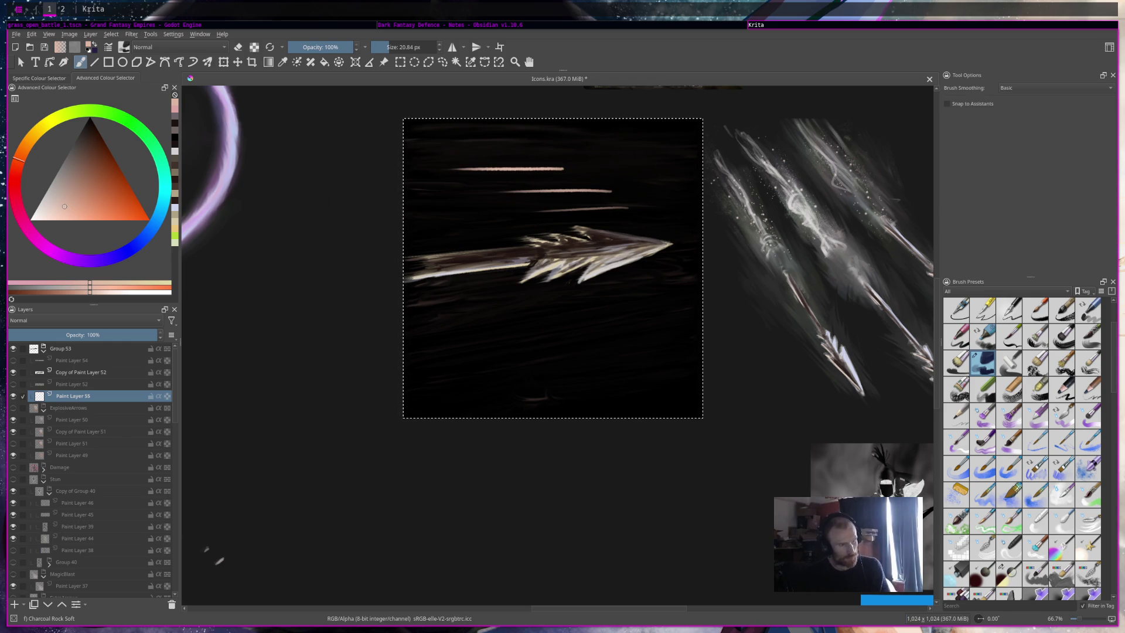
key(ctrl+z)
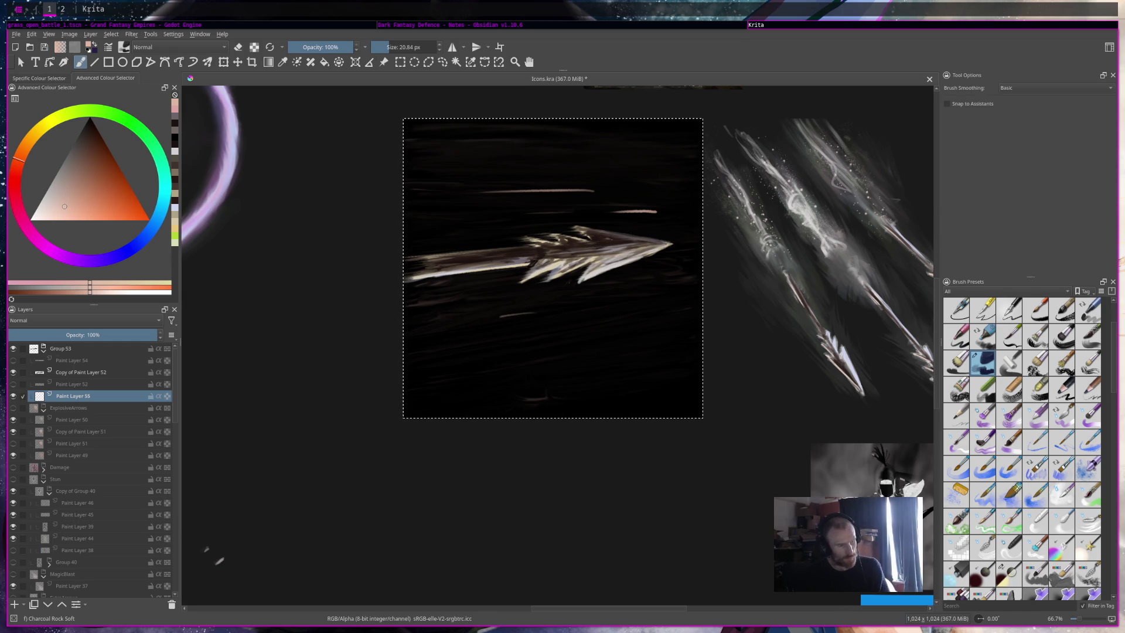
drag(579, 356, 512, 362)
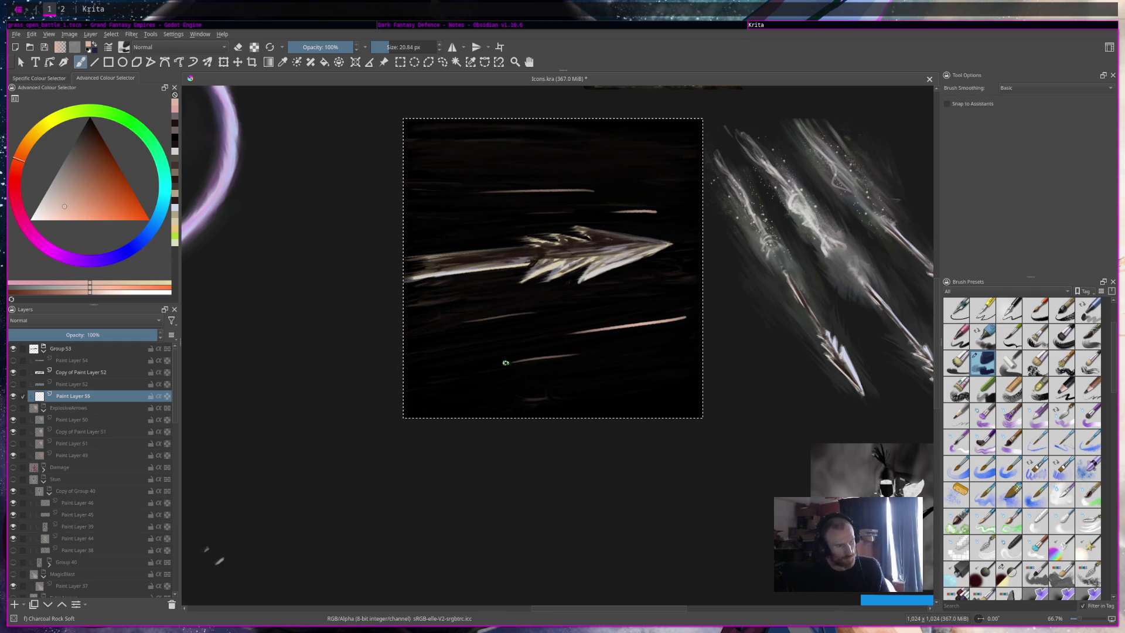
drag(643, 156, 600, 157)
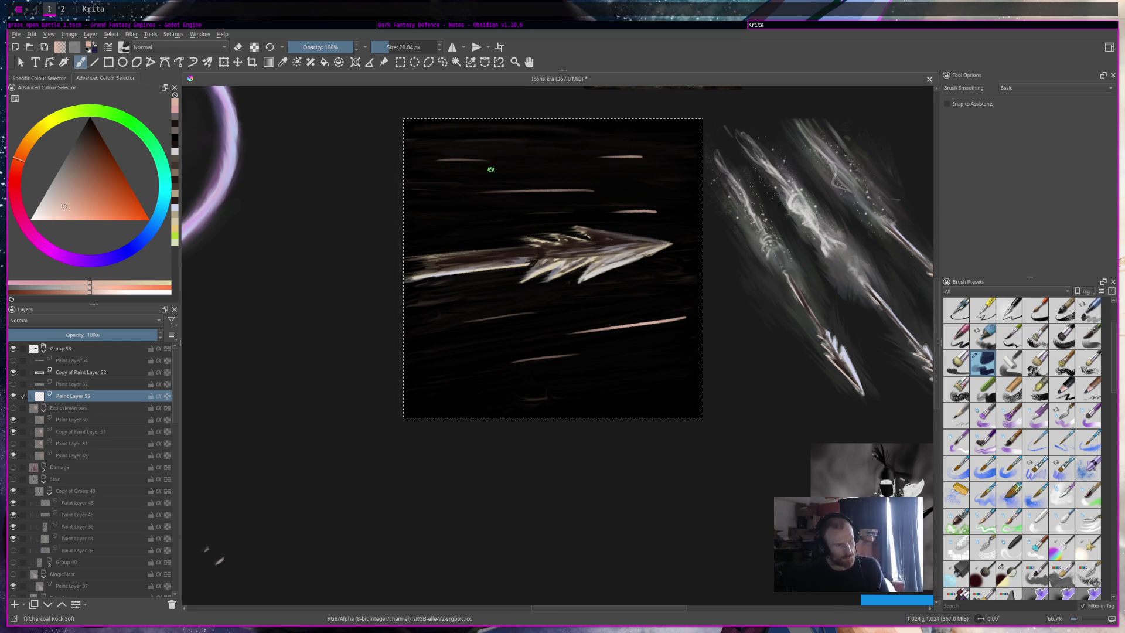
Step: Use the Frosty preset to add sparkles along the lower right streak
scroll(484, 160, down, 5)
scroll(521, 164, up, 5)
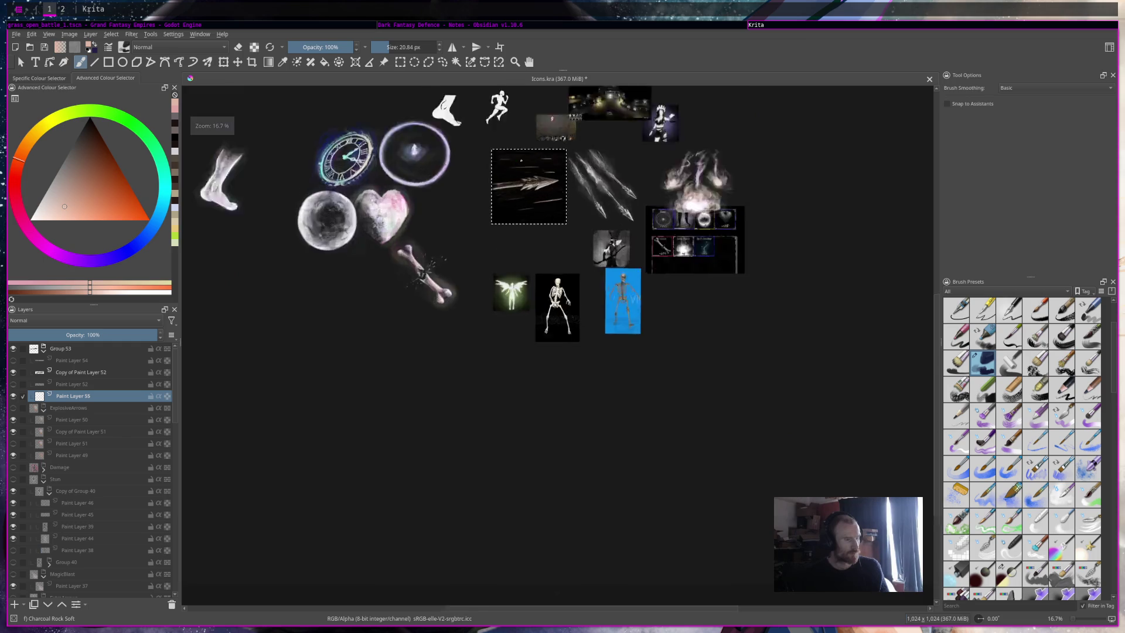
scroll(521, 156, down, 1)
scroll(521, 155, up, 2)
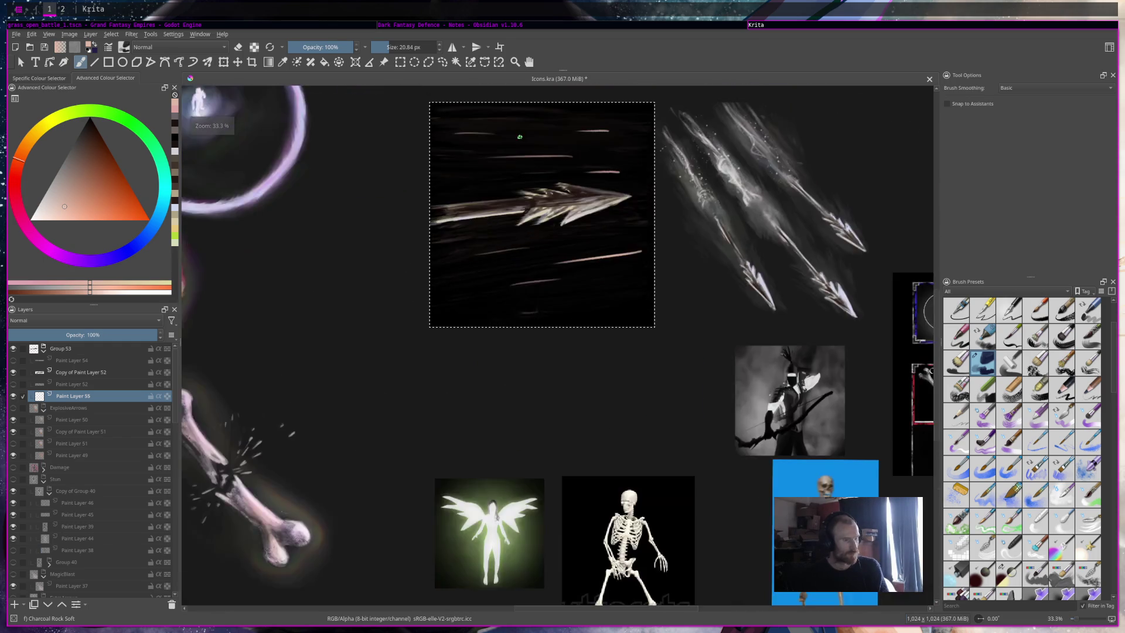
scroll(1010, 314, down, 3)
click(956, 495)
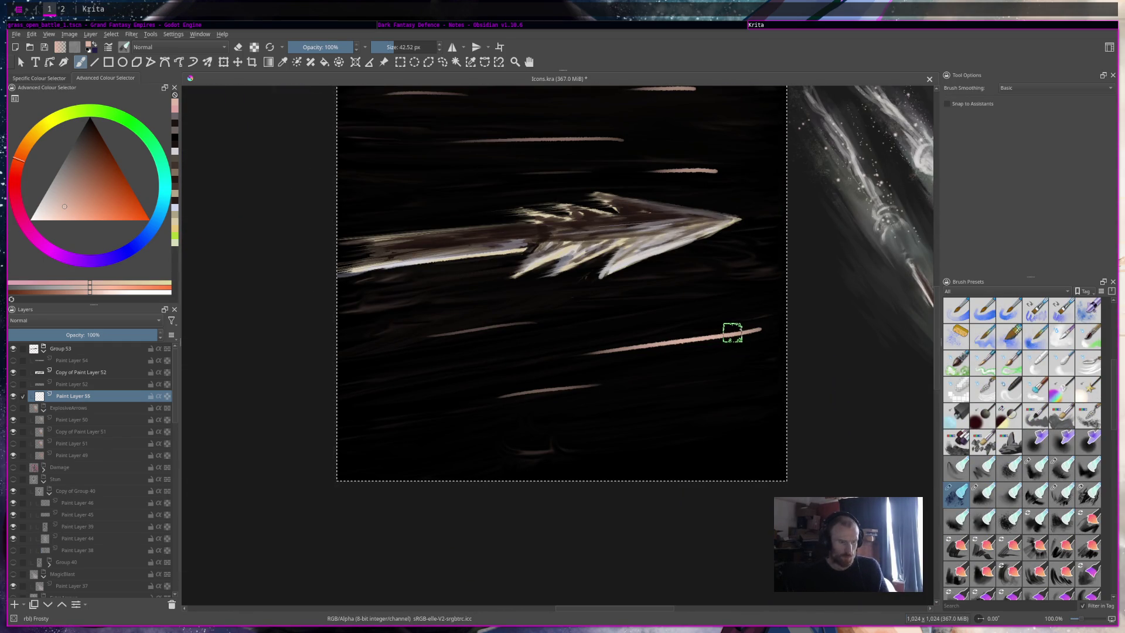
drag(772, 326, 656, 332)
drag(723, 311, 603, 334)
key(ctrl+z)
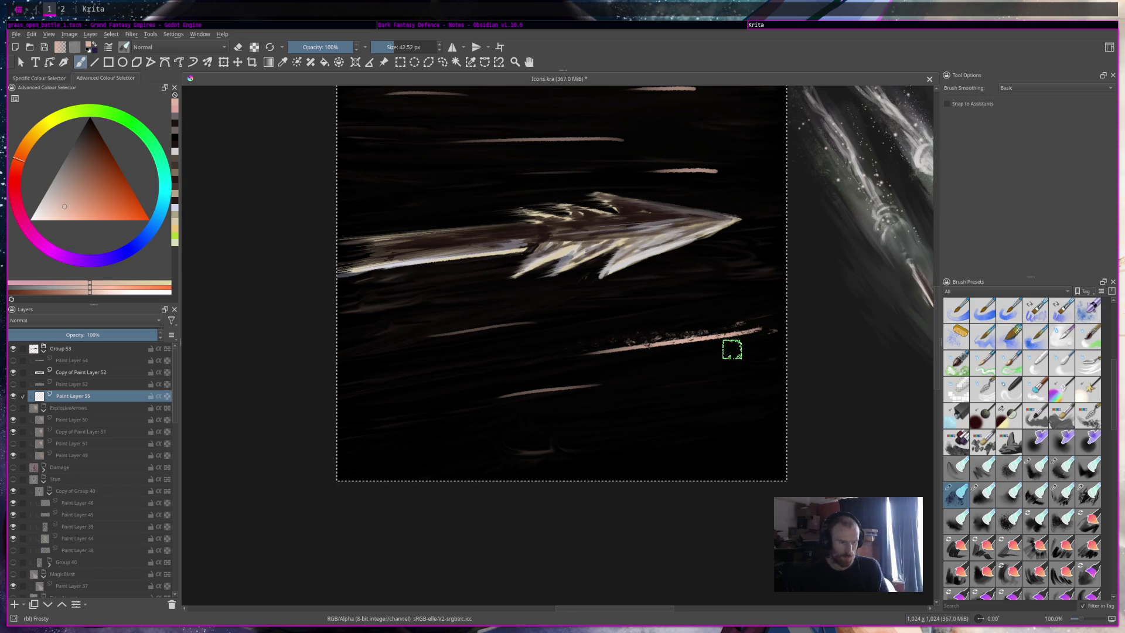
drag(826, 339, 622, 342)
Step: Add frosty sparkles to the lower left, upper right and top streaks
drag(372, 406, 595, 374)
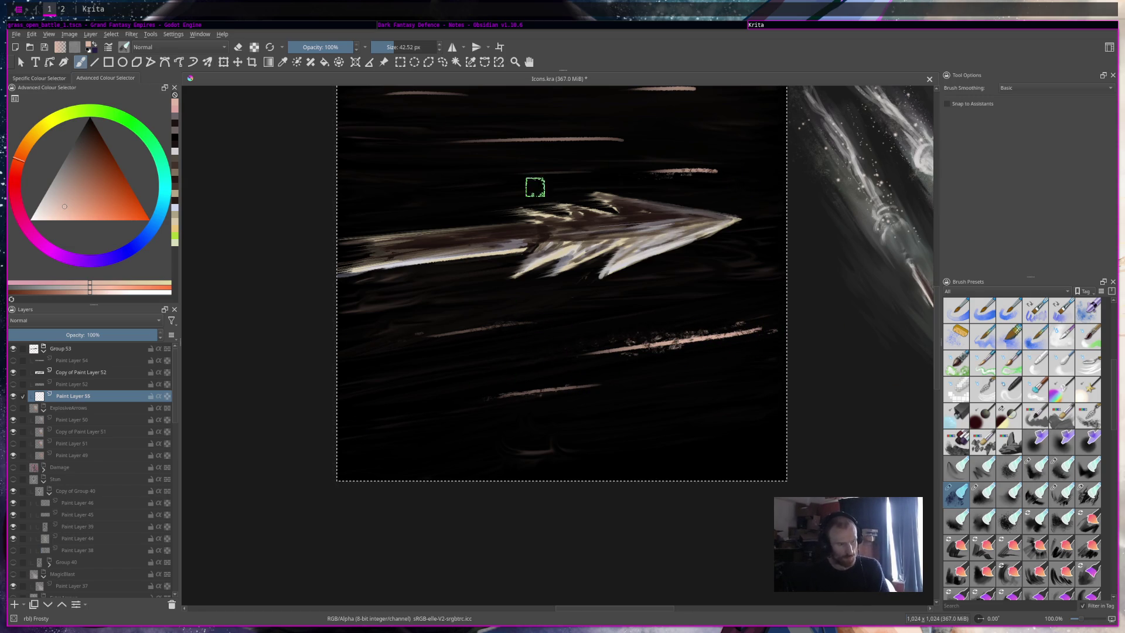
drag(711, 158, 510, 171)
drag(606, 135, 469, 141)
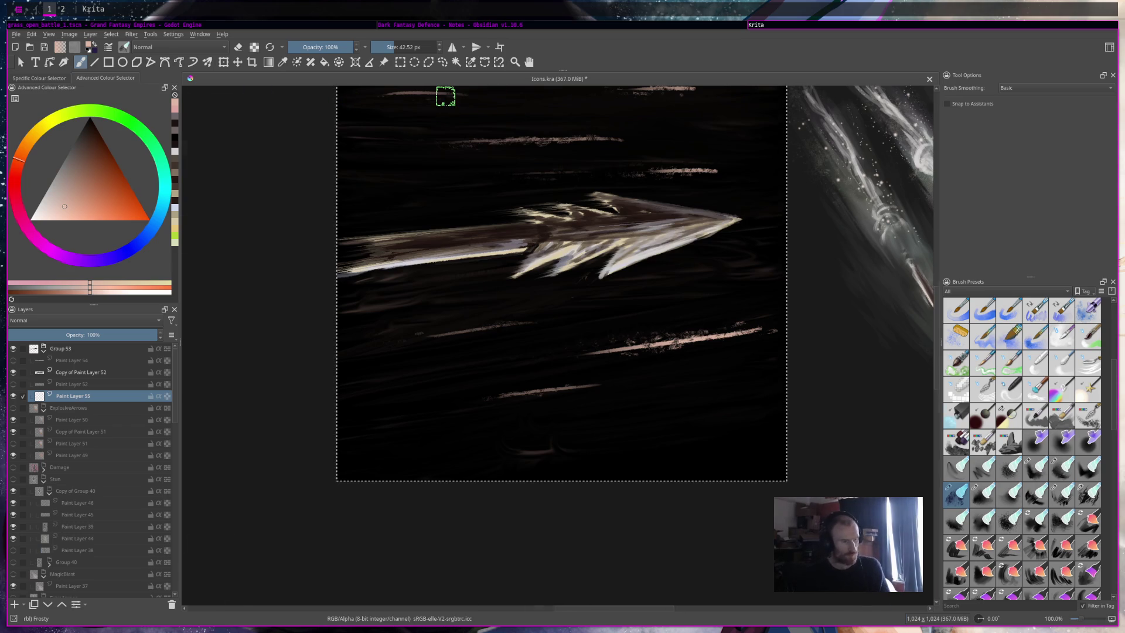
scroll(560, 209, down, 5)
scroll(560, 210, up, 1)
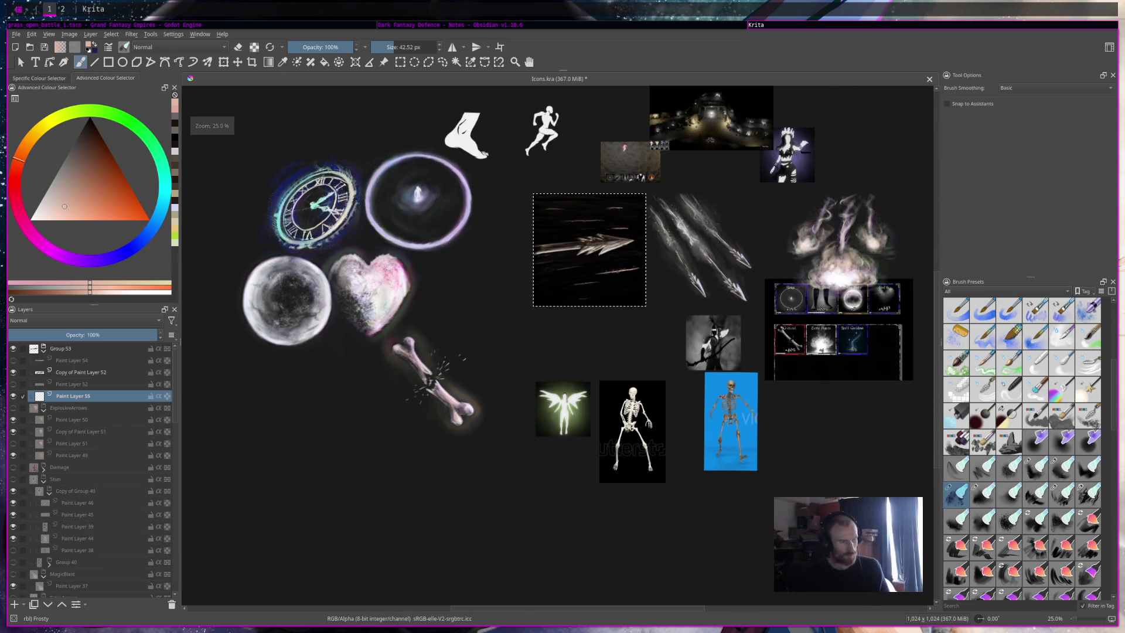
Step: Pick red and a large Multiply brush, and add a new layer above Paint Layer 55
scroll(528, 183, up, 2)
scroll(737, 363, up, 3)
scroll(737, 363, down, 6)
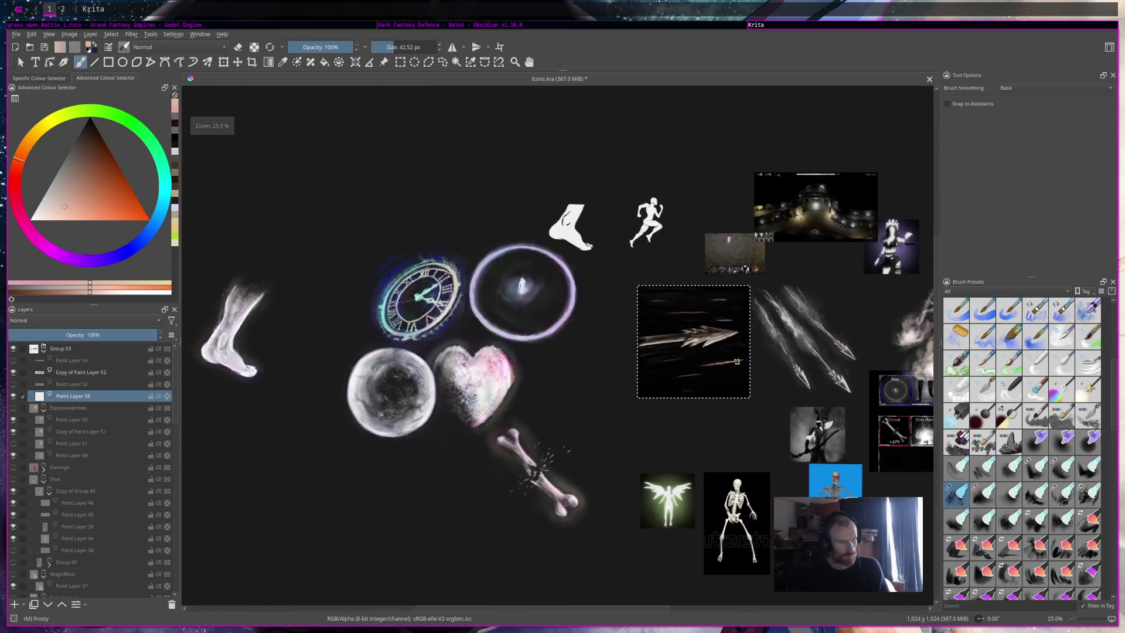
scroll(737, 363, up, 1)
scroll(736, 363, down, 1)
scroll(737, 364, down, 1)
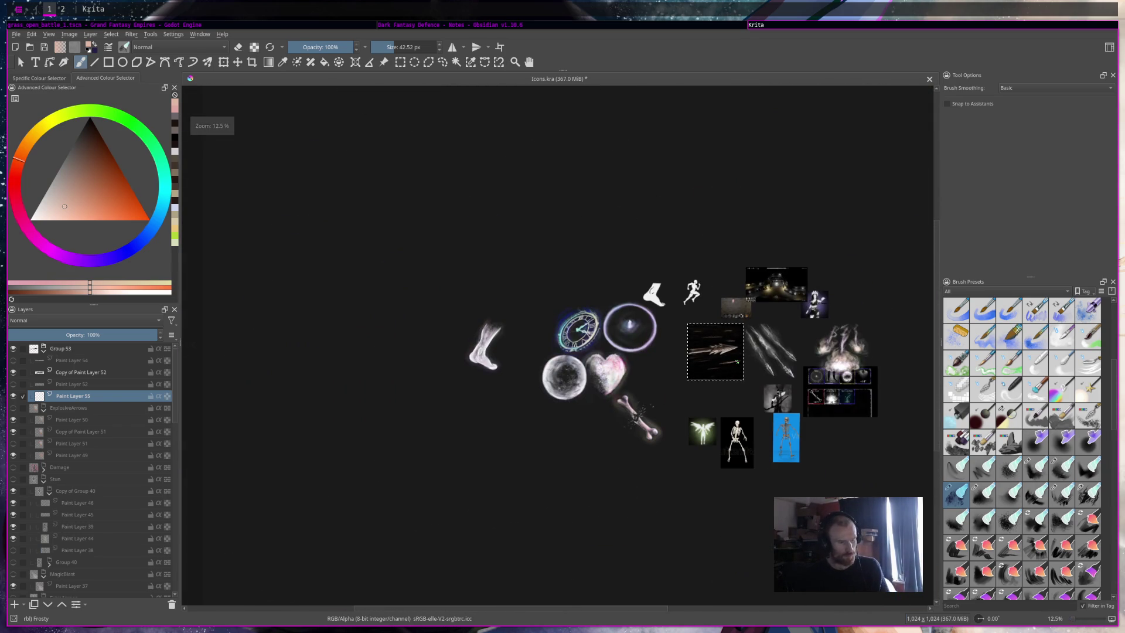
drag(736, 364, 643, 356)
scroll(635, 347, up, 6)
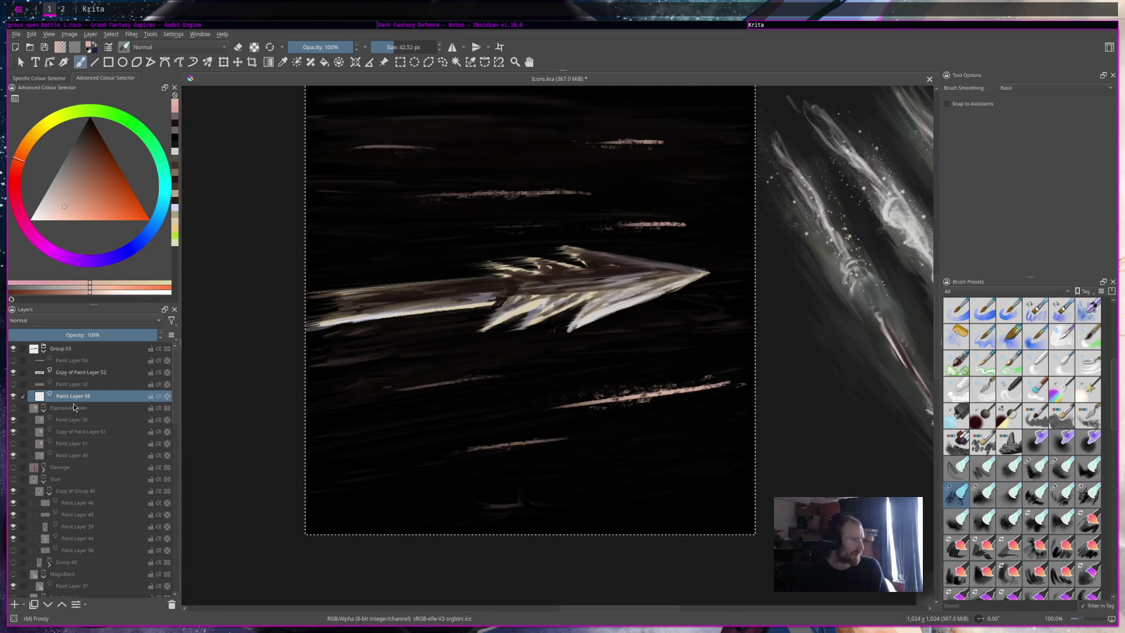
click(12, 188)
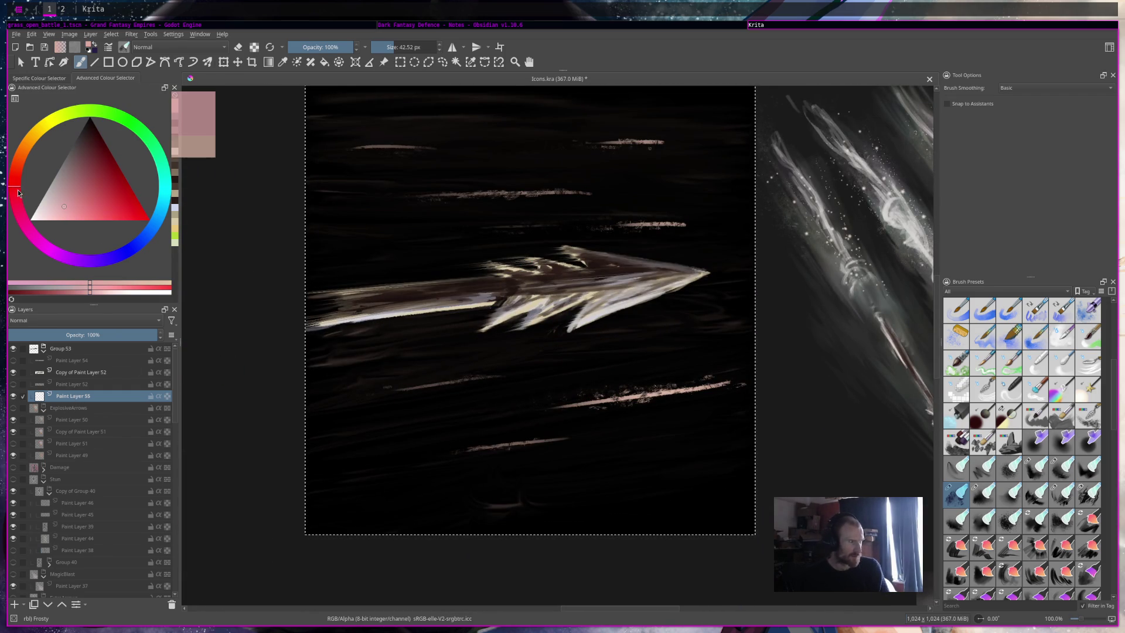
click(983, 416)
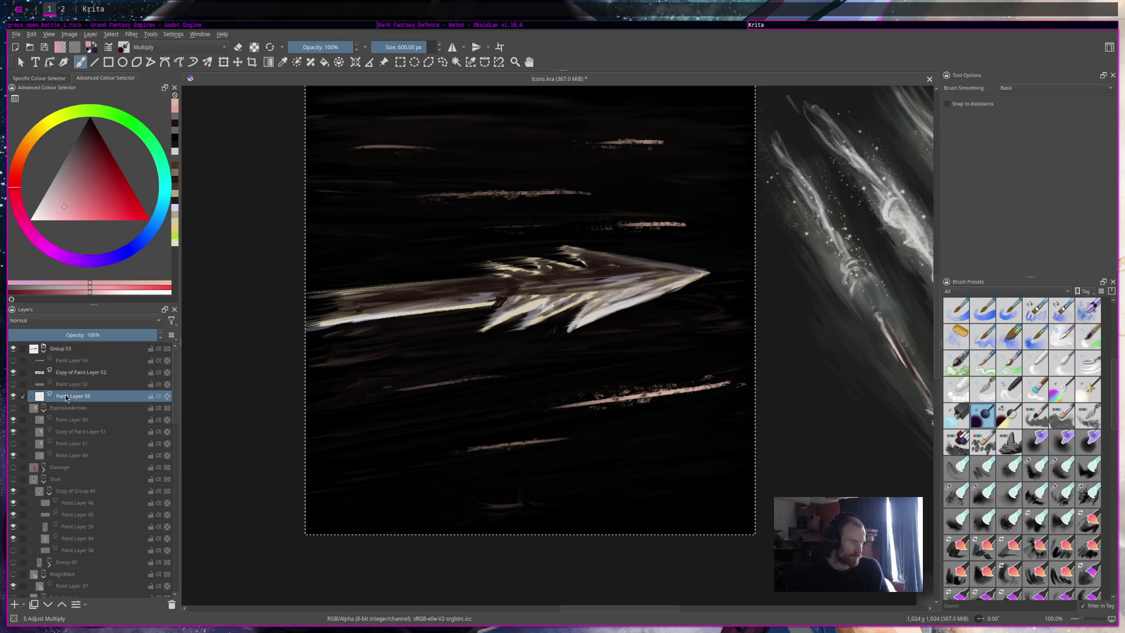
mouse_move(67, 399)
click(14, 604)
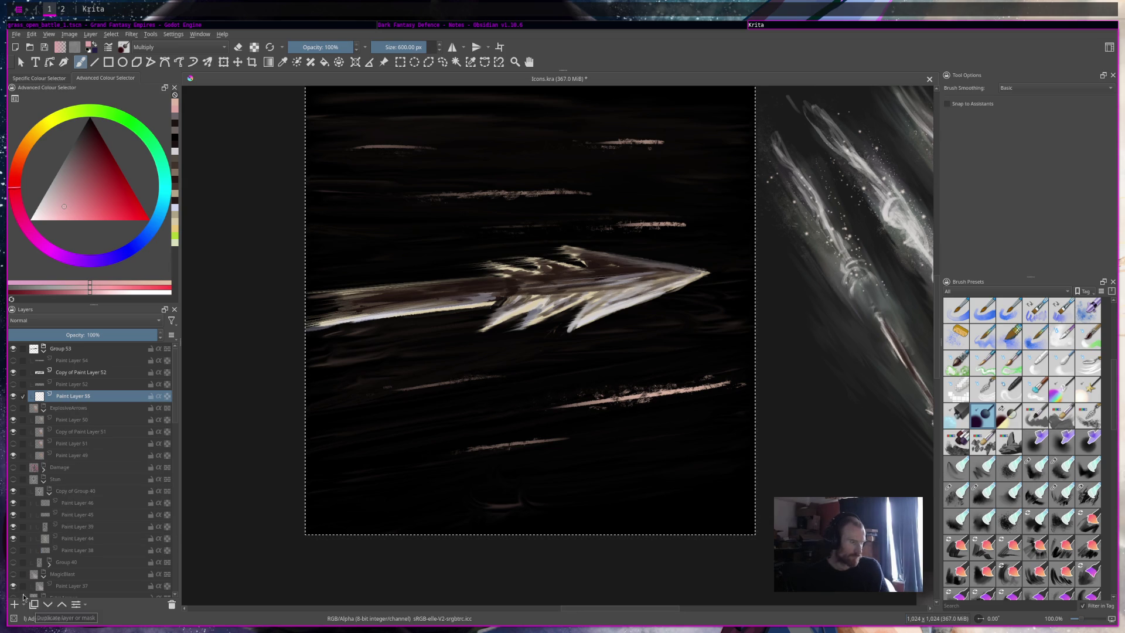
Step: Wash deep red bands across the top and bottom of the arrow tile
drag(652, 265, 415, 257)
key(ctrl+z)
click(139, 203)
drag(674, 117, 353, 110)
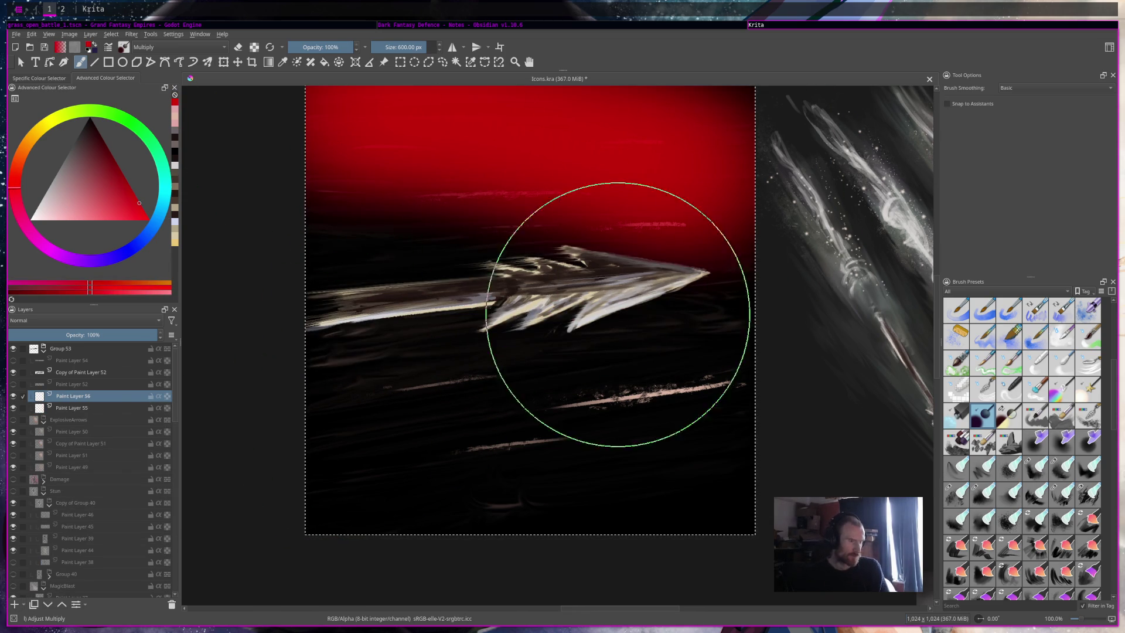
drag(703, 515, 252, 539)
Step: Add rainbow motion streaks below the arrow with the Rainbowbrush preset
scroll(653, 402, down, 5)
scroll(654, 402, up, 3)
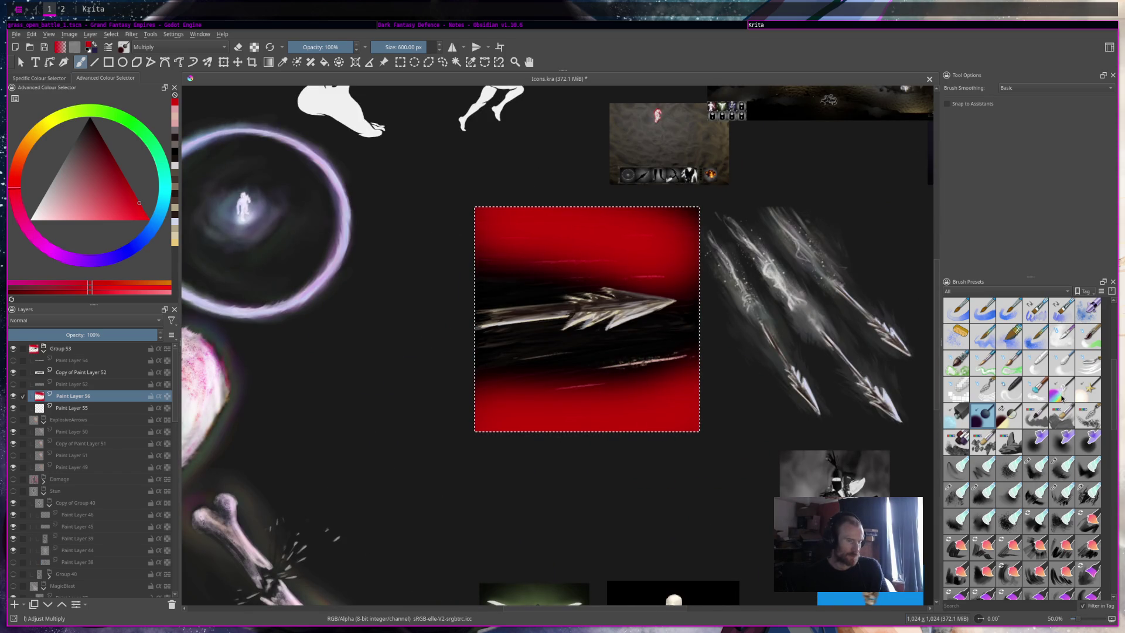
click(1062, 389)
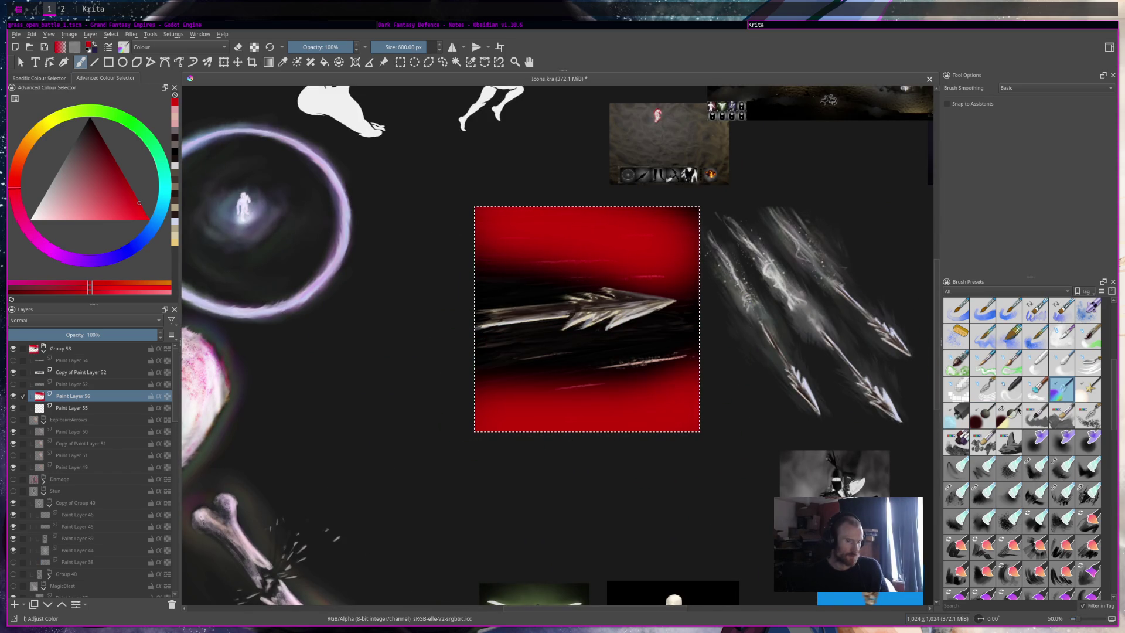
scroll(1088, 472, down, 10)
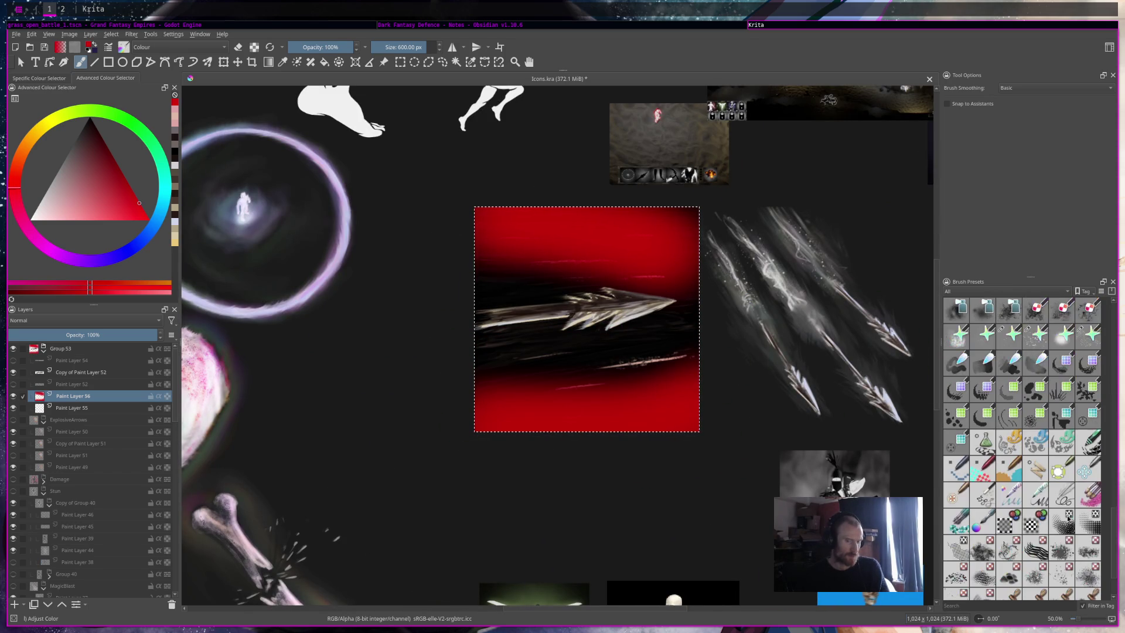
scroll(1066, 504, up, 3)
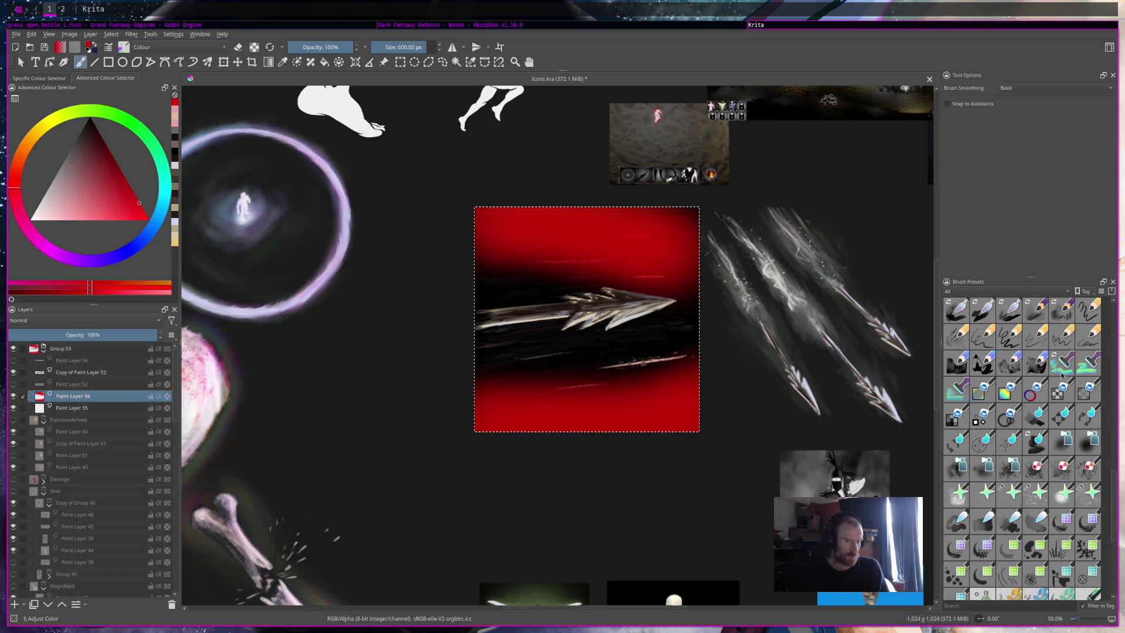
scroll(1068, 401, up, 5)
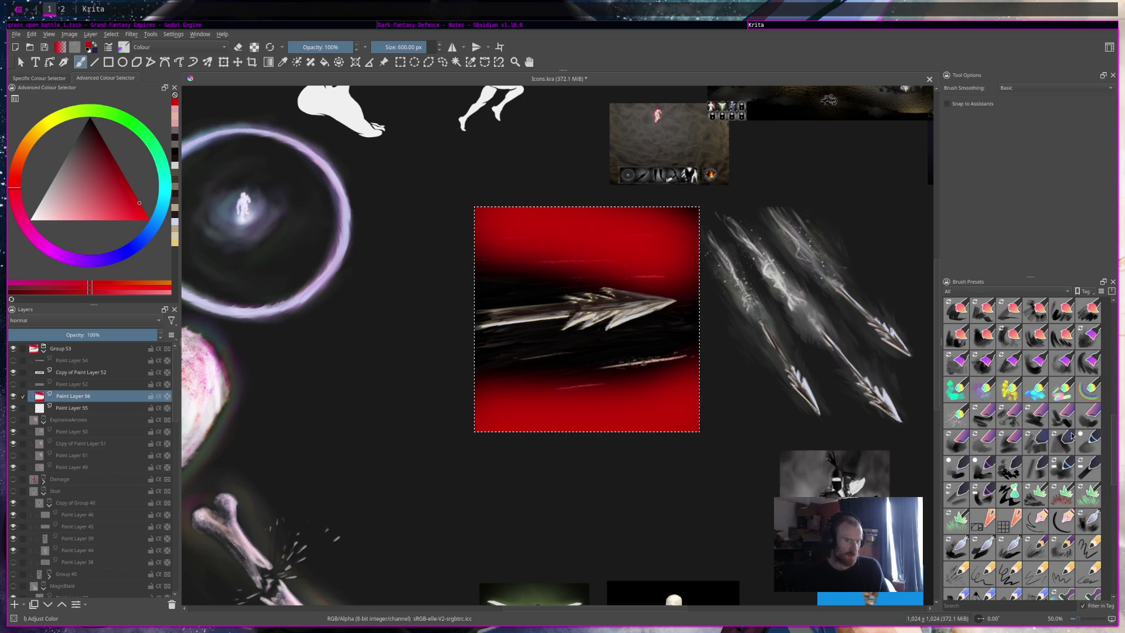
click(1062, 389)
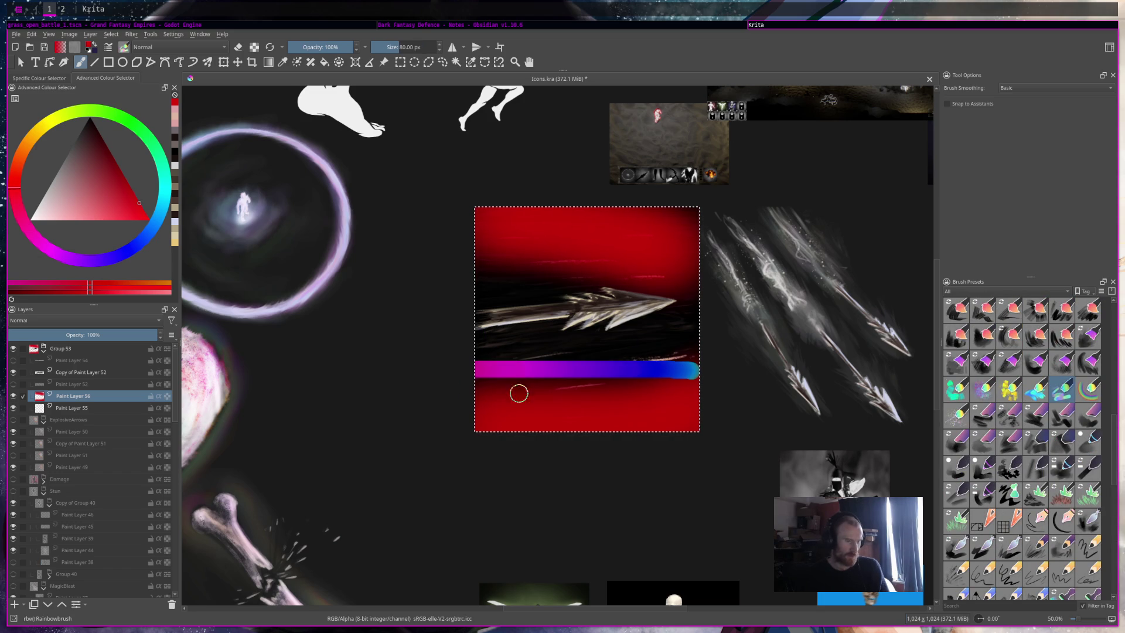
drag(691, 369, 566, 367)
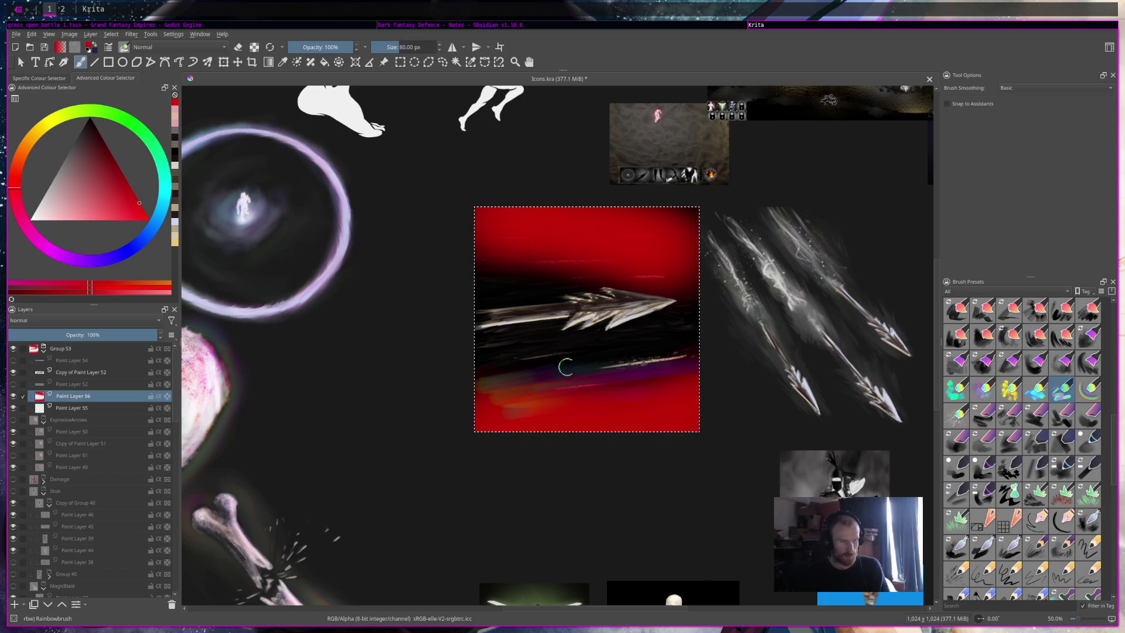
mouse_move(487, 284)
mouse_down()
mouse_move(663, 267)
mouse_move(501, 257)
mouse_up()
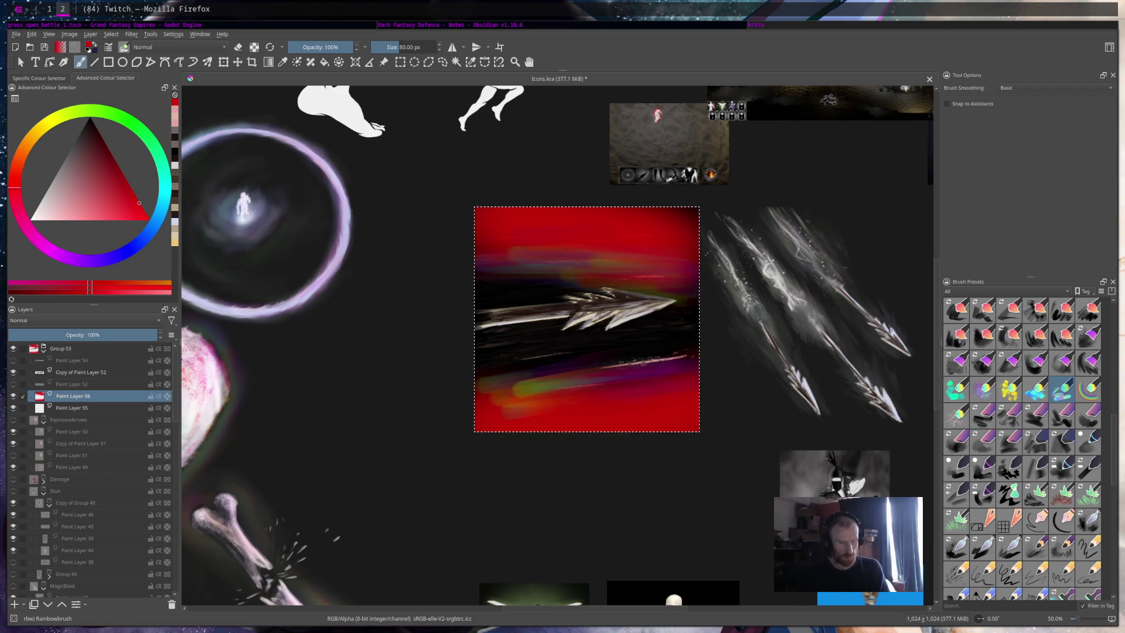
Step: Scroll the view up over the icon
scroll(1068, 460, up, 3)
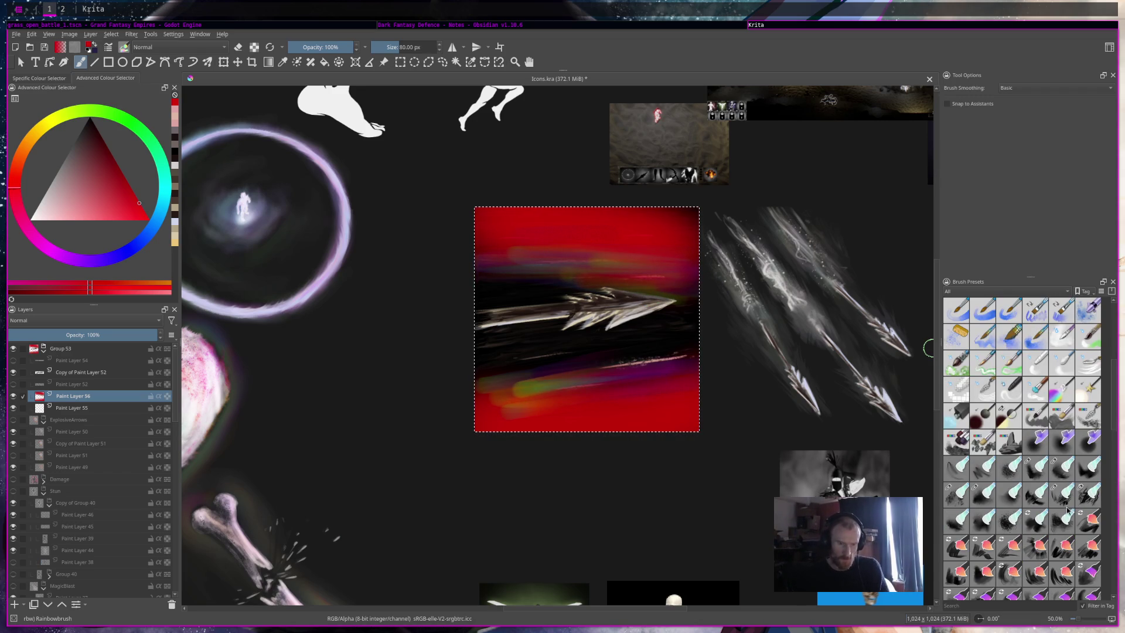
Step: Try the Frosty and Frys presets, then set up Eraser Soft at about 173 px
click(956, 494)
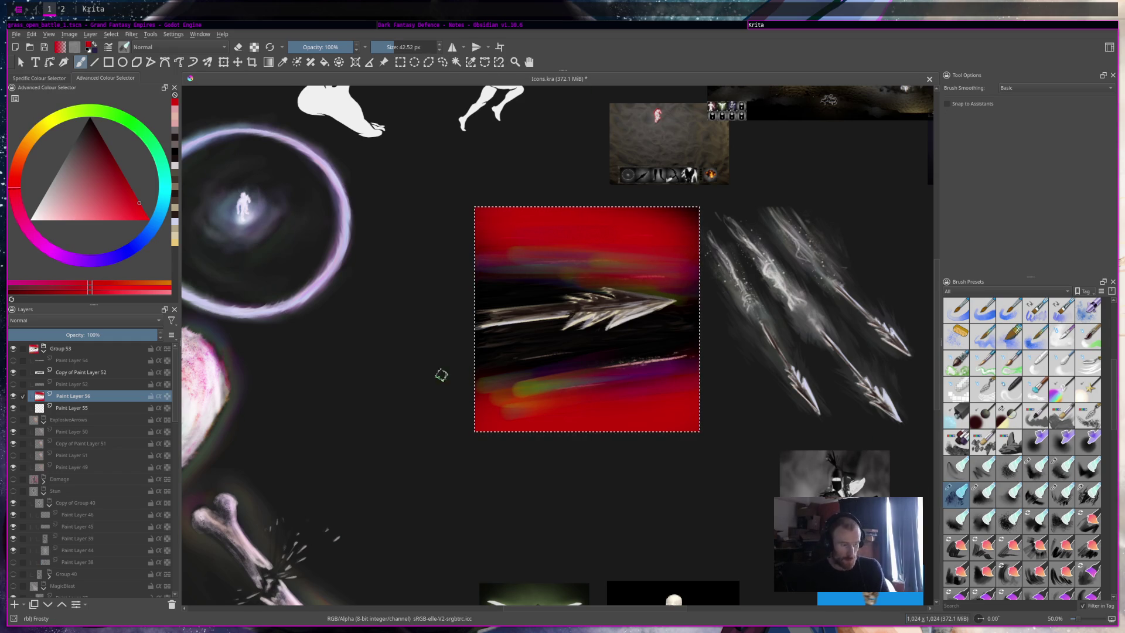
click(975, 493)
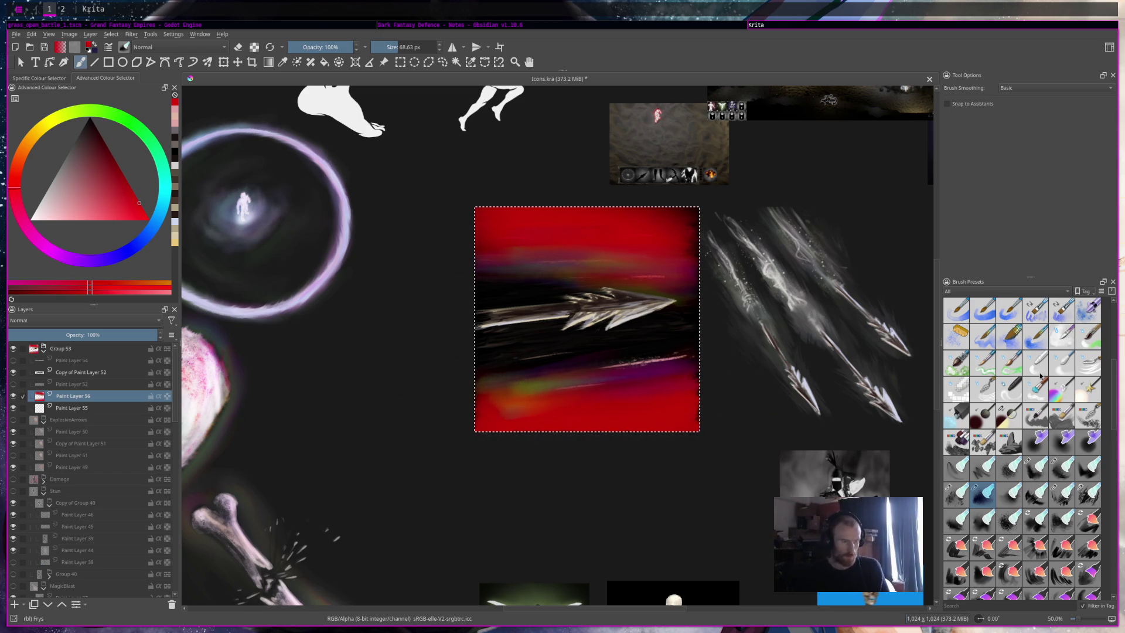
scroll(1041, 376, up, 5)
click(1013, 316)
drag(400, 47, 539, 103)
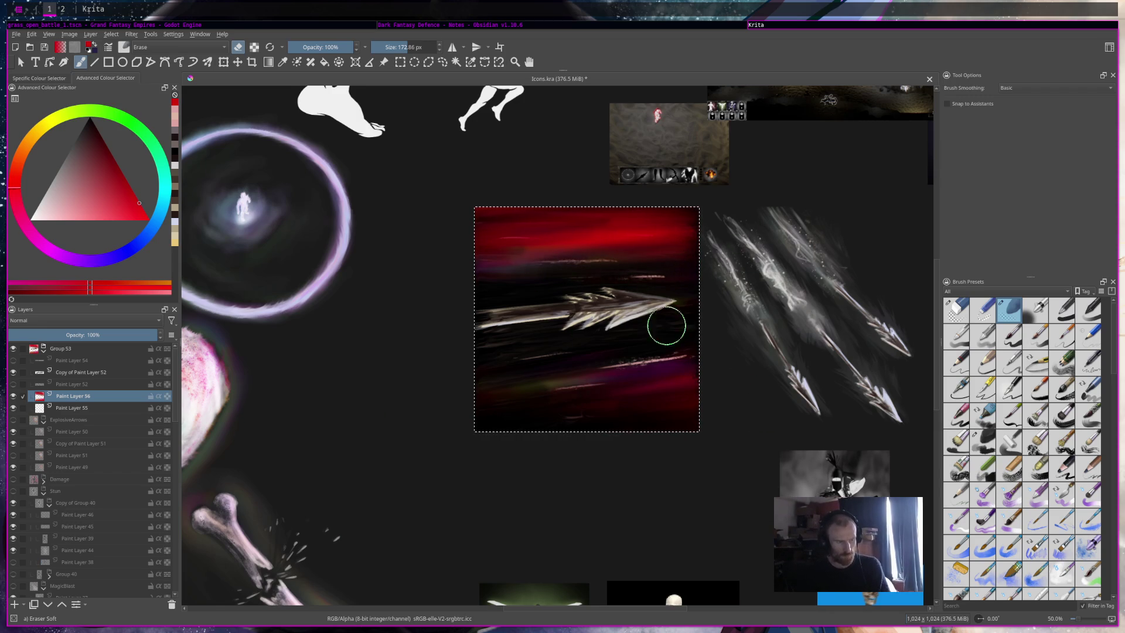
Step: Erase back the bright red band around the arrow
scroll(797, 363, down, 4)
scroll(803, 351, up, 1)
scroll(803, 352, down, 2)
scroll(820, 334, up, 2)
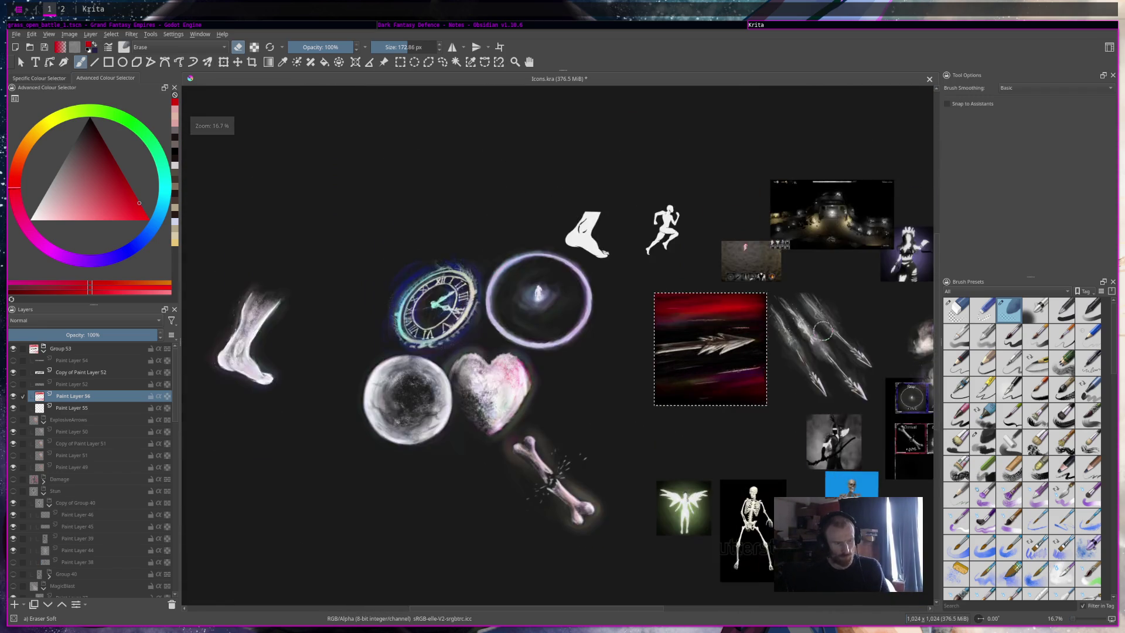
scroll(822, 331, up, 3)
mouse_move(574, 256)
mouse_down()
mouse_move(558, 296)
mouse_move(670, 276)
mouse_move(733, 289)
mouse_move(565, 302)
mouse_move(746, 369)
mouse_move(620, 432)
mouse_move(791, 427)
mouse_move(827, 409)
mouse_up()
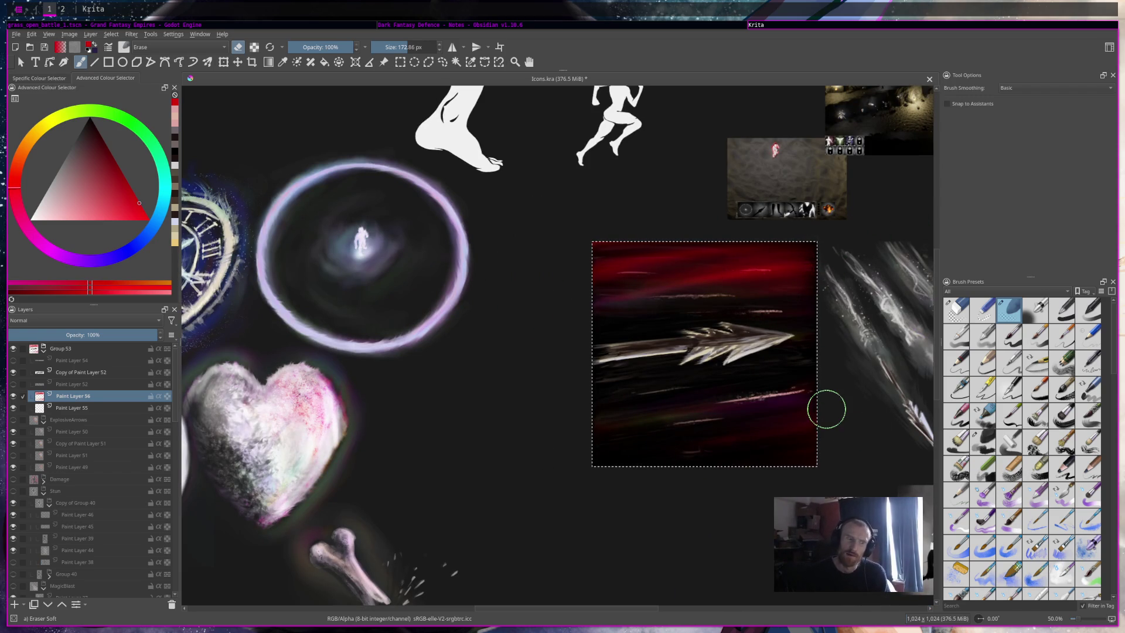
Step: Darken the lower right of the icon with the Rakeglide brush
scroll(826, 409, down, 3)
scroll(826, 409, up, 4)
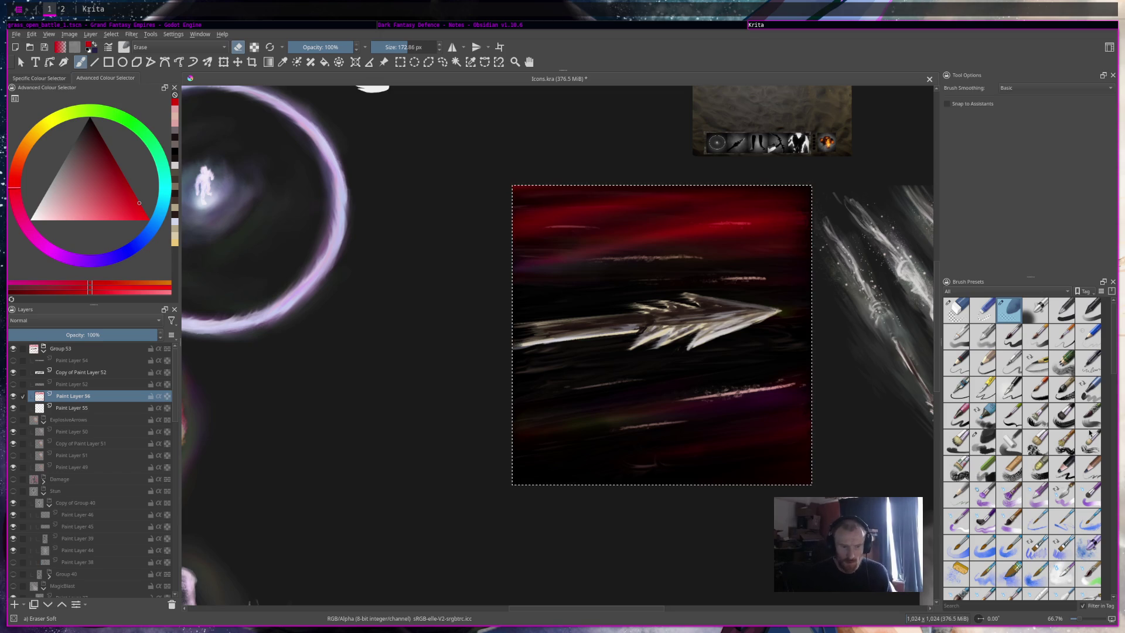
scroll(1090, 433, down, 5)
click(1089, 494)
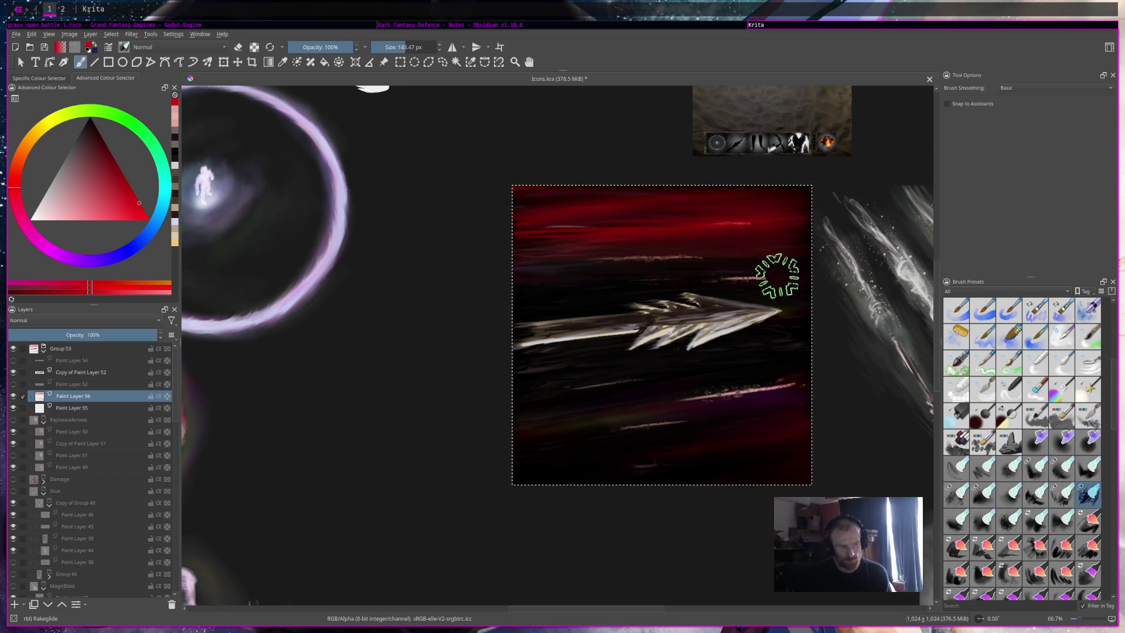
drag(774, 402, 783, 430)
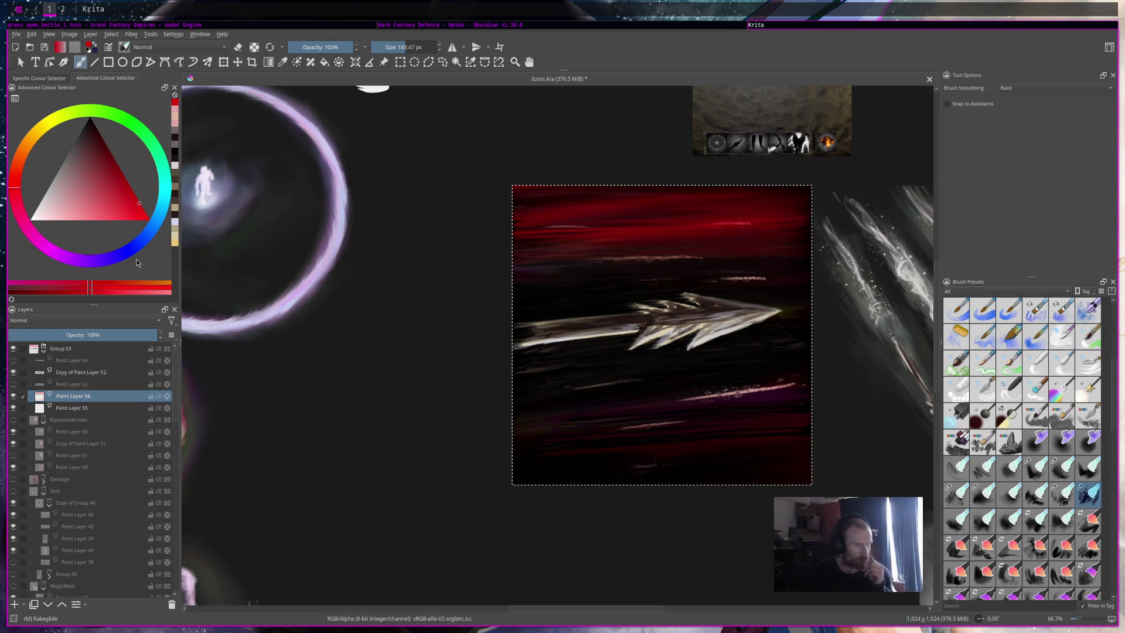
Step: Select the Copy of Paint Layer 52 layer
scroll(560, 362, down, 5)
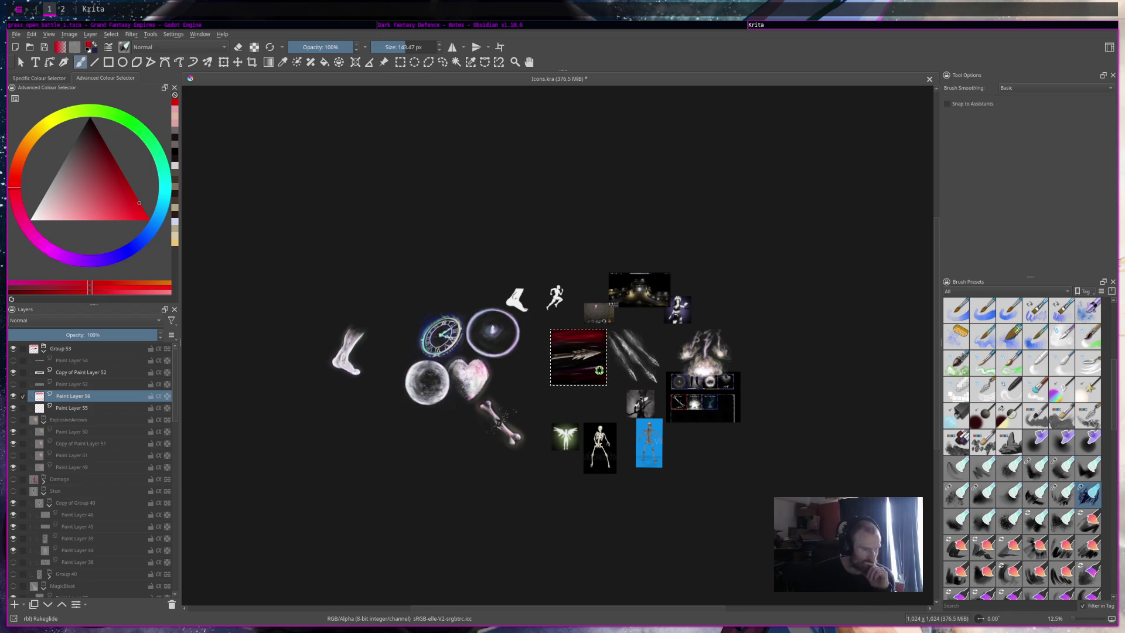
scroll(599, 370, up, 2)
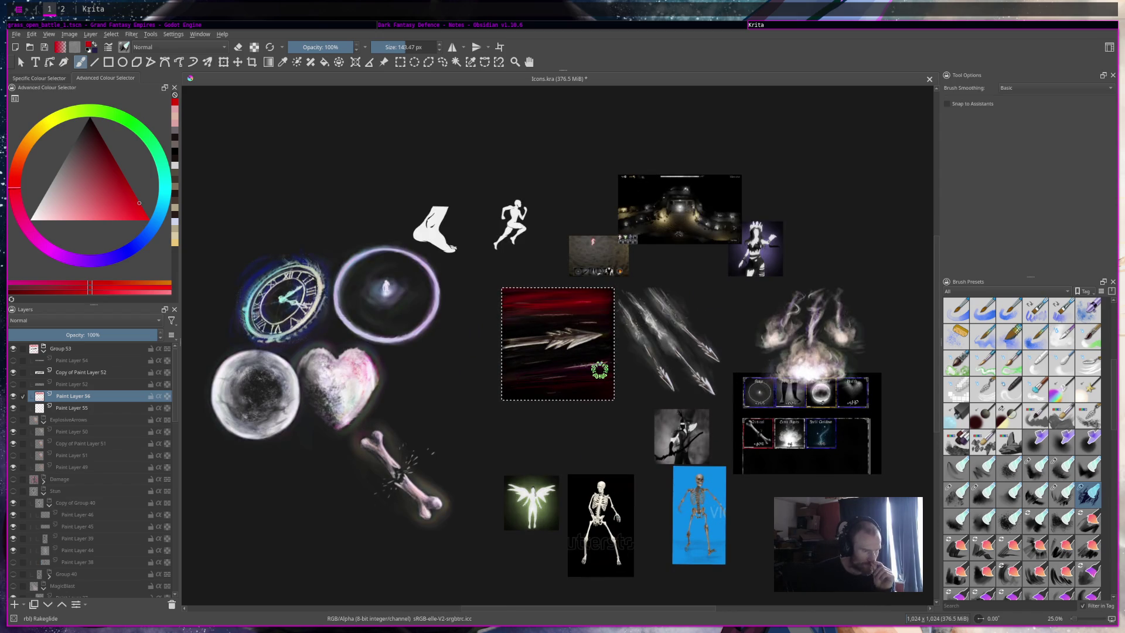
scroll(599, 370, up, 3)
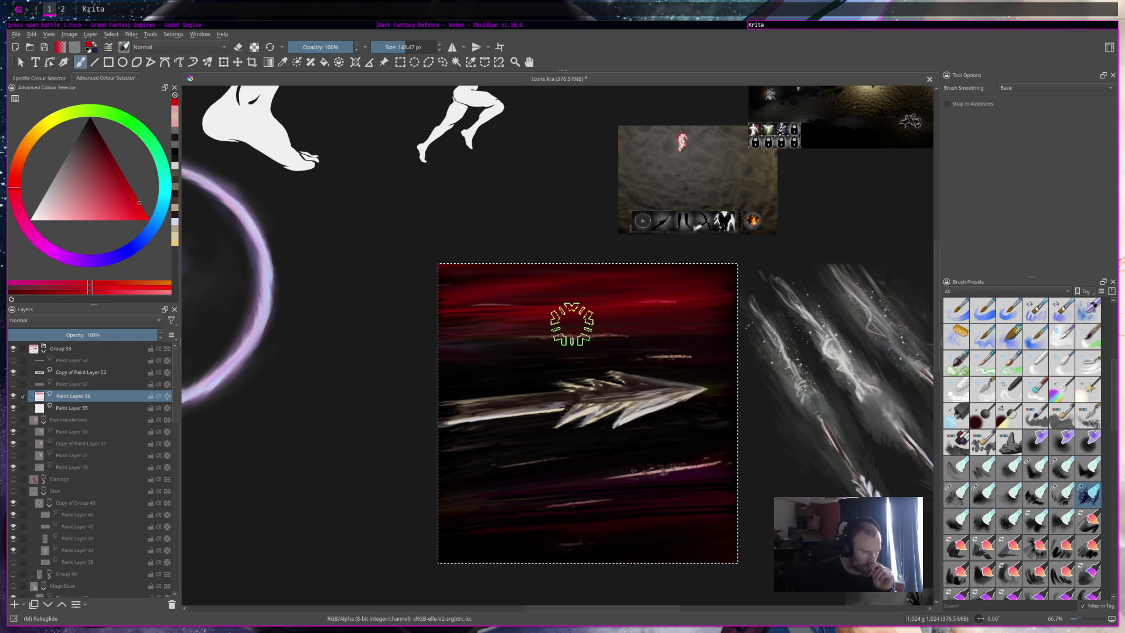
scroll(572, 324, down, 1)
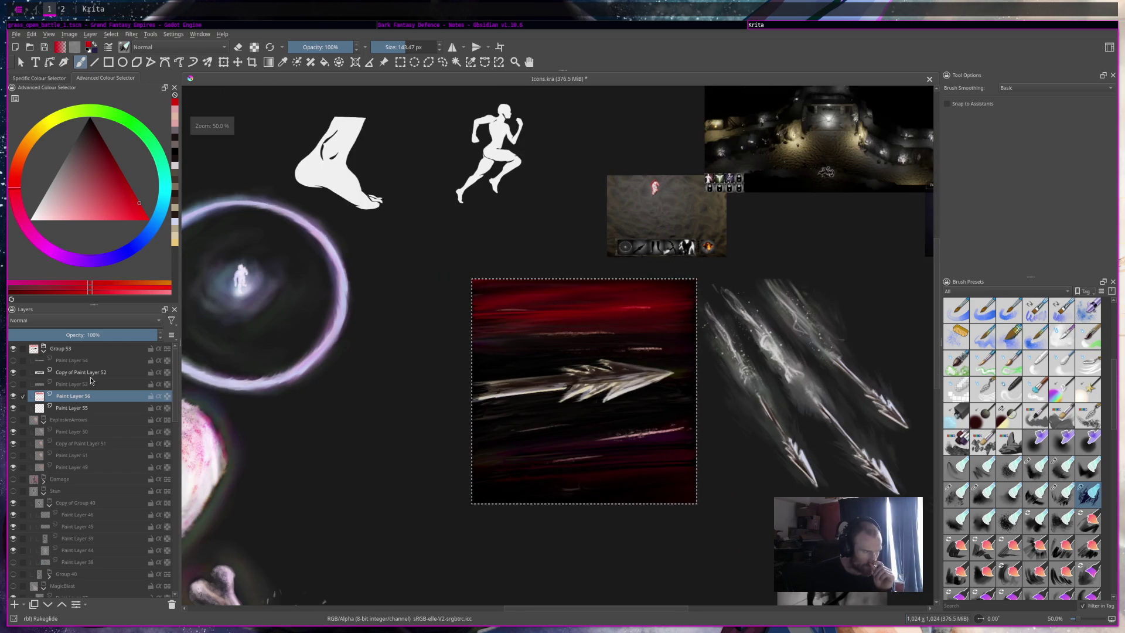
click(88, 374)
scroll(533, 373, up, 1)
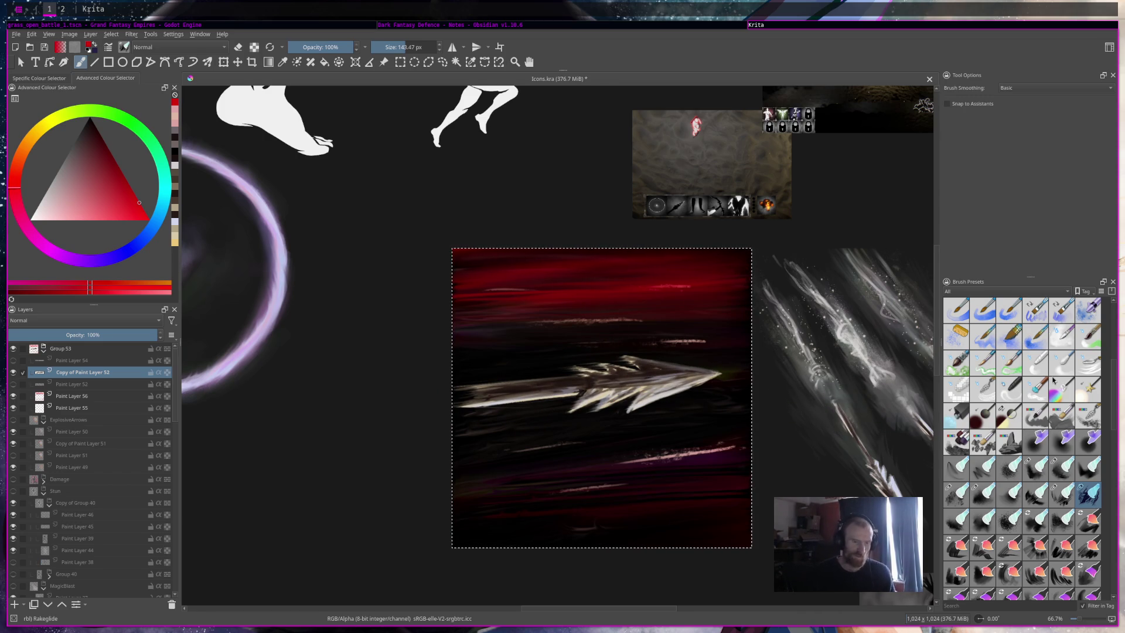
scroll(1054, 379, up, 3)
Step: Undo the red glow and tint the arrow's shaft and tip pinkish red with a smaller colour-only brush
click(1065, 470)
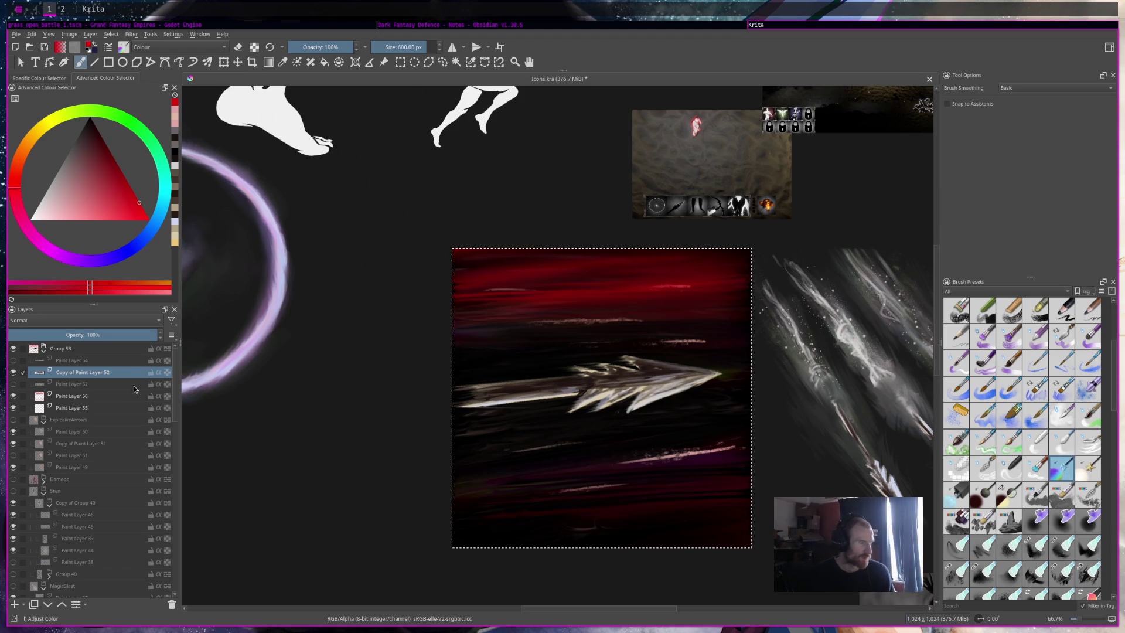
key(ctrl+z)
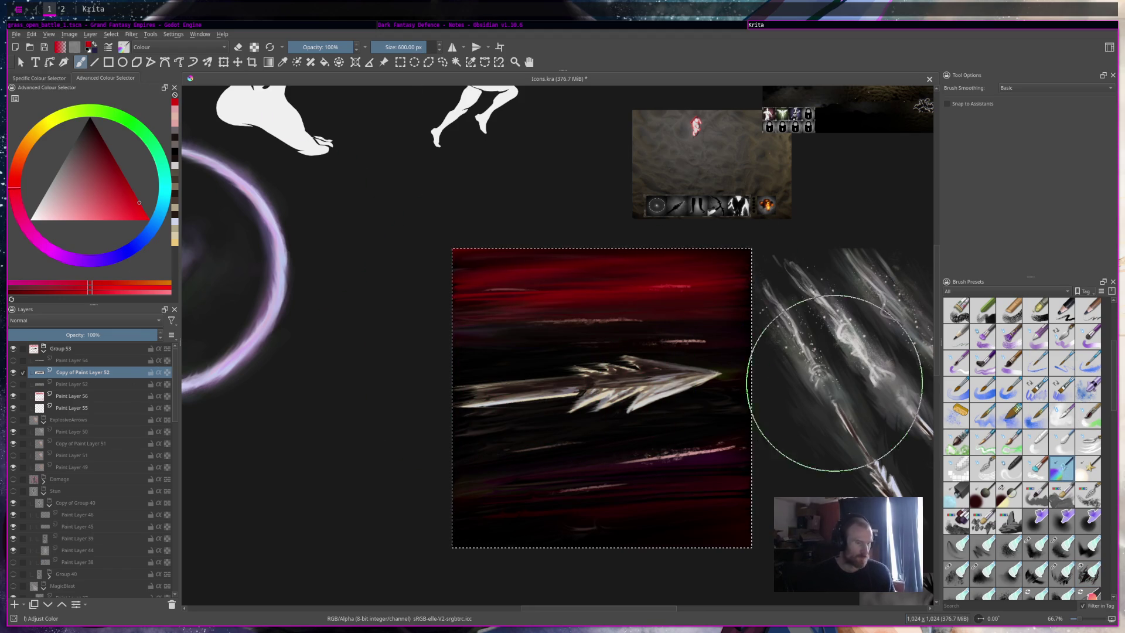
click(409, 47)
drag(586, 390, 710, 375)
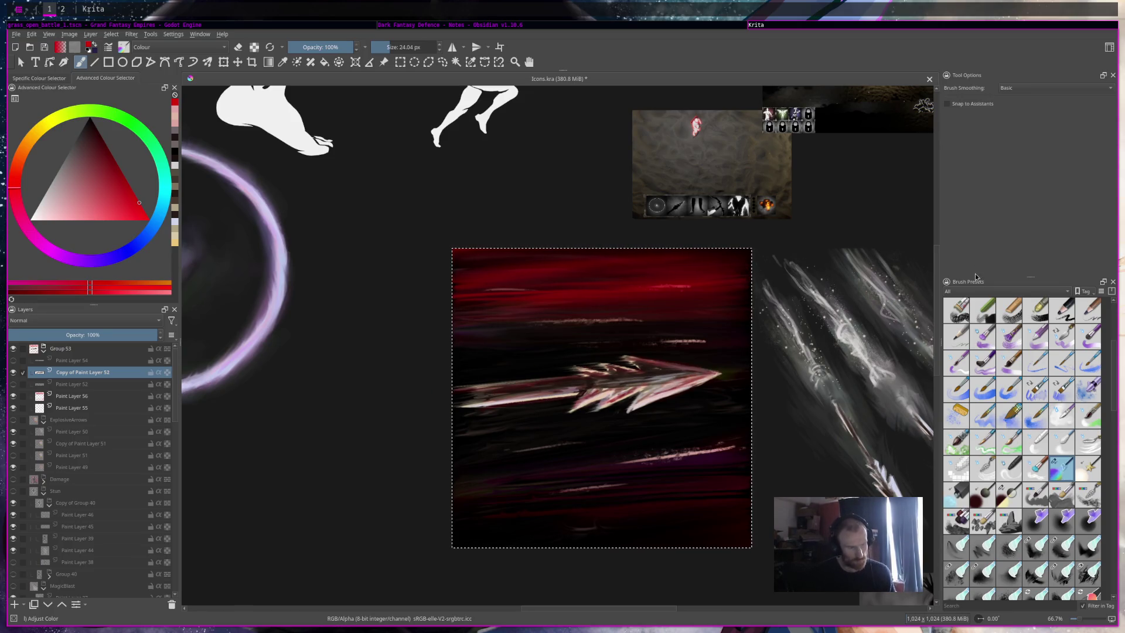
Step: Hide the red background layer behind the arrow
scroll(743, 292, down, 5)
scroll(701, 293, up, 2)
scroll(700, 293, down, 2)
scroll(701, 293, up, 4)
scroll(692, 293, up, 2)
scroll(697, 295, up, 1)
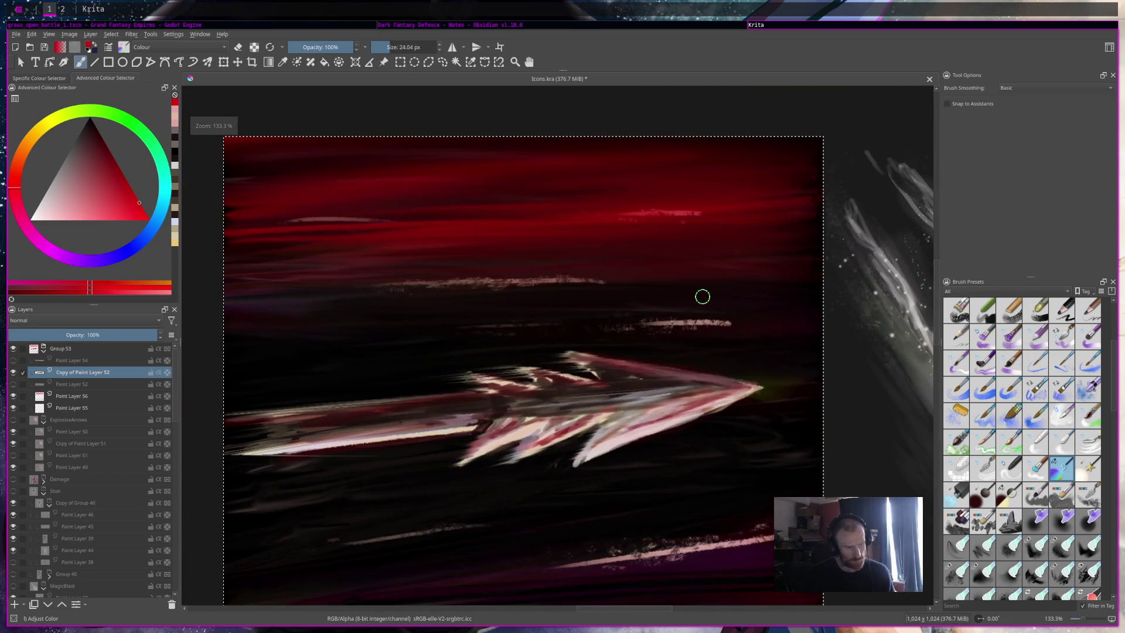
scroll(703, 297, down, 2)
scroll(703, 296, down, 4)
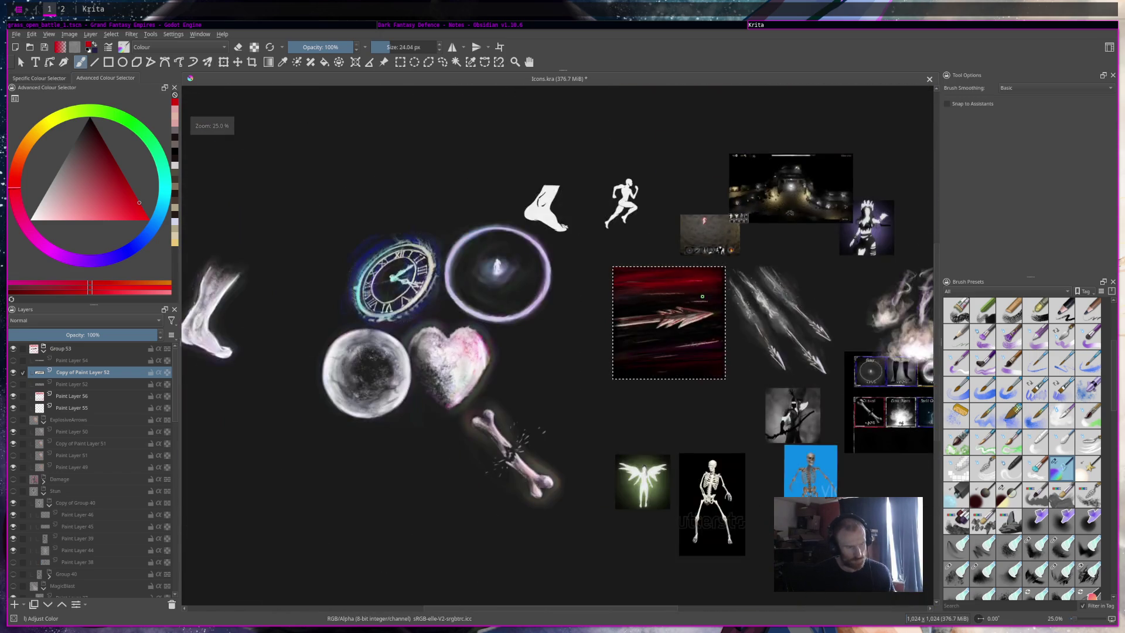
scroll(703, 297, up, 6)
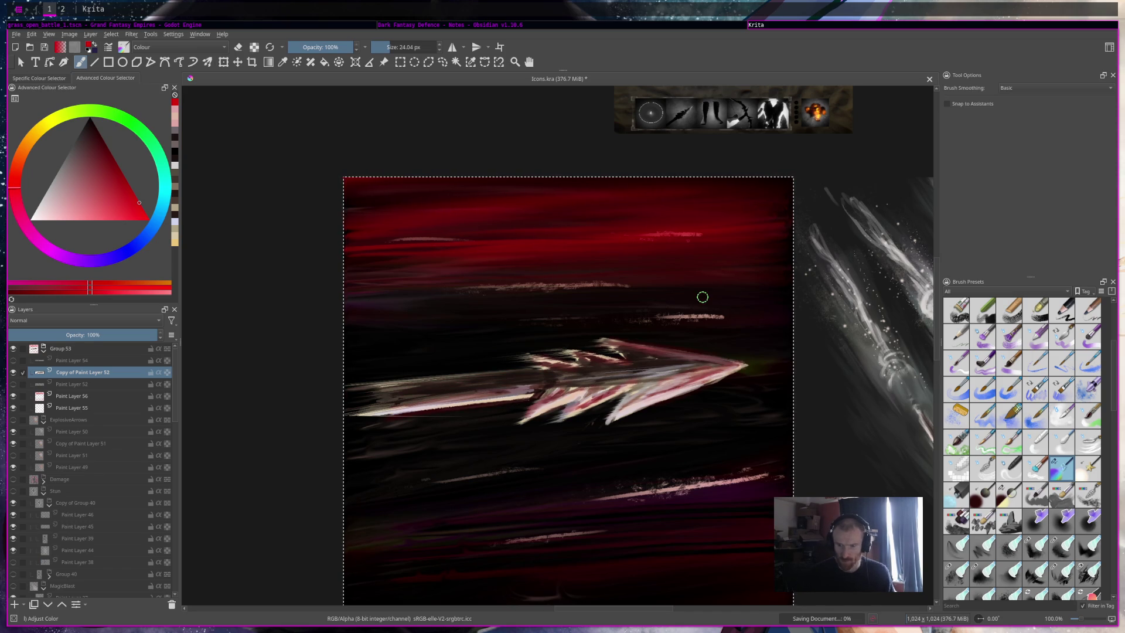
scroll(703, 297, down, 3)
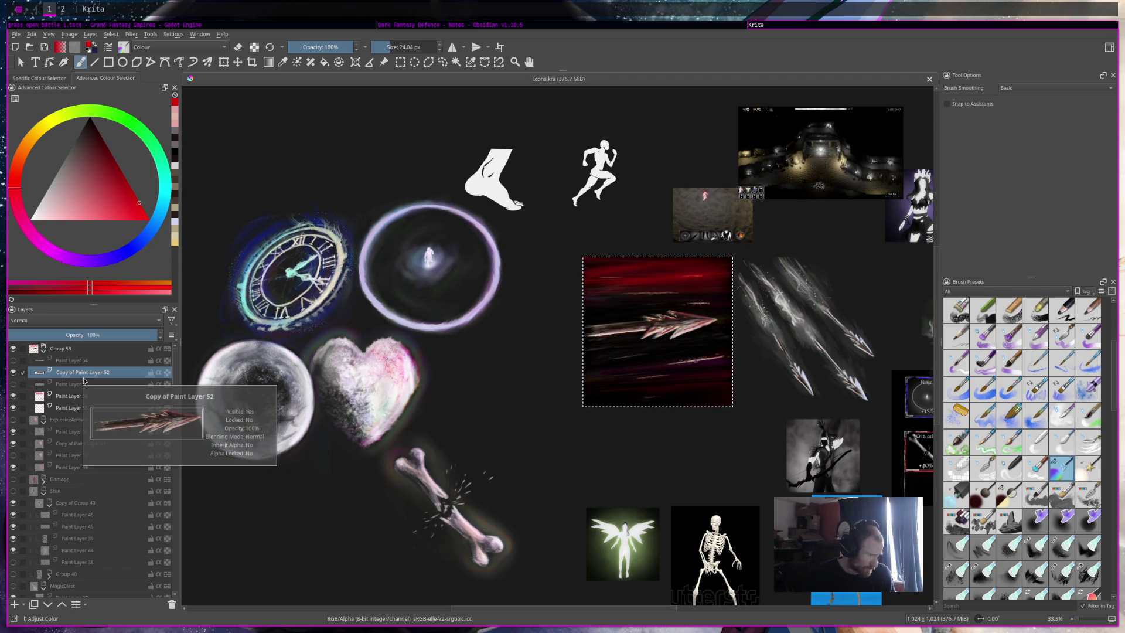
mouse_move(83, 414)
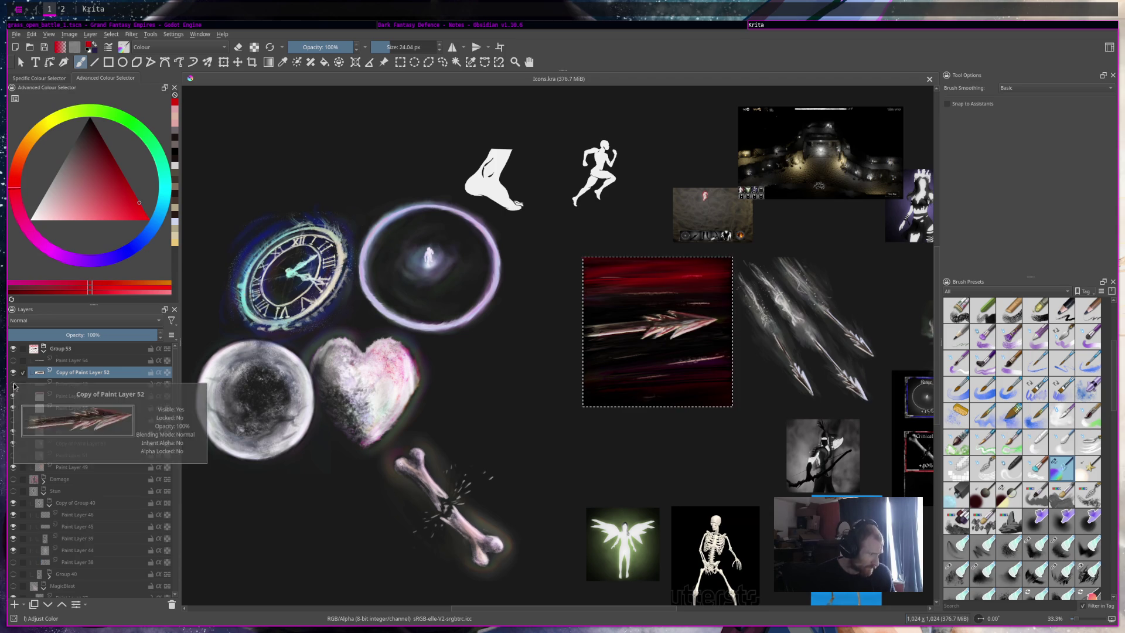
click(14, 397)
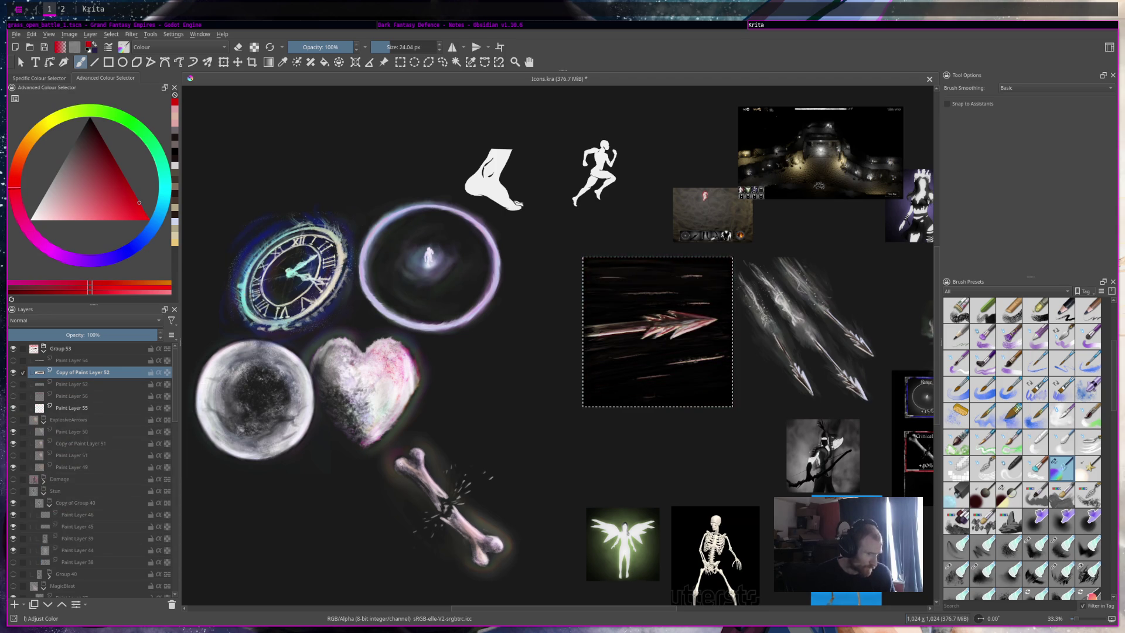
Step: Zoom out to the whole icon sheet and try the Frosty, Dirty and Concept presets
key(minus)
key(minus)
key(minus)
scroll(660, 293, up, 7)
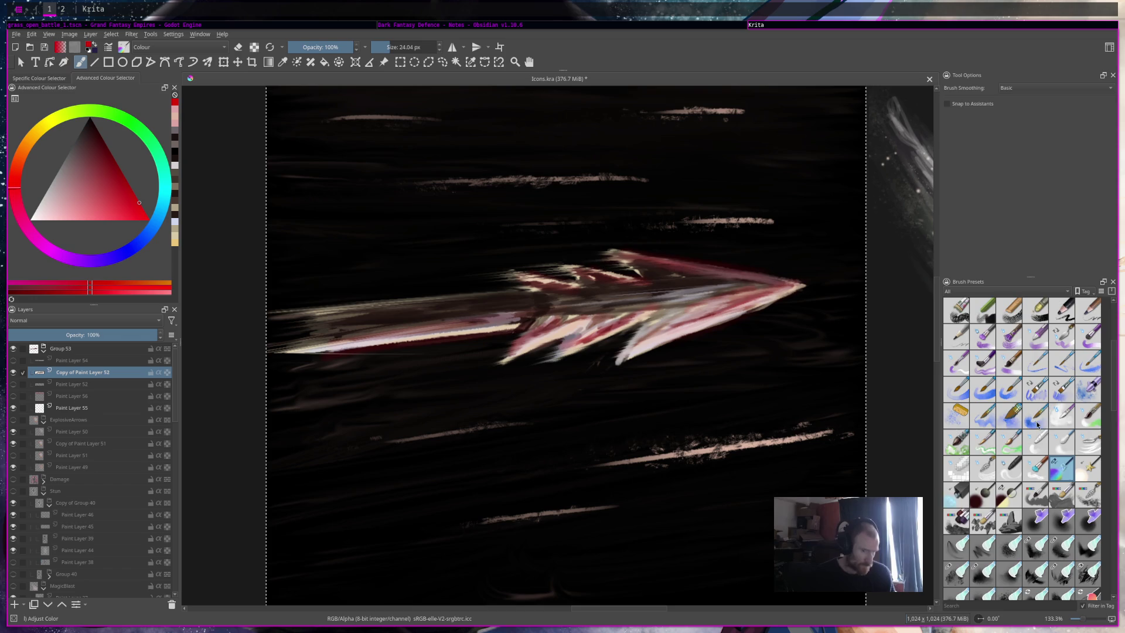
scroll(1047, 503, down, 3)
click(964, 491)
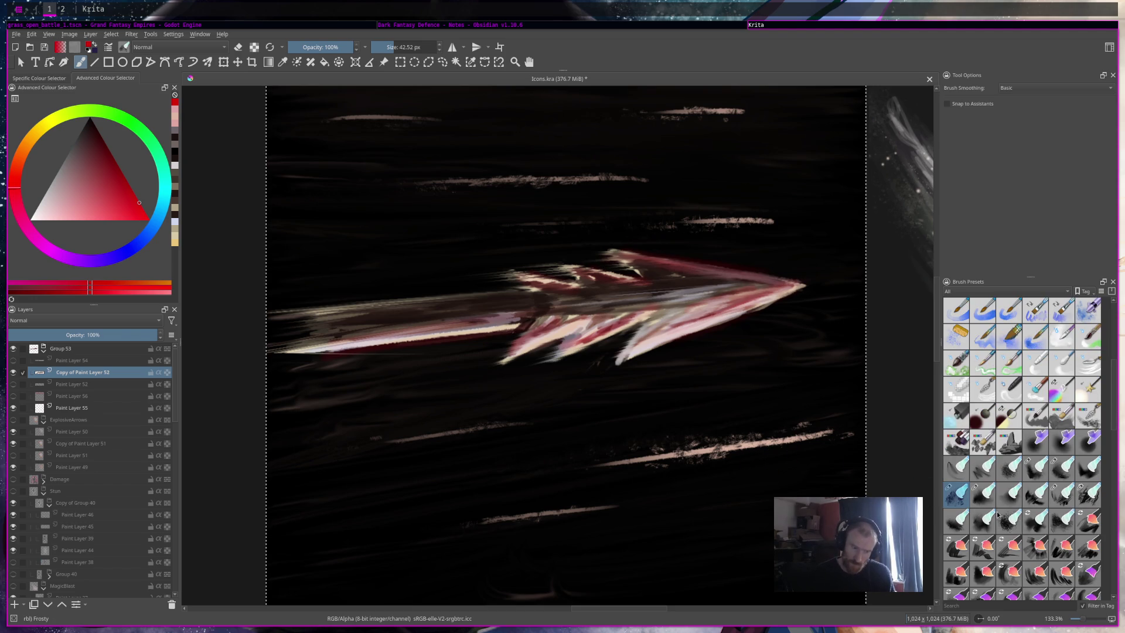
click(1063, 469)
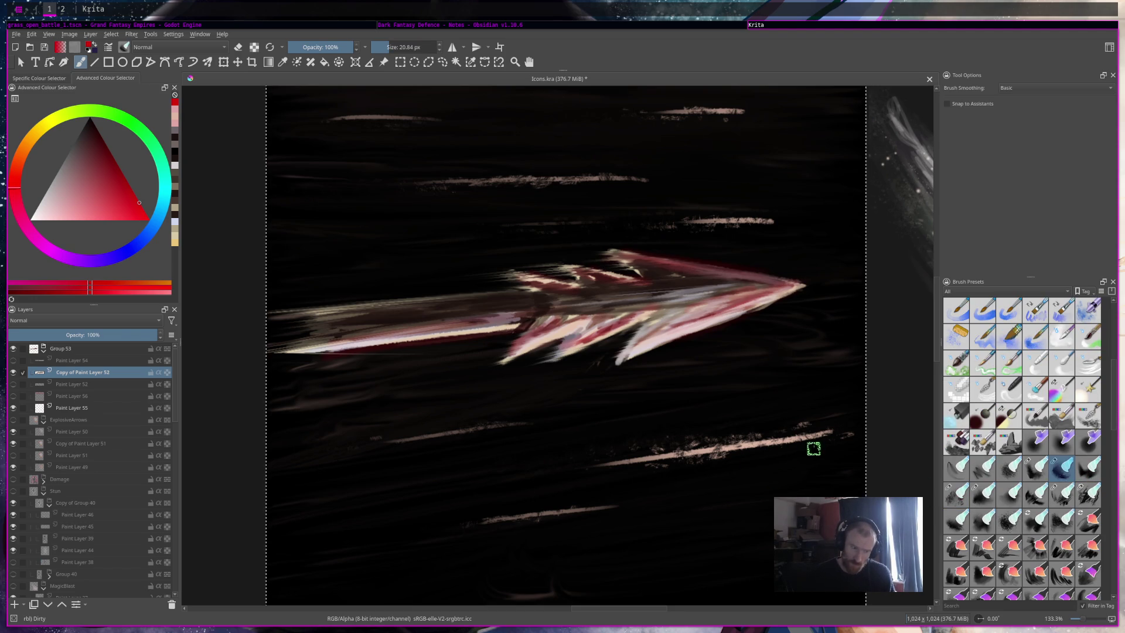
click(1036, 467)
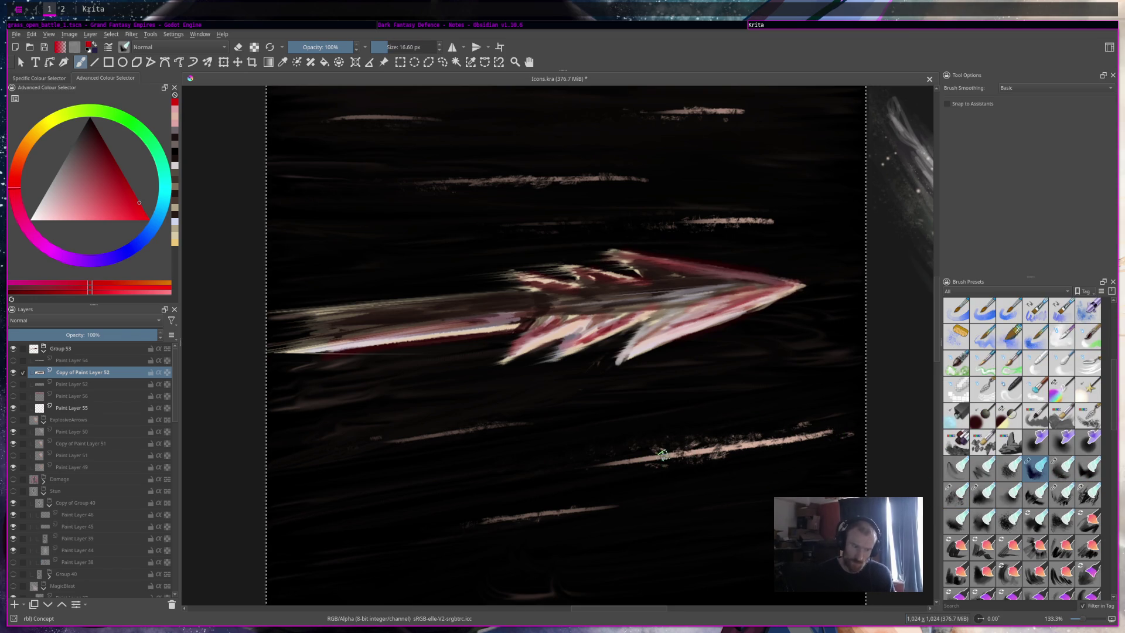
Step: On Paint Layer 55, extend and smear the lower-right and top motion streaks with Rake Wet
click(56, 408)
drag(856, 432, 826, 434)
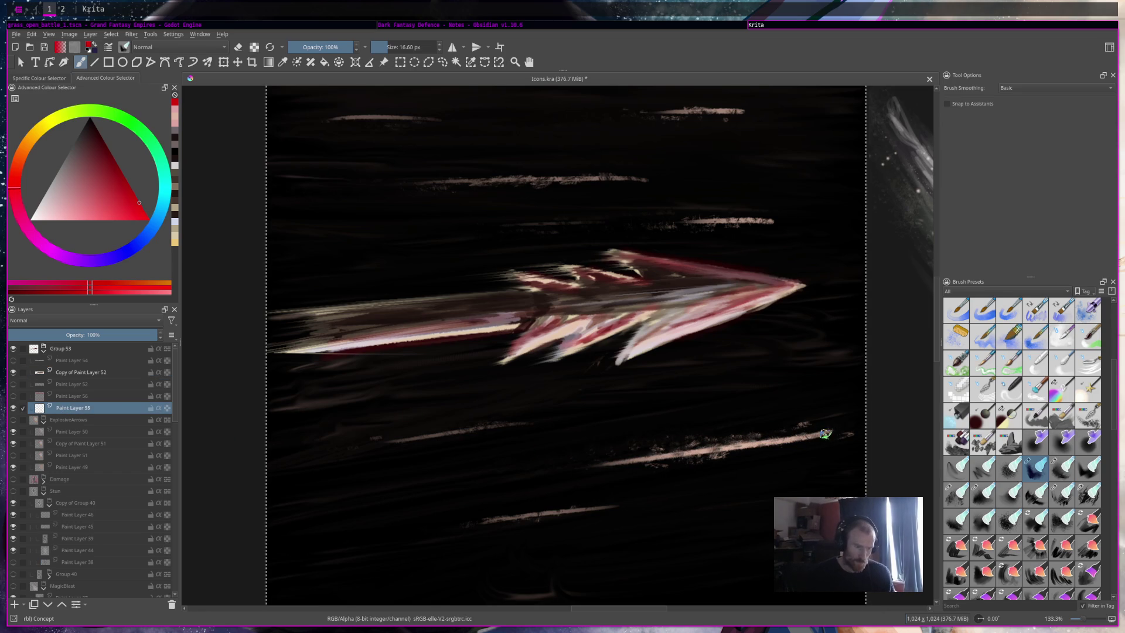
click(1062, 495)
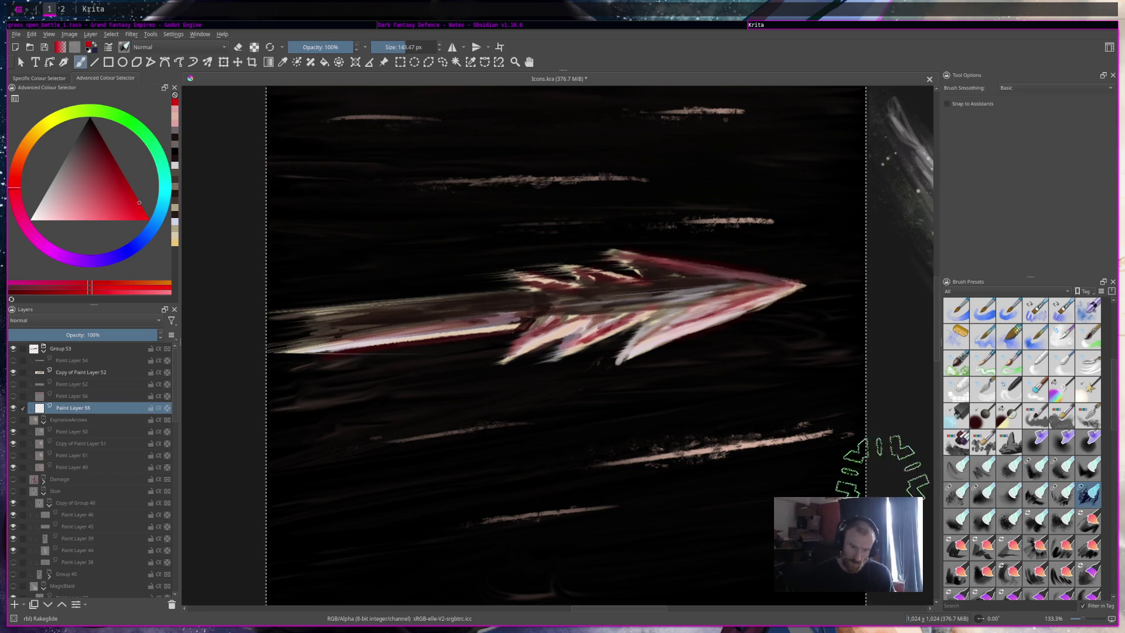
drag(762, 441, 633, 457)
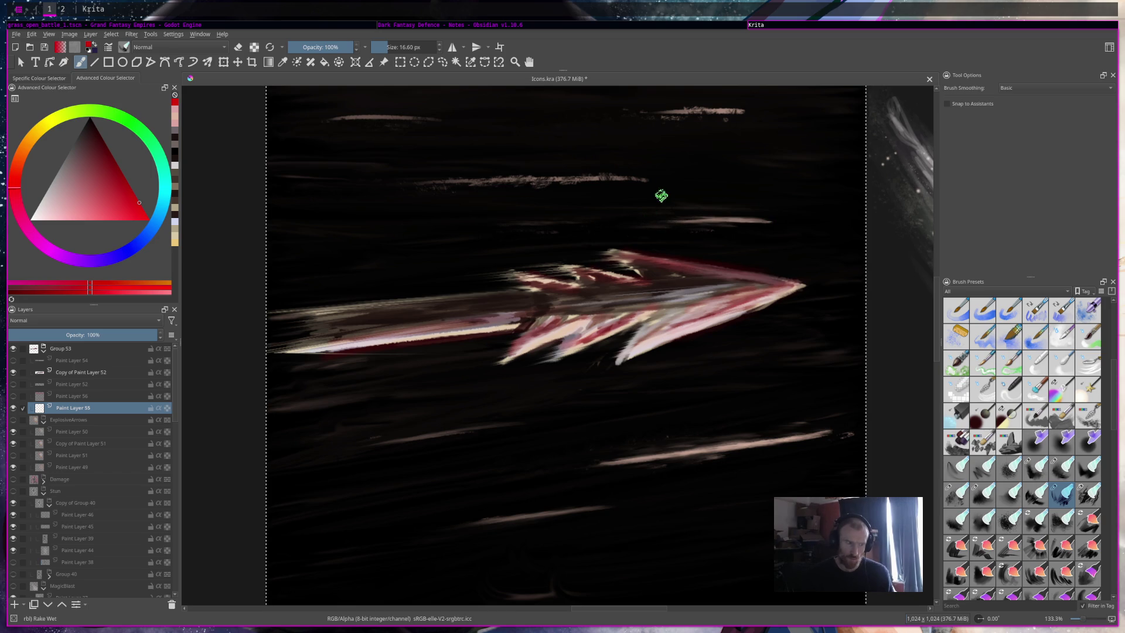
drag(744, 111, 576, 120)
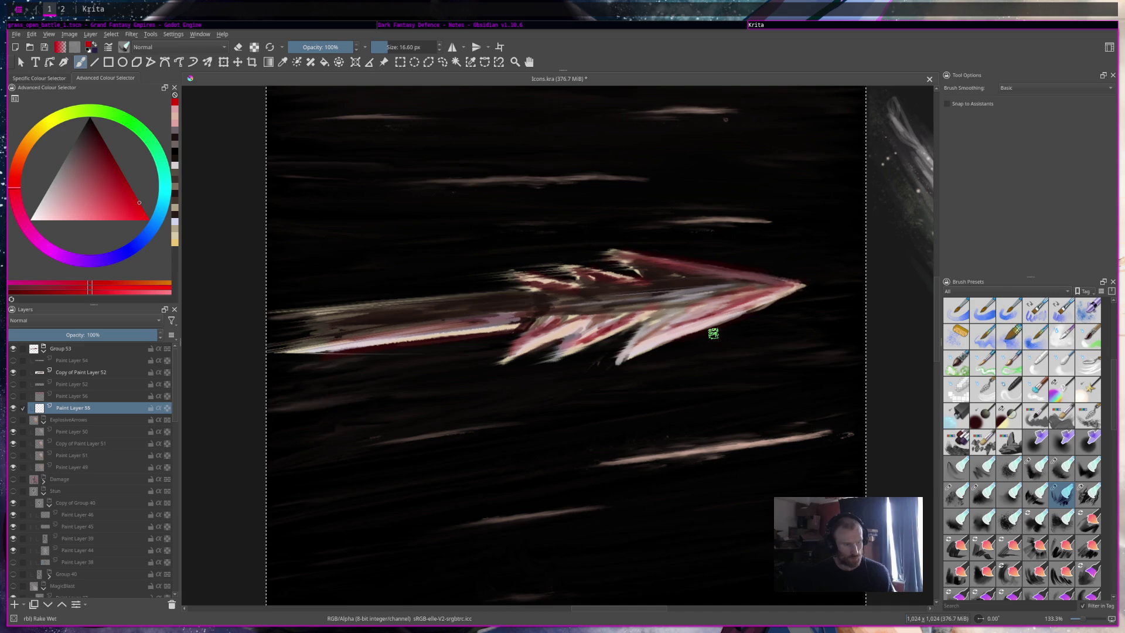
Step: On Copy of Paint Layer 52, smudge the arrow shaft and arrowhead strokes darker
click(86, 374)
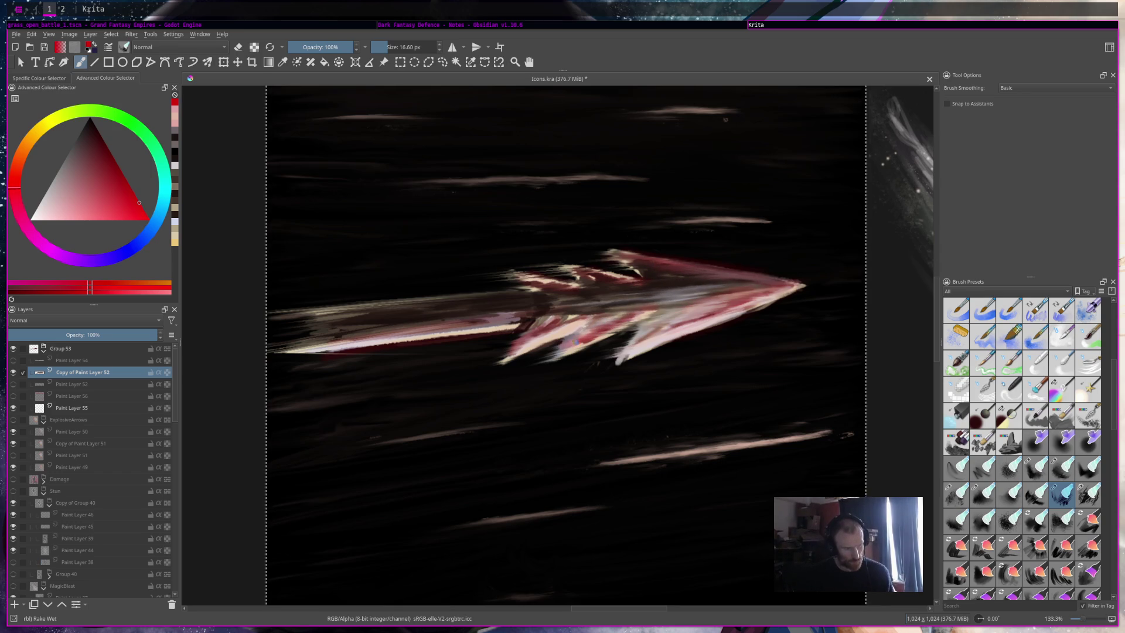
drag(572, 318, 484, 319)
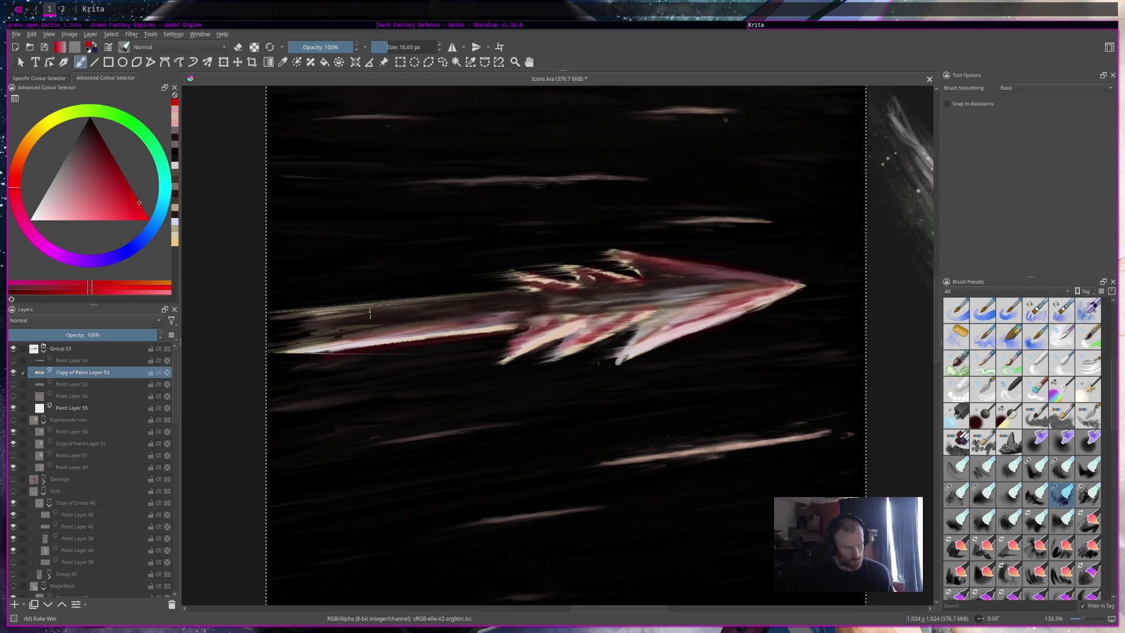
drag(561, 272, 498, 275)
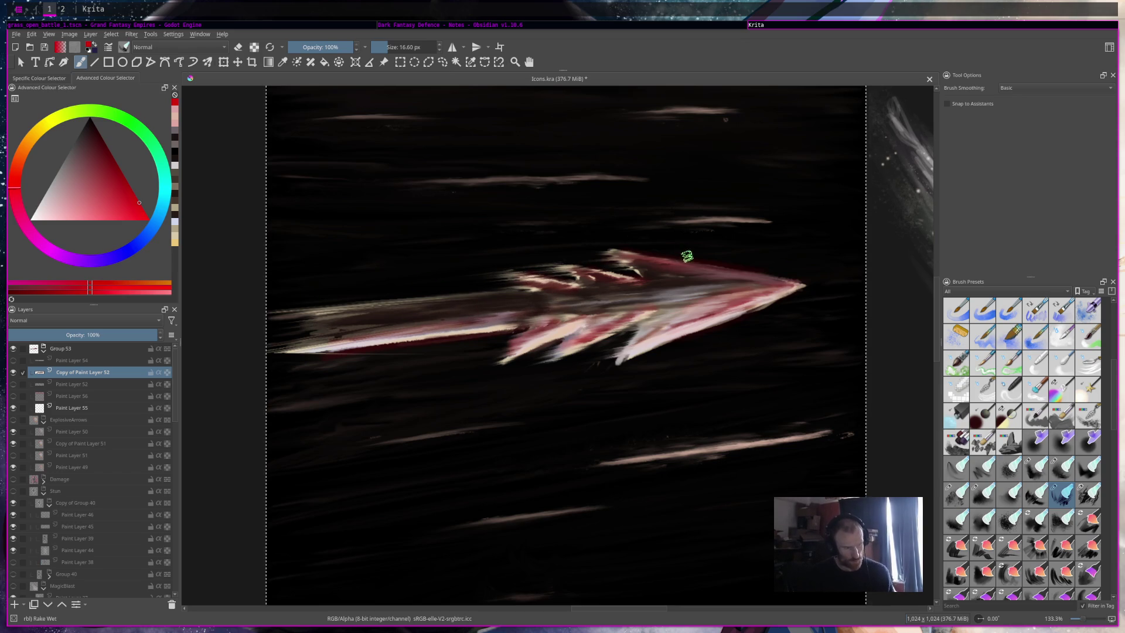
drag(504, 332, 340, 343)
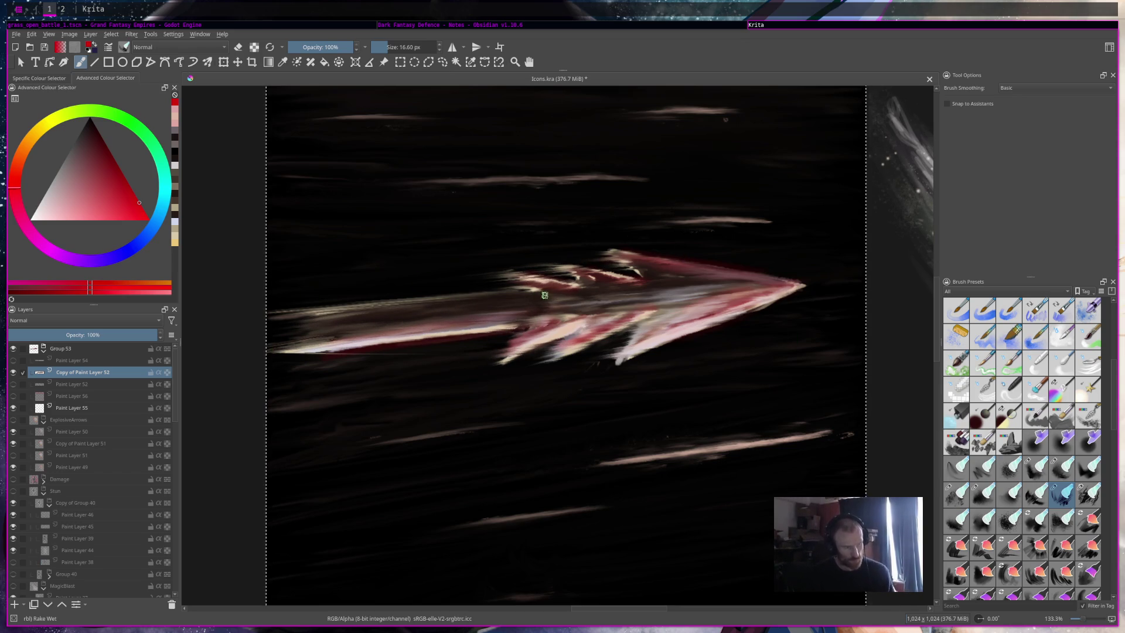
Step: Scroll-zoom from 12.5% to 100% so the smudged arrow icon fills the view
key(1)
scroll(674, 278, down, 5)
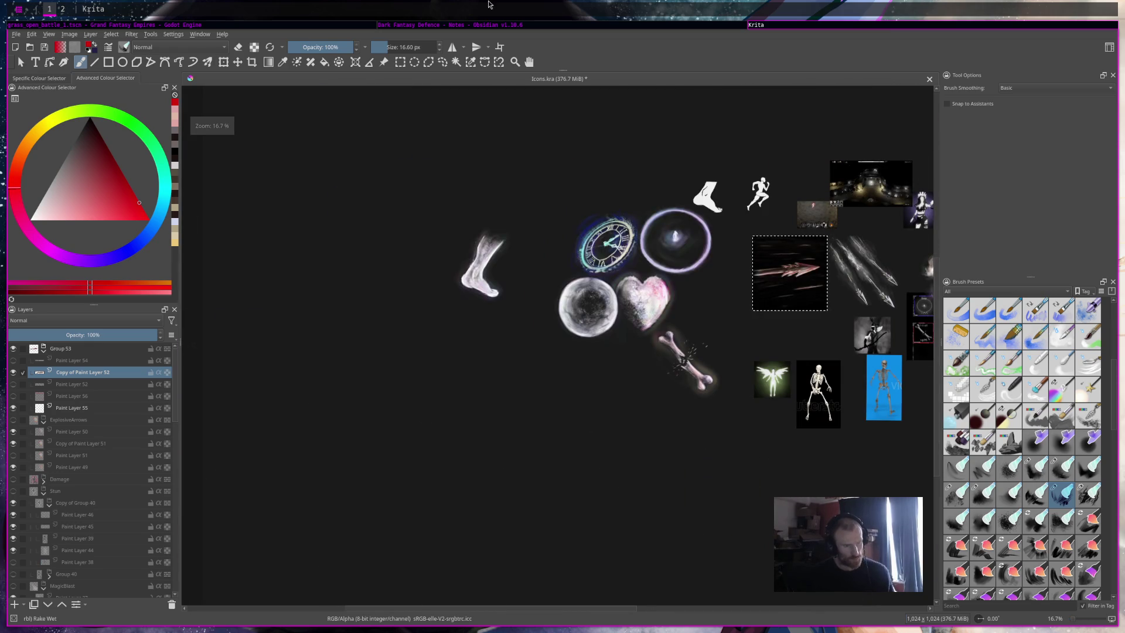
scroll(674, 278, up, 2)
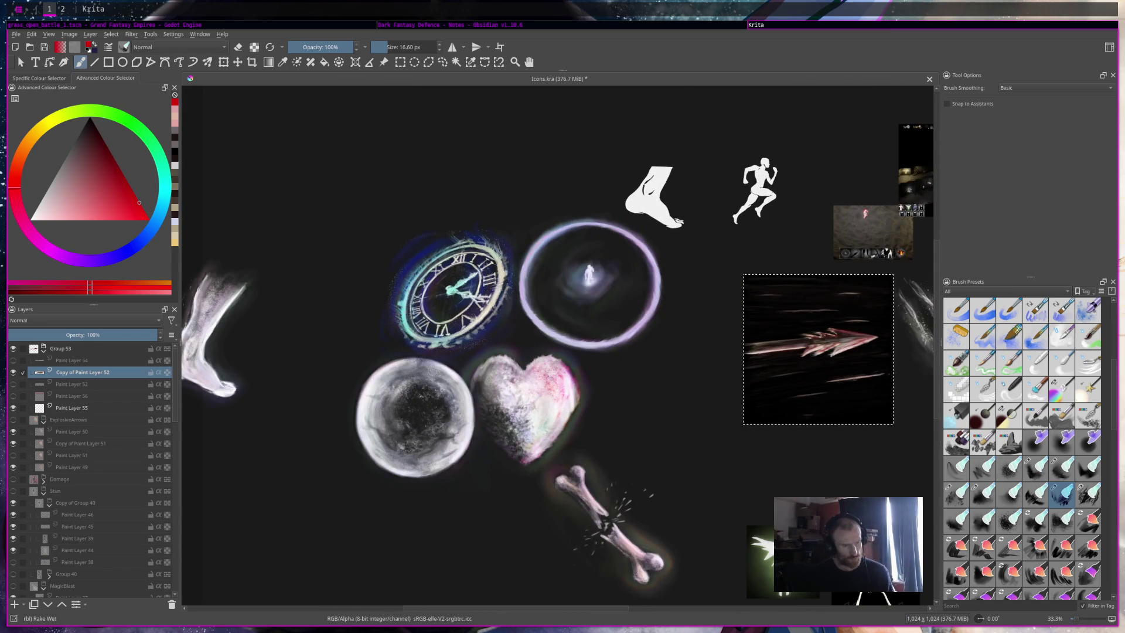
scroll(557, 346, down, 4)
scroll(557, 346, up, 1)
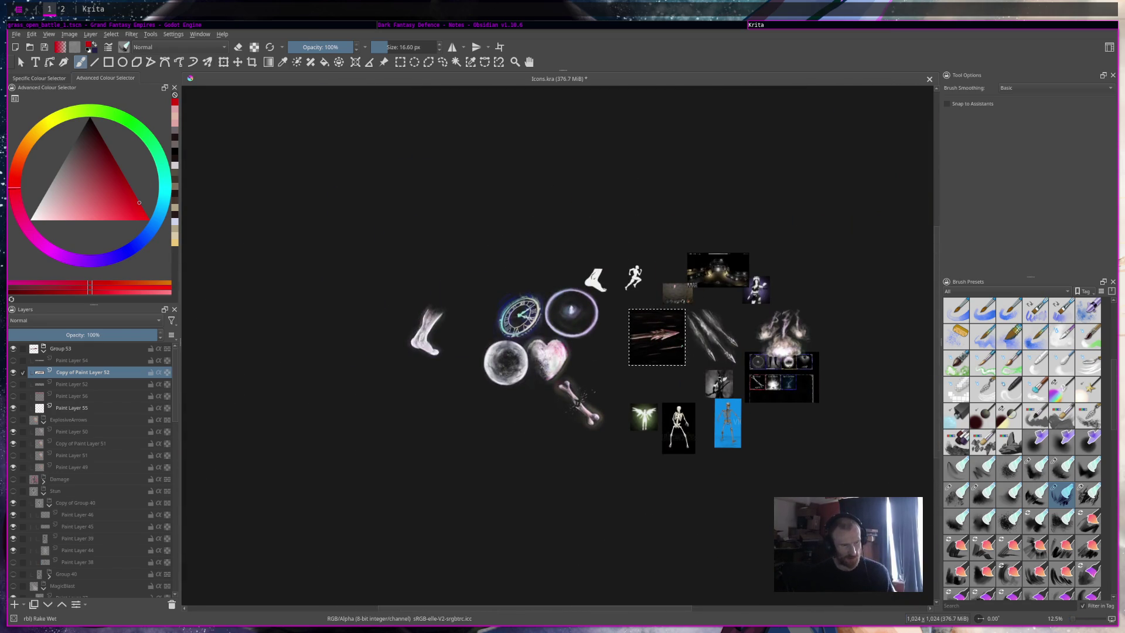
scroll(557, 346, down, 1)
scroll(557, 346, up, 1)
scroll(636, 369, up, 9)
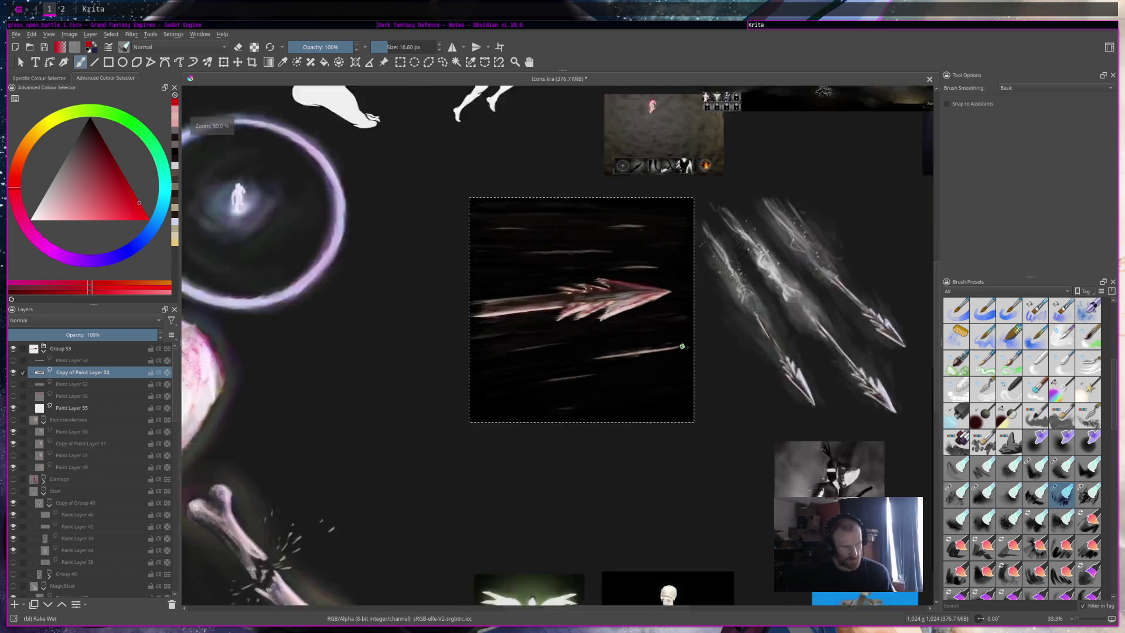
scroll(638, 376, down, 2)
scroll(638, 376, down, 8)
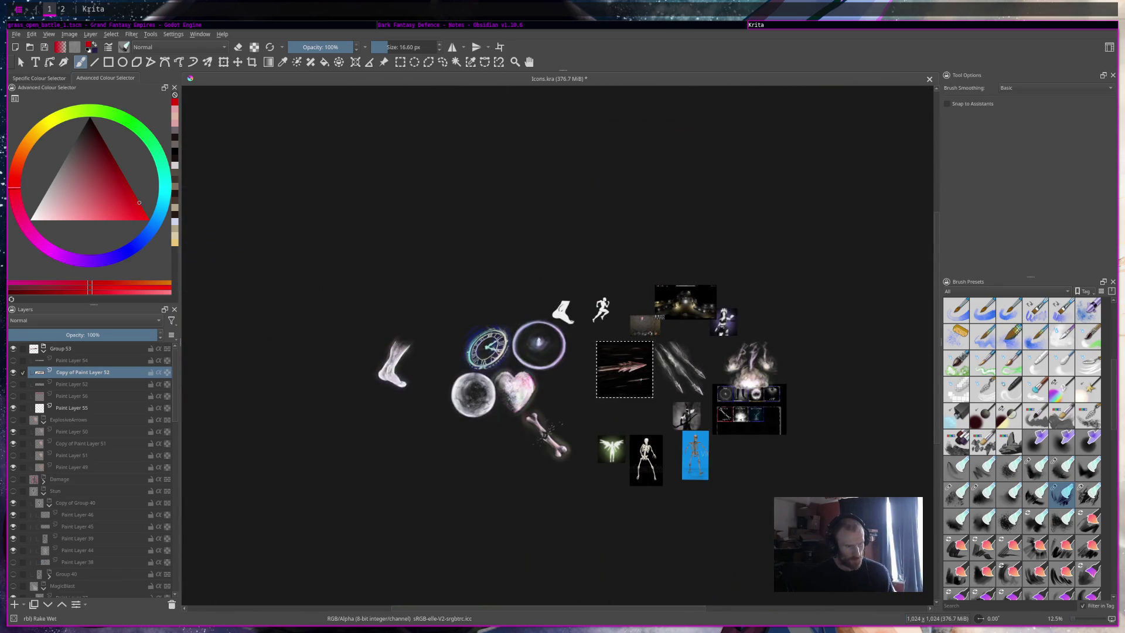
scroll(606, 368, up, 5)
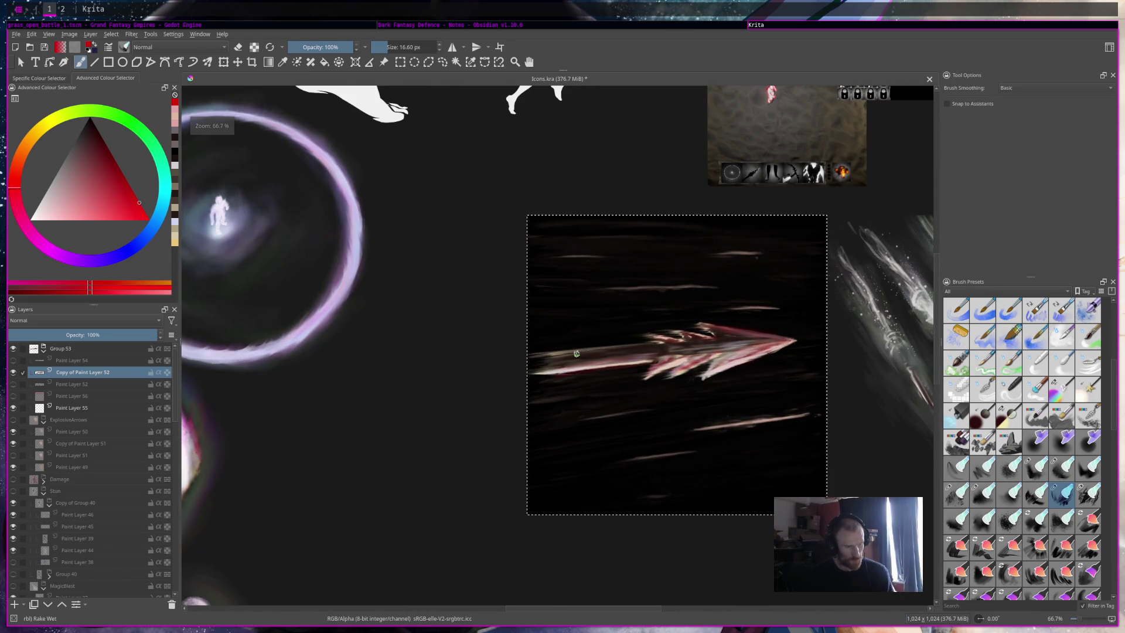
scroll(1014, 381, up, 5)
Step: Switch to the soft eraser brush at about 173 px on the arrow layer
click(1010, 311)
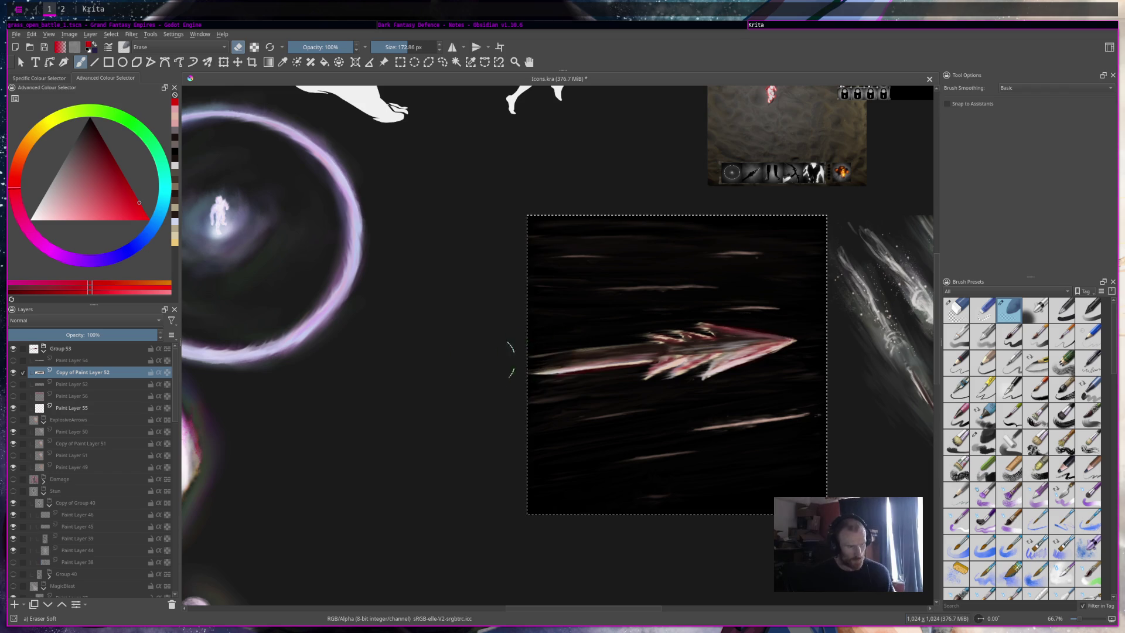
scroll(562, 359, down, 5)
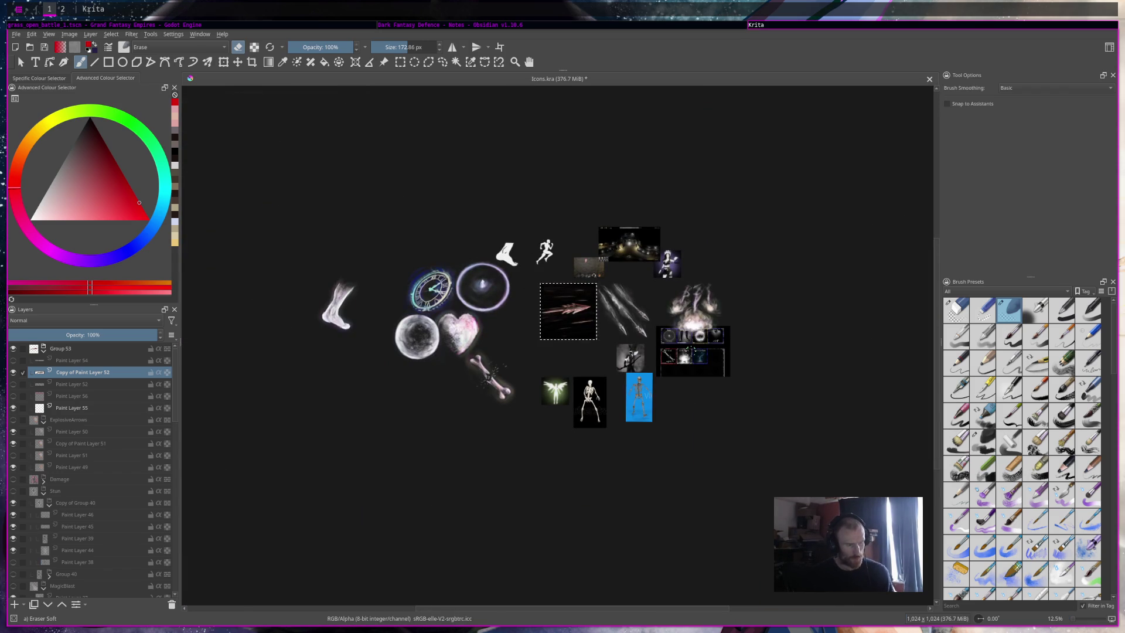
scroll(604, 321, up, 6)
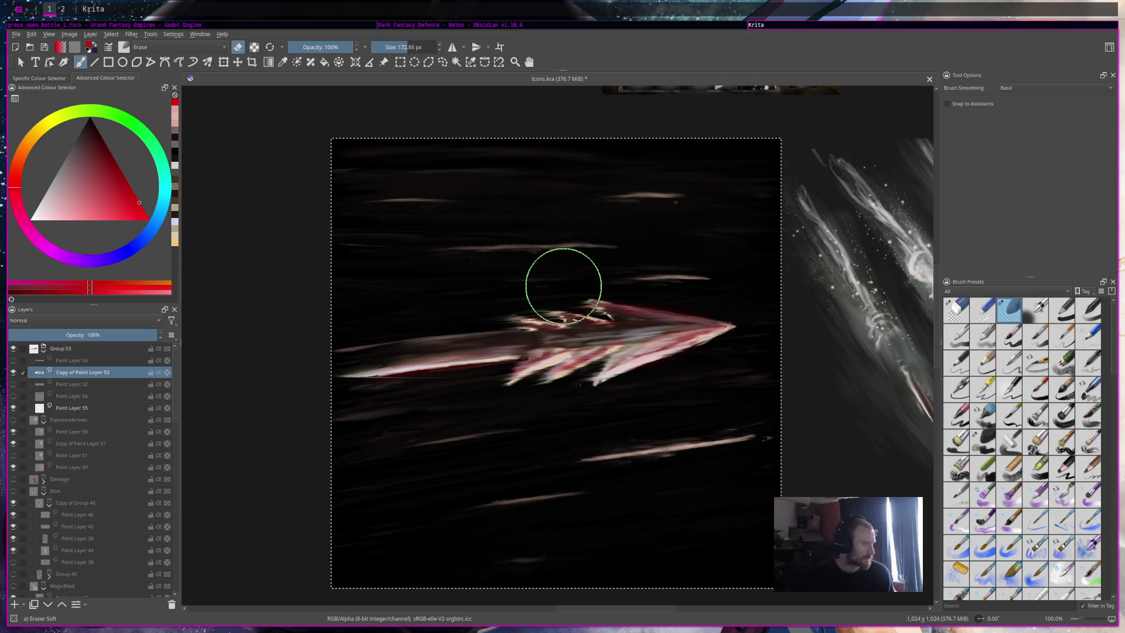
Step: Show Paint Layer 56's red streaks and erase them from the top-left corner
click(12, 398)
click(12, 398)
click(13, 397)
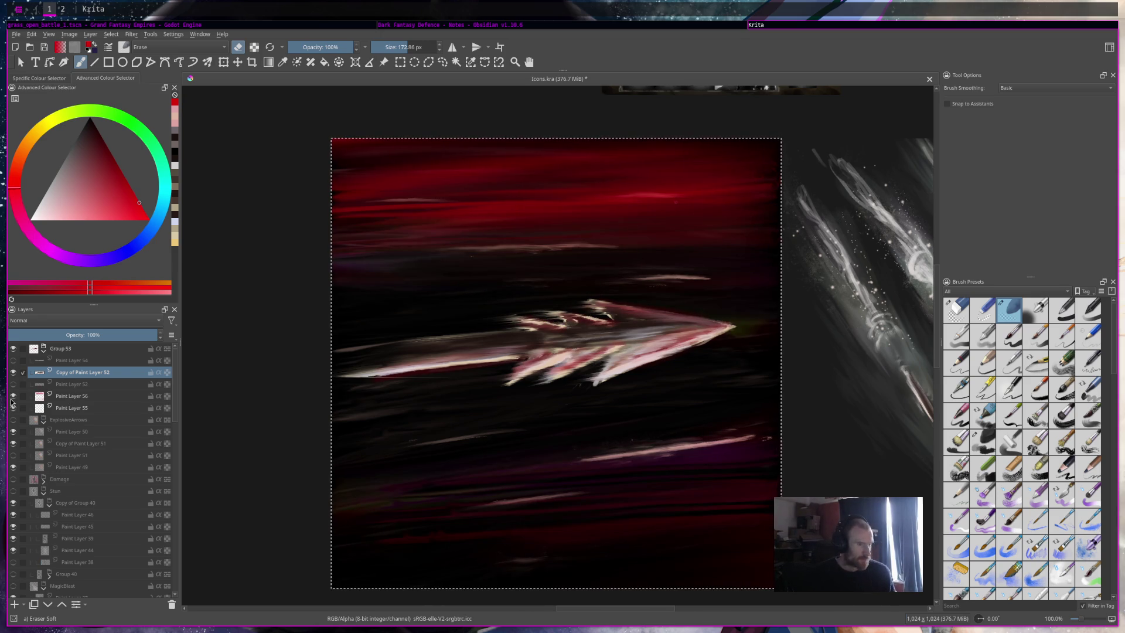
scroll(648, 427, down, 6)
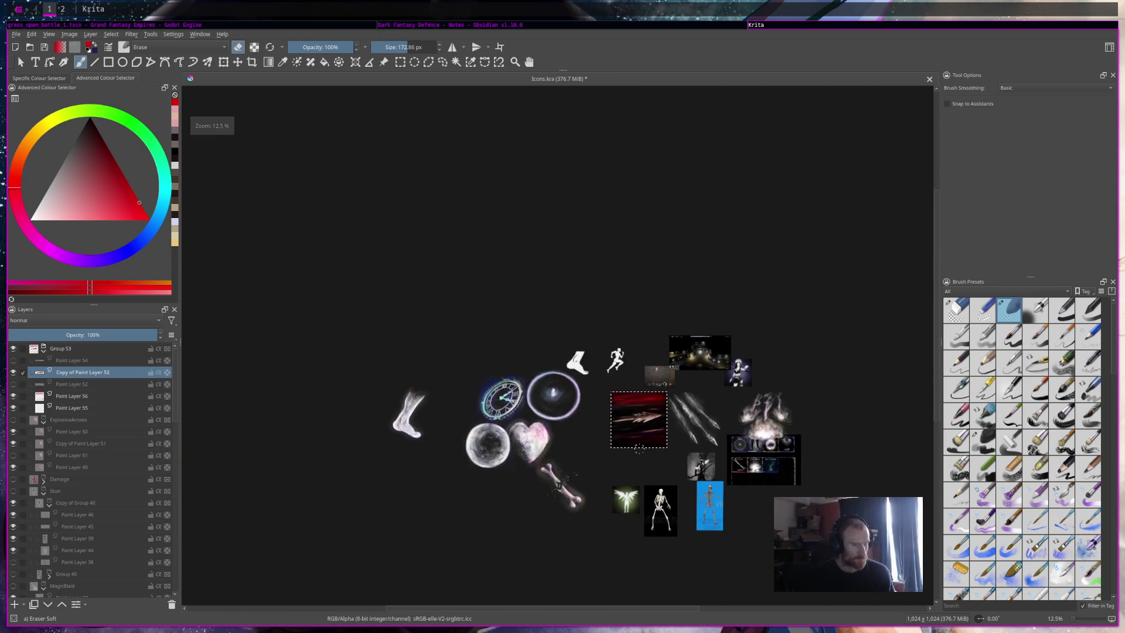
scroll(639, 448, up, 5)
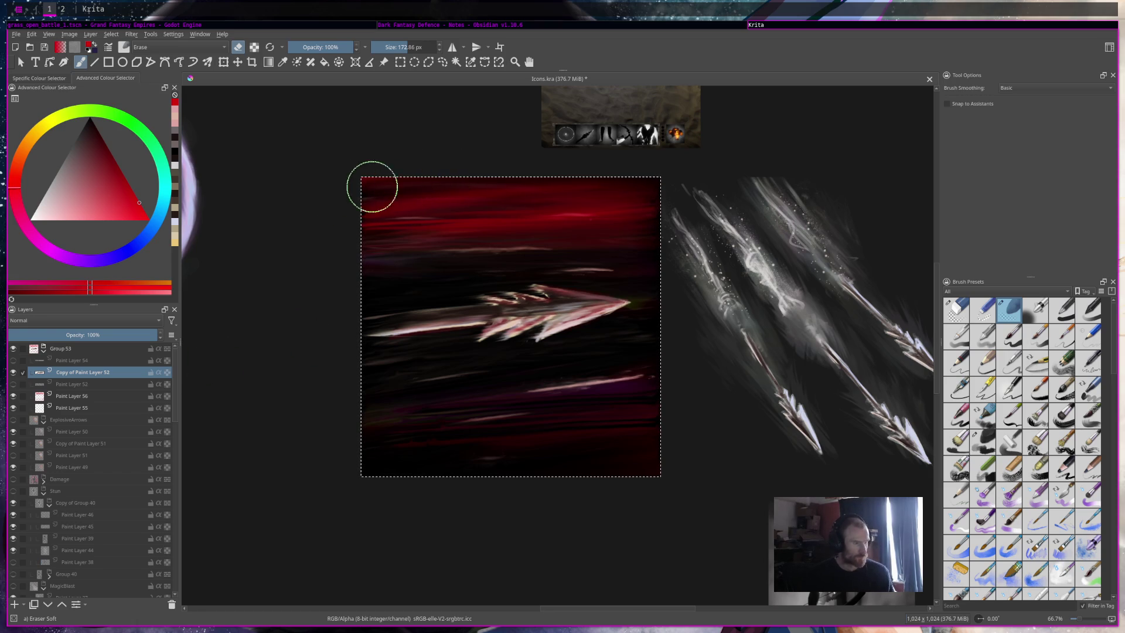
click(72, 396)
mouse_move(406, 183)
mouse_down()
mouse_move(460, 171)
mouse_move(354, 217)
mouse_move(405, 195)
mouse_move(347, 185)
mouse_up()
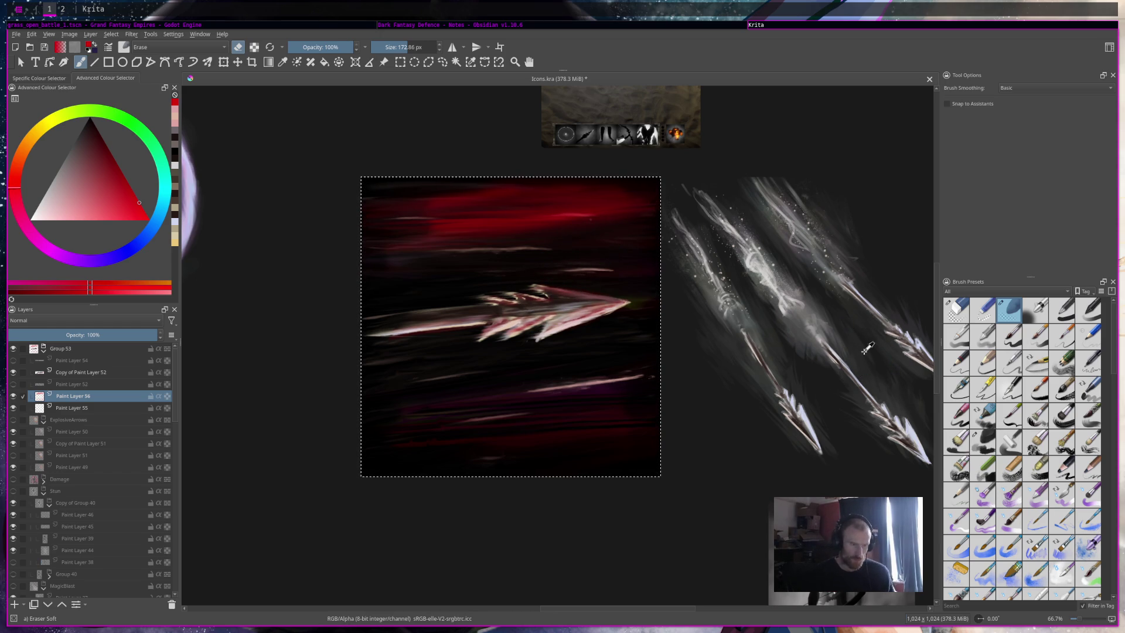
Step: Compare with the red layer hidden, then duplicate Paint Layers 55 and 56 together
click(12, 396)
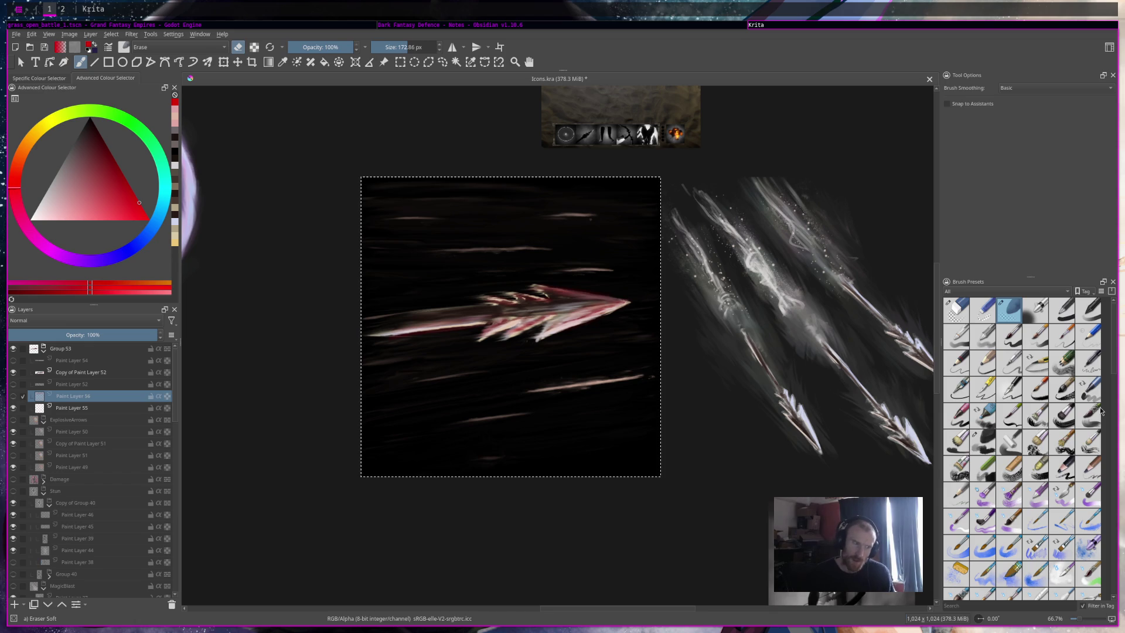
scroll(1046, 540, down, 5)
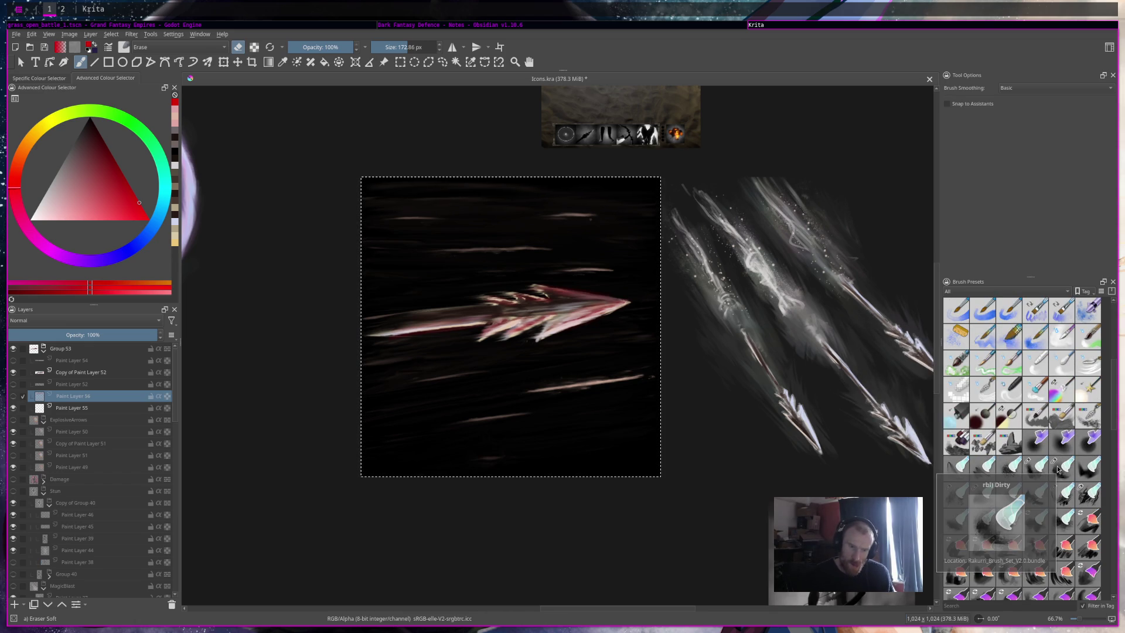
click(13, 397)
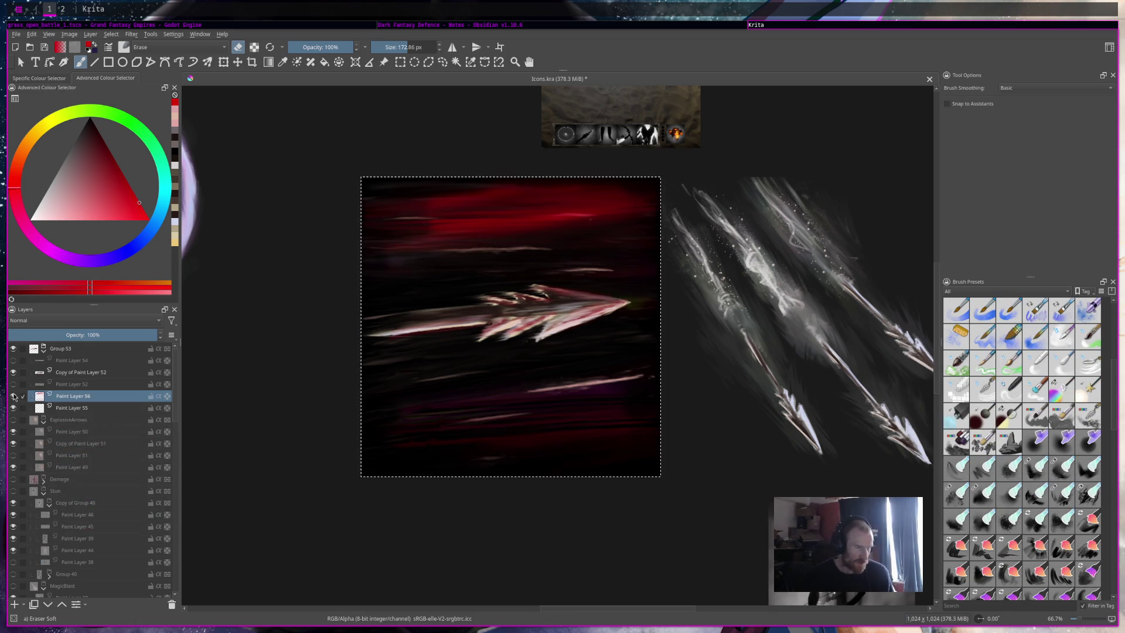
shift+click(101, 409)
key(ctrl+j)
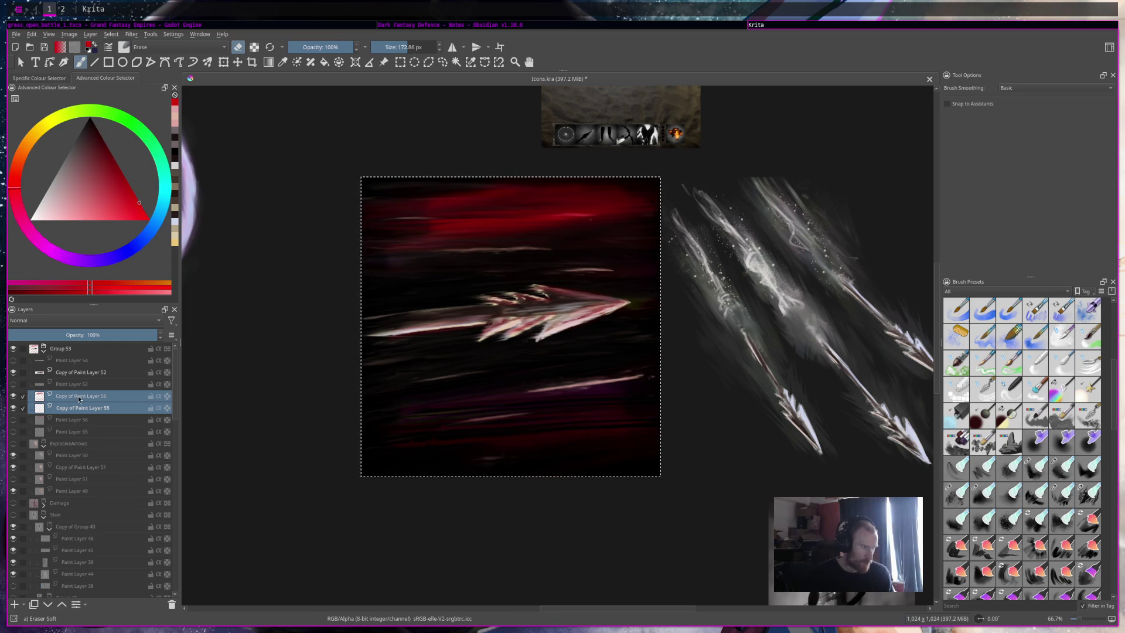
Step: Merge the two copied streak layers, then undo the merge to keep them separate
key(ctrl+e)
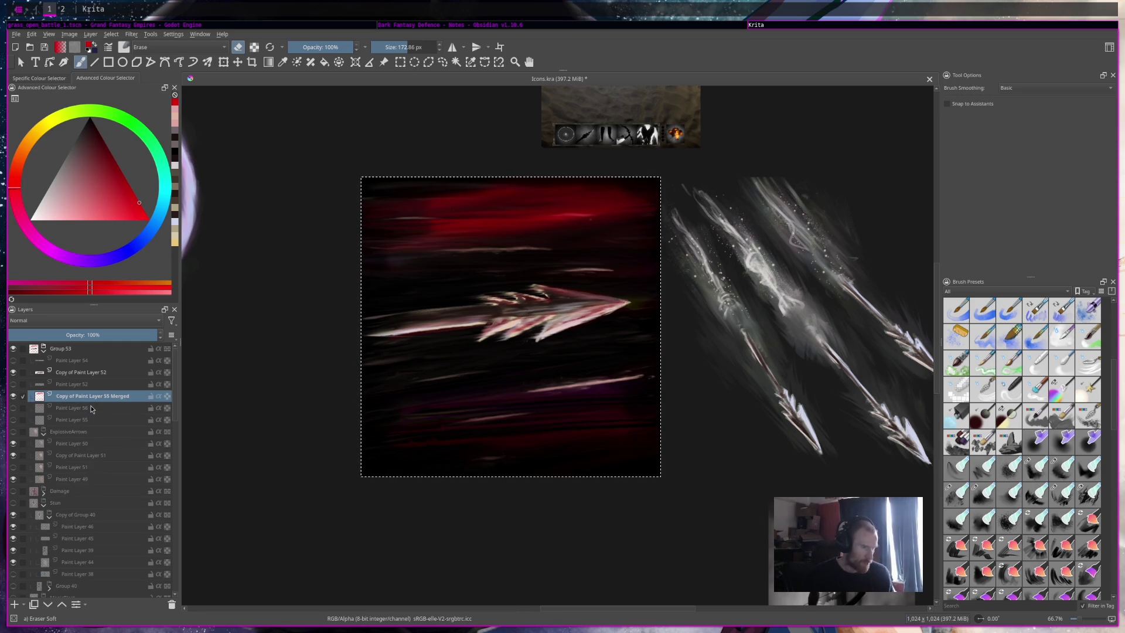
mouse_move(91, 409)
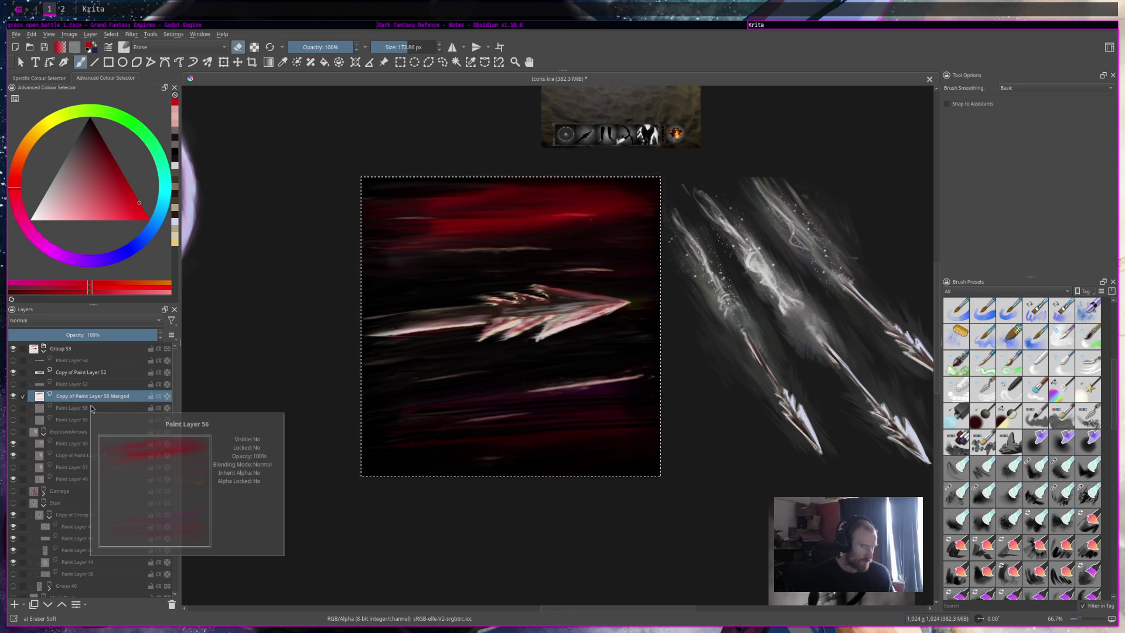
key(ctrl+z)
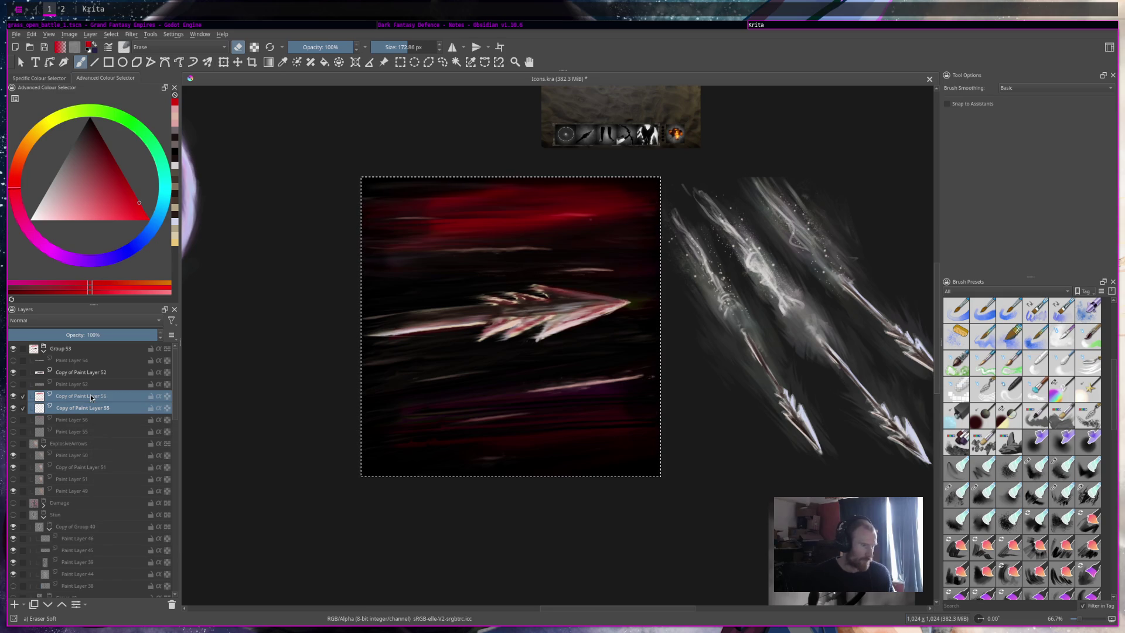
Step: Hide Copy of Paint Layer 56 and select the Rakeglide blending brush
click(82, 399)
click(13, 400)
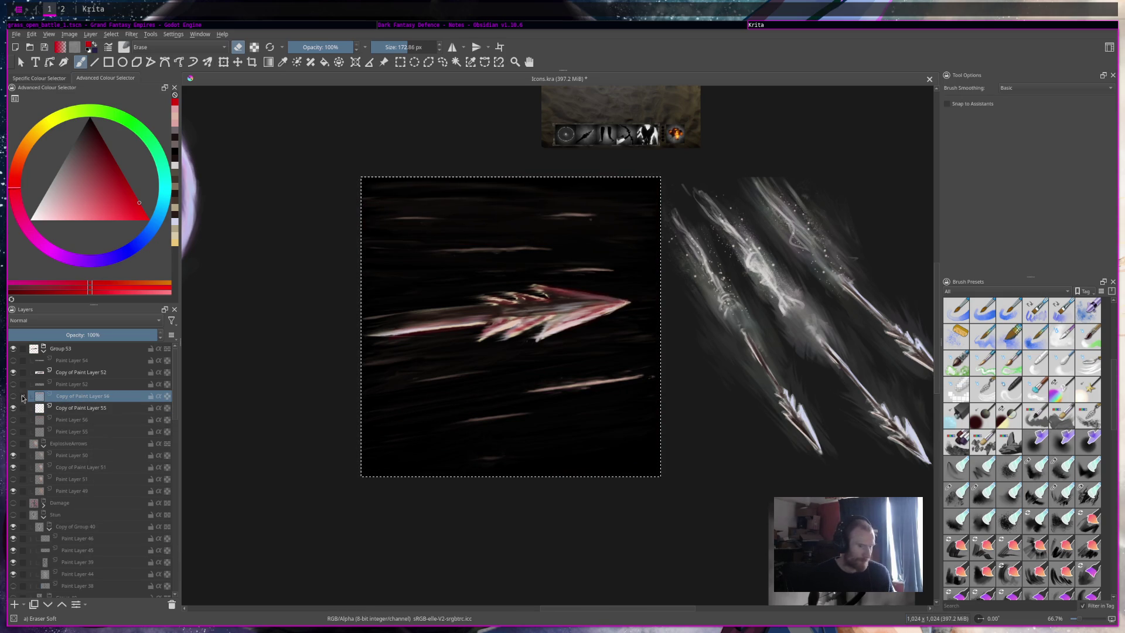
click(22, 397)
click(1090, 495)
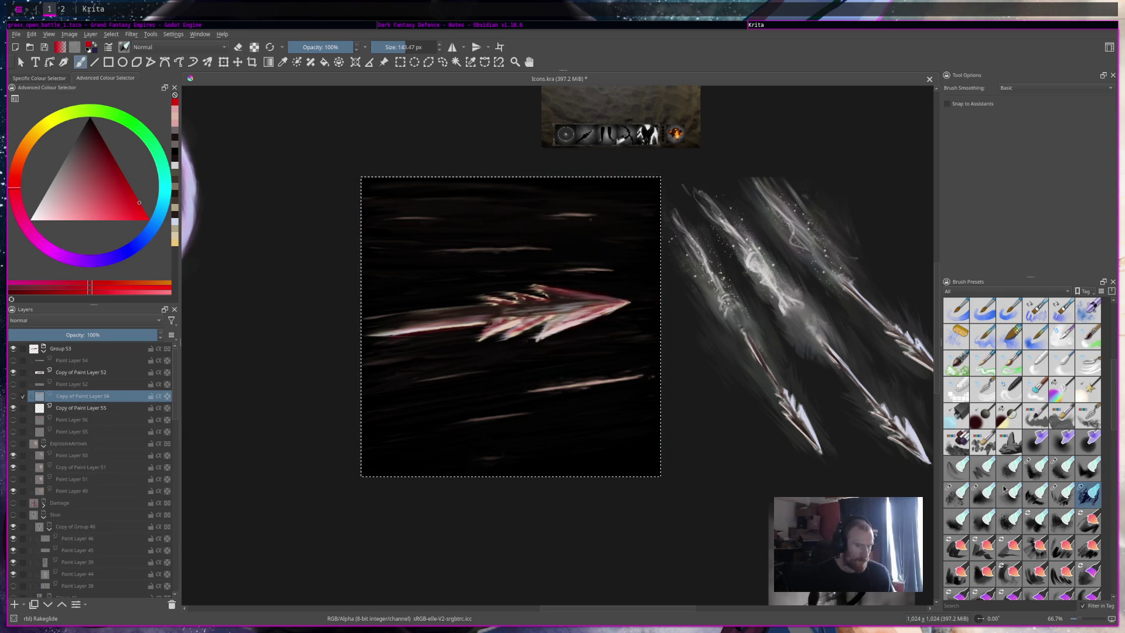
Step: On the arrow layer, undo the last arrowhead smear and set the brush to about 50 px
click(97, 410)
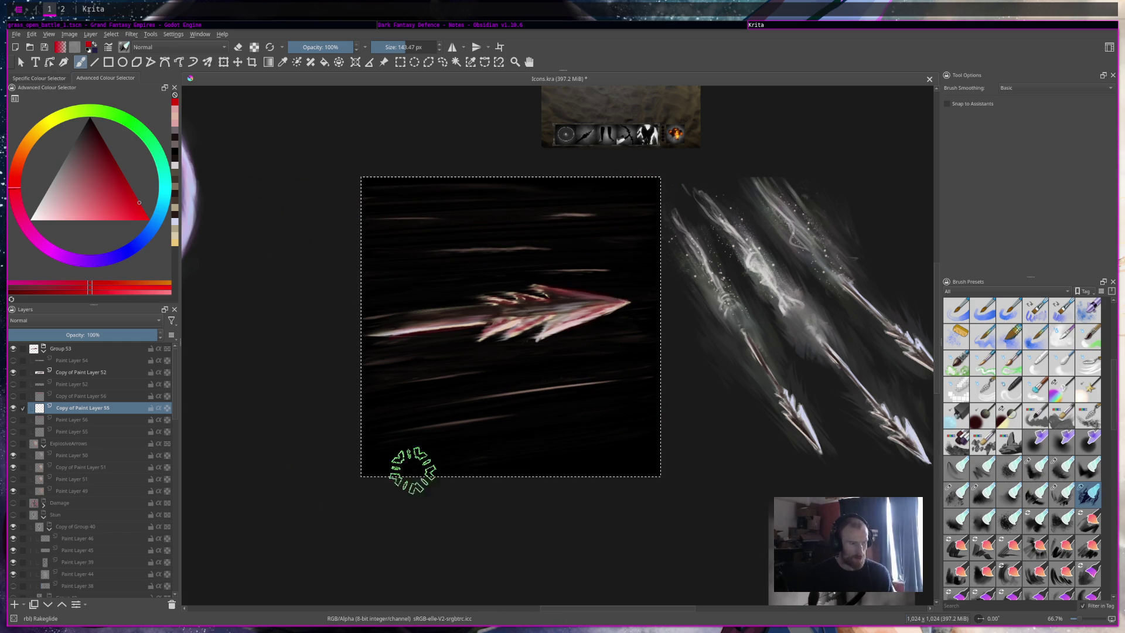
click(105, 376)
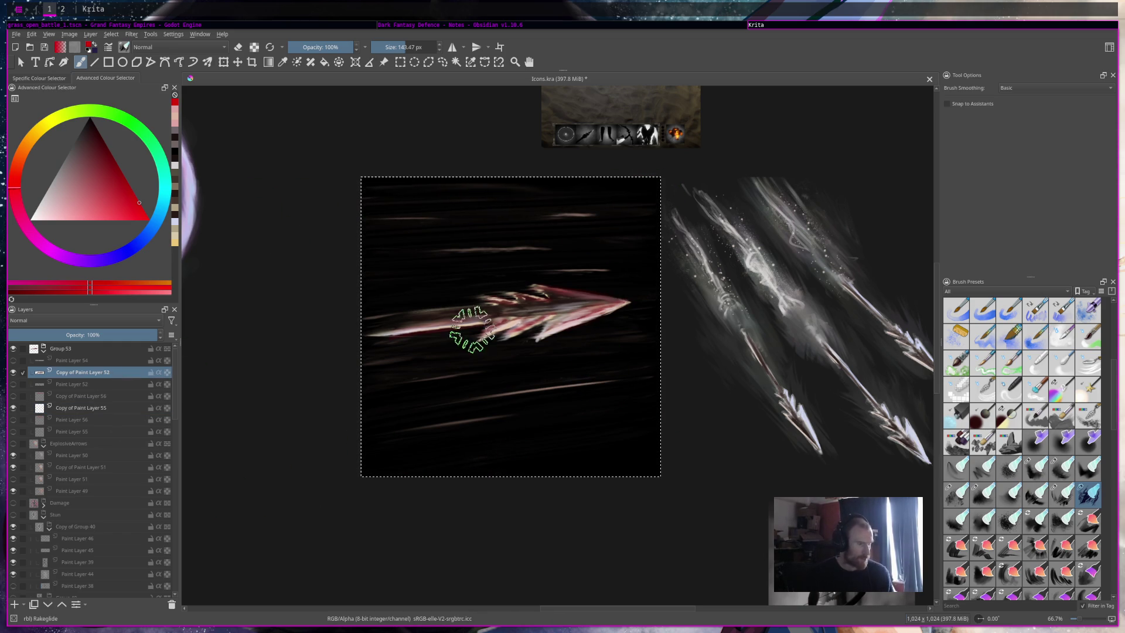
key(ctrl+z)
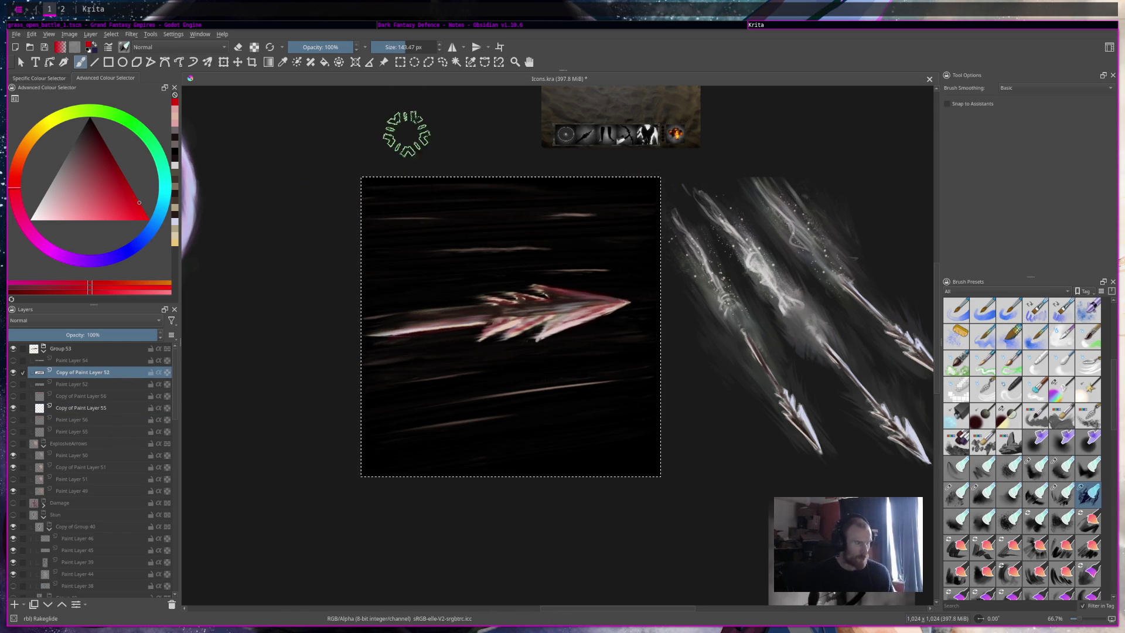
click(388, 50)
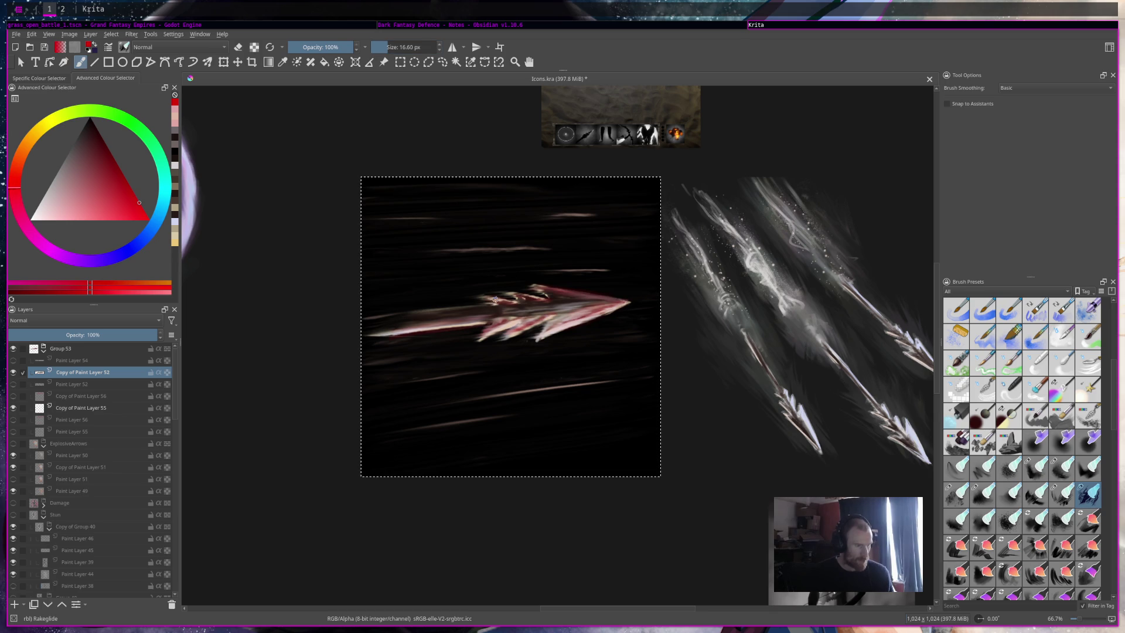
click(399, 47)
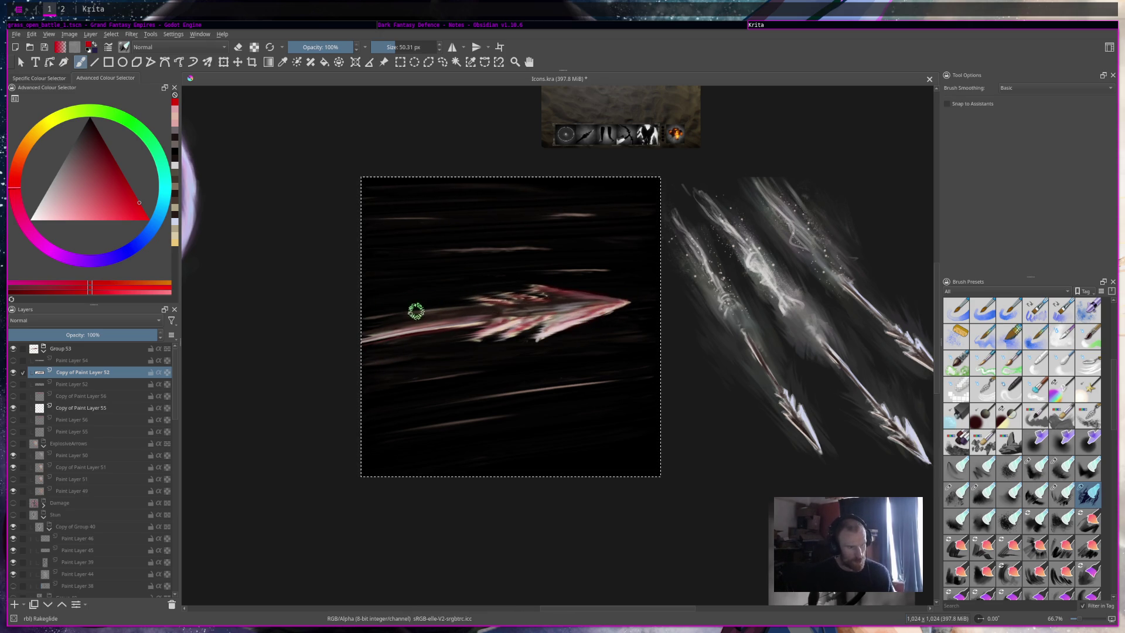
Step: At actual size, smear pink along the arrow shaft leftward and fill out the lower shaft
key(2)
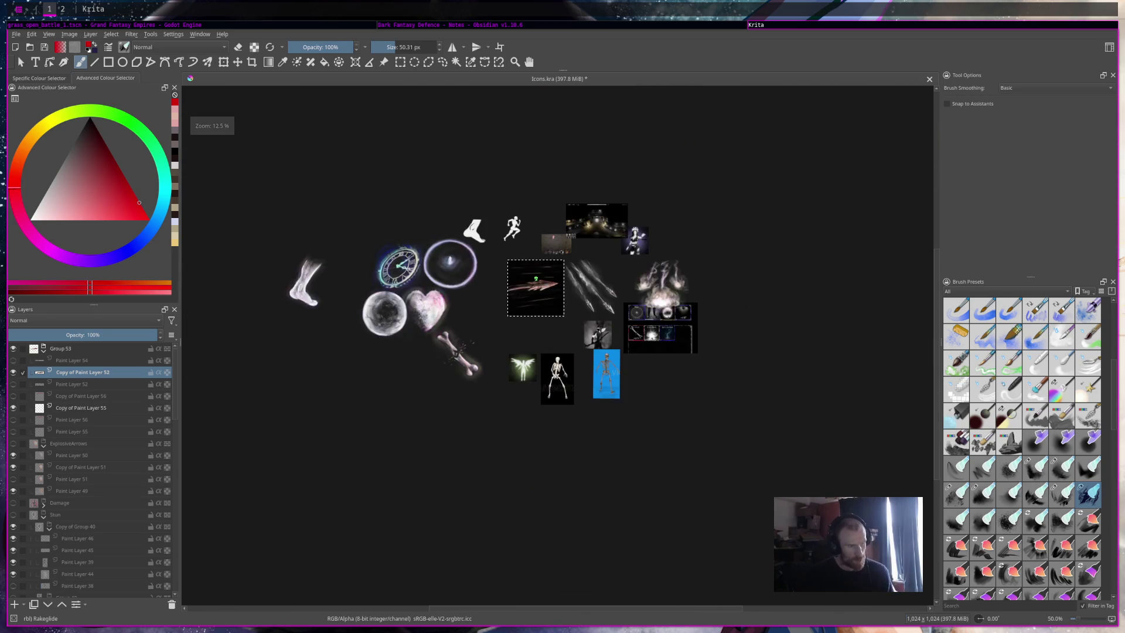
key(1)
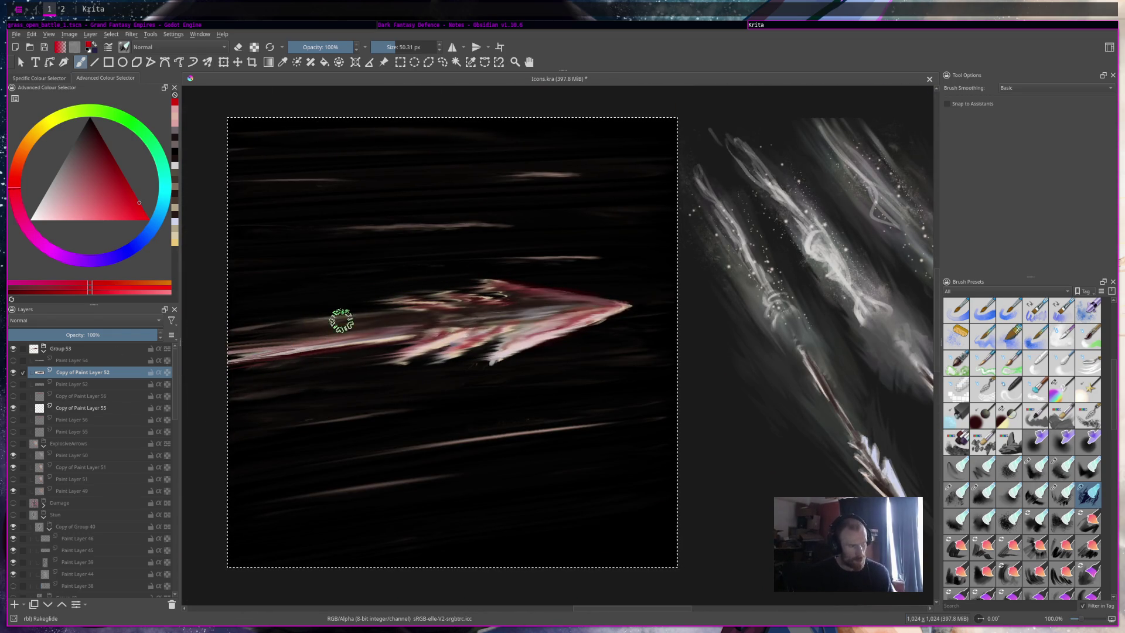
drag(434, 346, 291, 370)
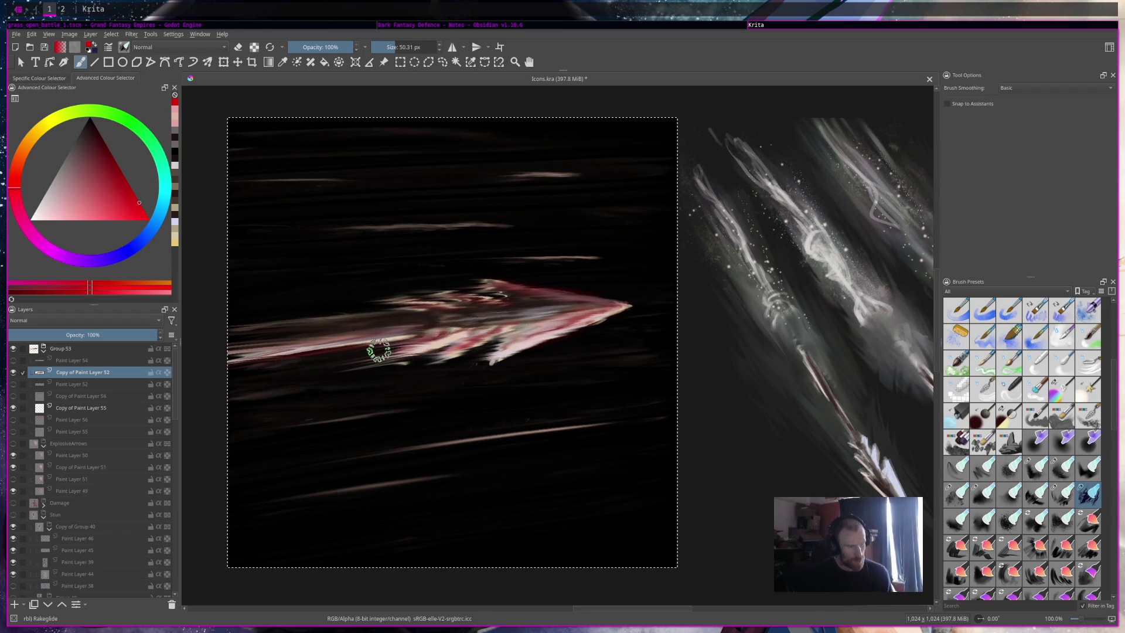
drag(430, 346, 351, 364)
drag(429, 354, 490, 352)
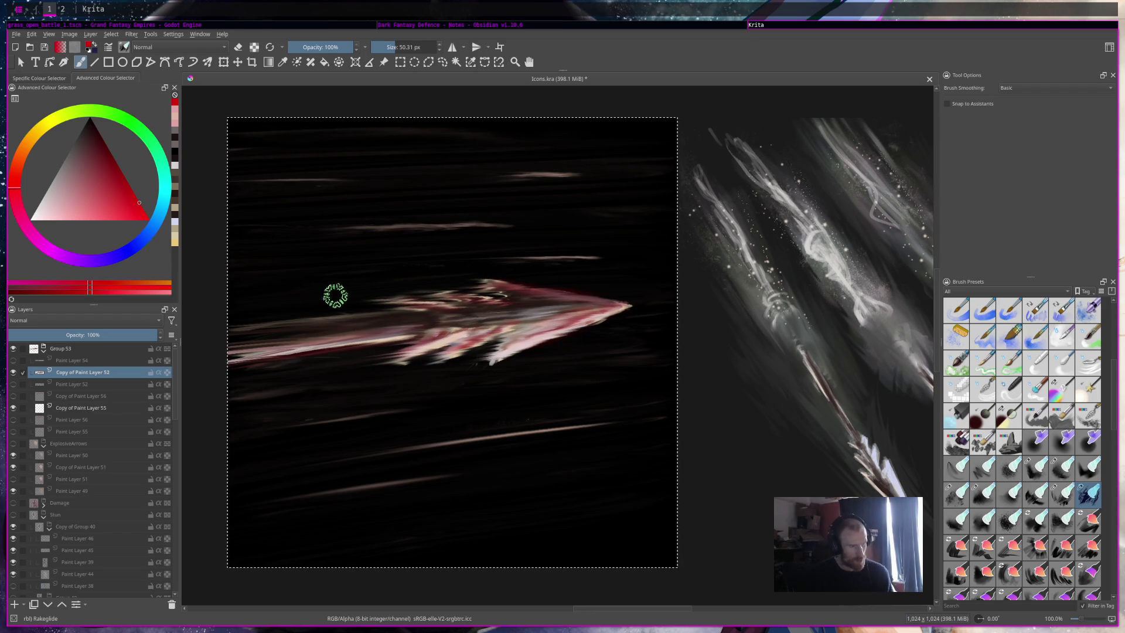
Step: Switch back to the soft eraser brush
scroll(442, 300, down, 5)
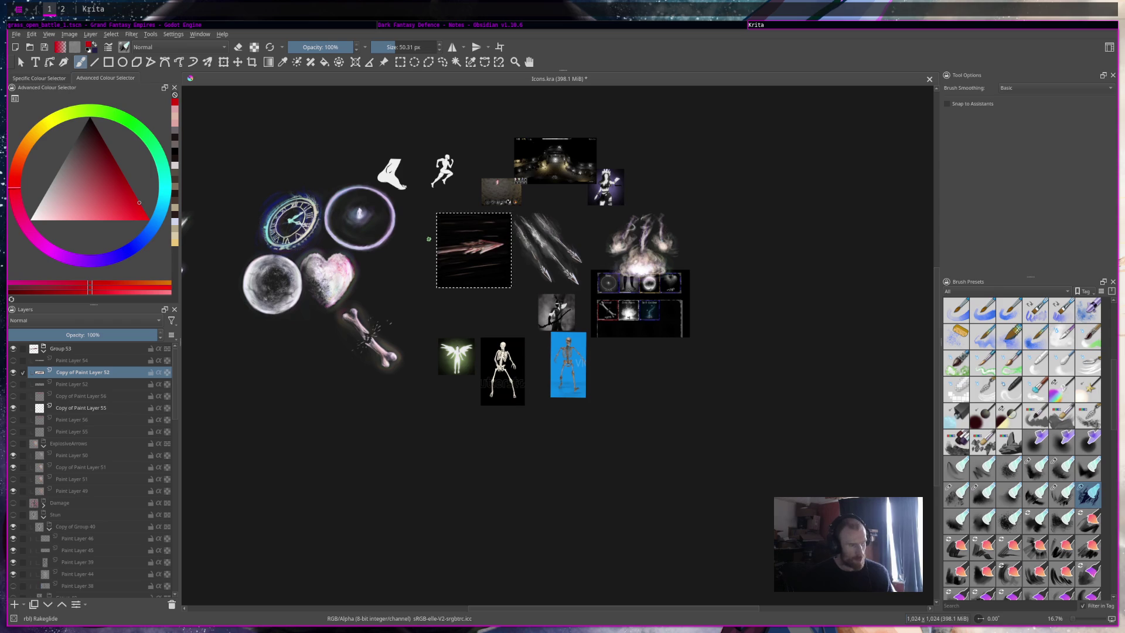
scroll(463, 241, down, 1)
scroll(438, 242, up, 3)
scroll(439, 242, up, 3)
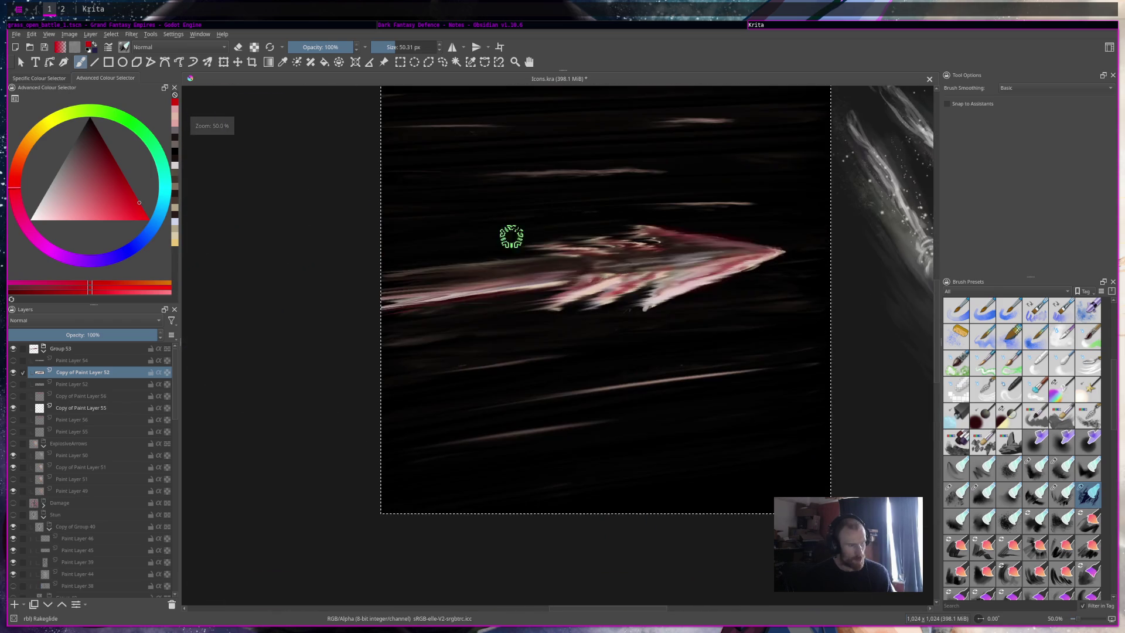
scroll(555, 219, down, 4)
scroll(557, 209, up, 3)
scroll(557, 210, up, 2)
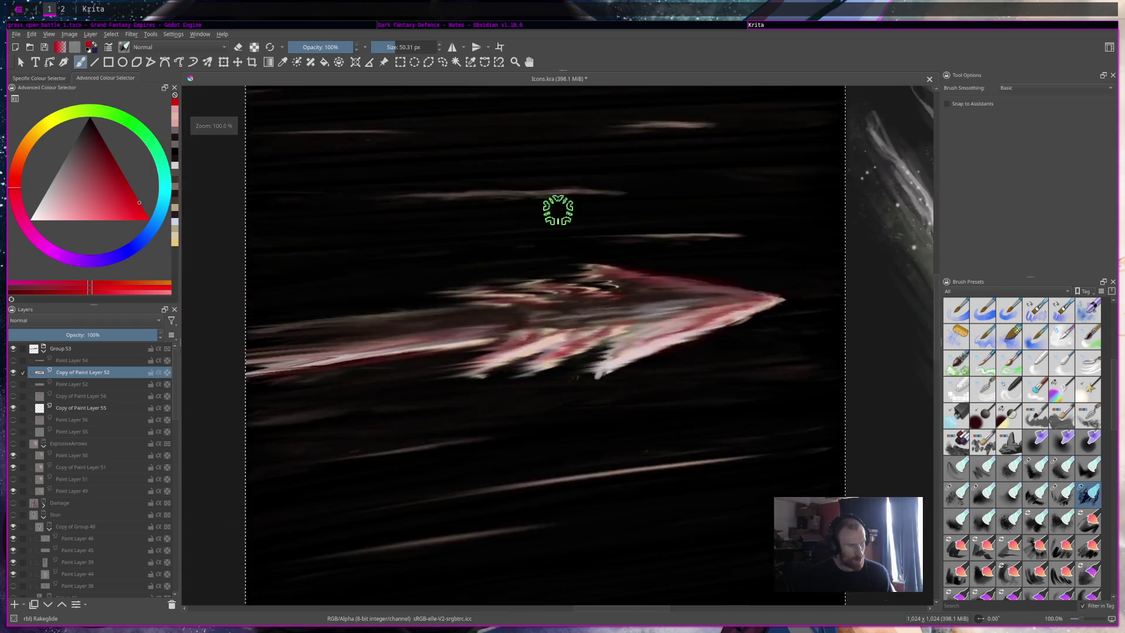
scroll(558, 206, down, 6)
scroll(560, 215, up, 5)
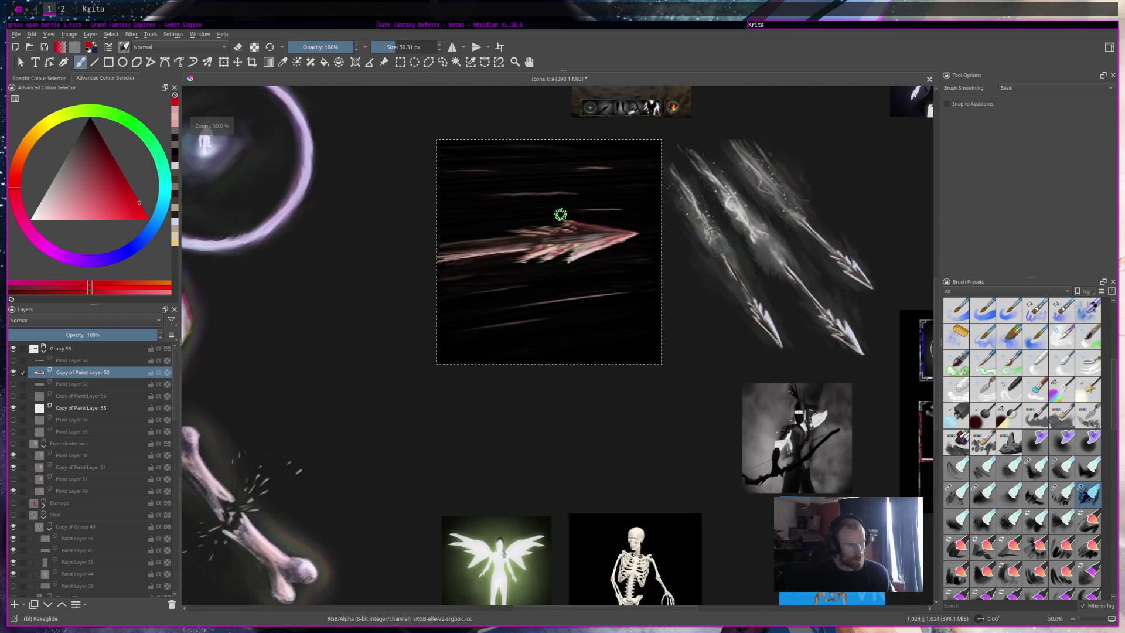
scroll(1004, 345, up, 5)
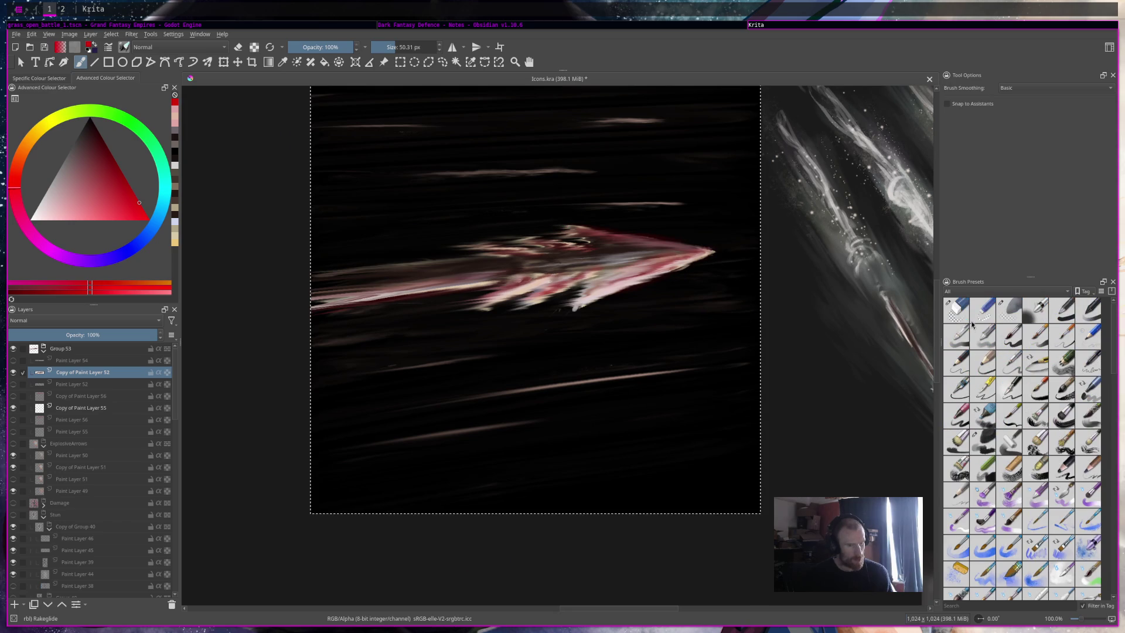
click(1009, 310)
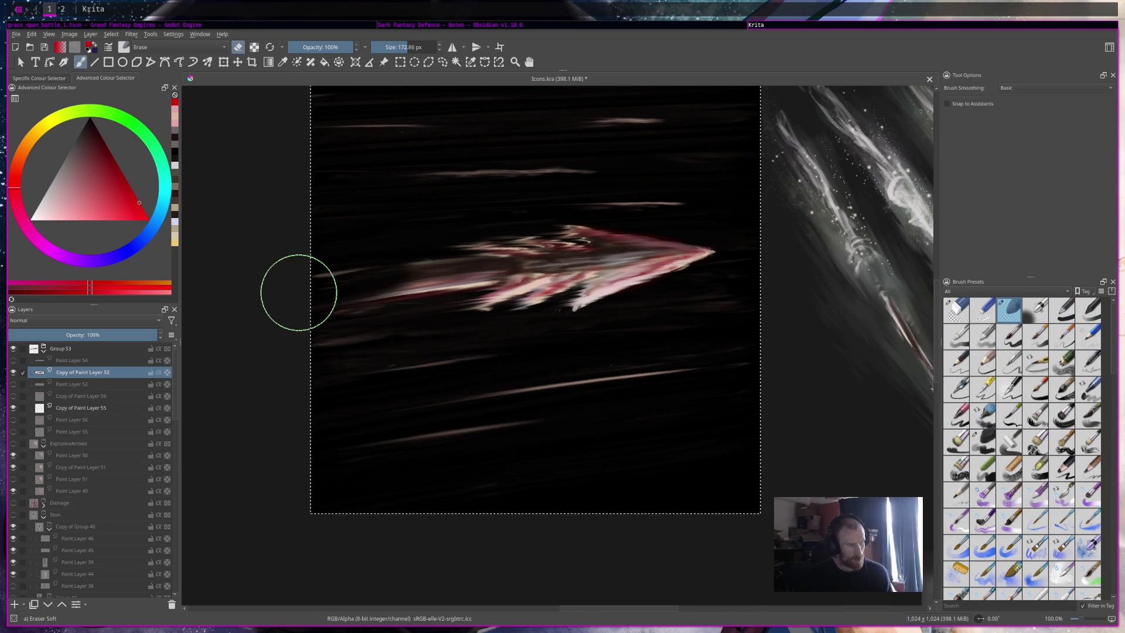
scroll(293, 299, down, 4)
Step: Save Icons.kra and recentre the view on the arrow icon
key(ctrl+s)
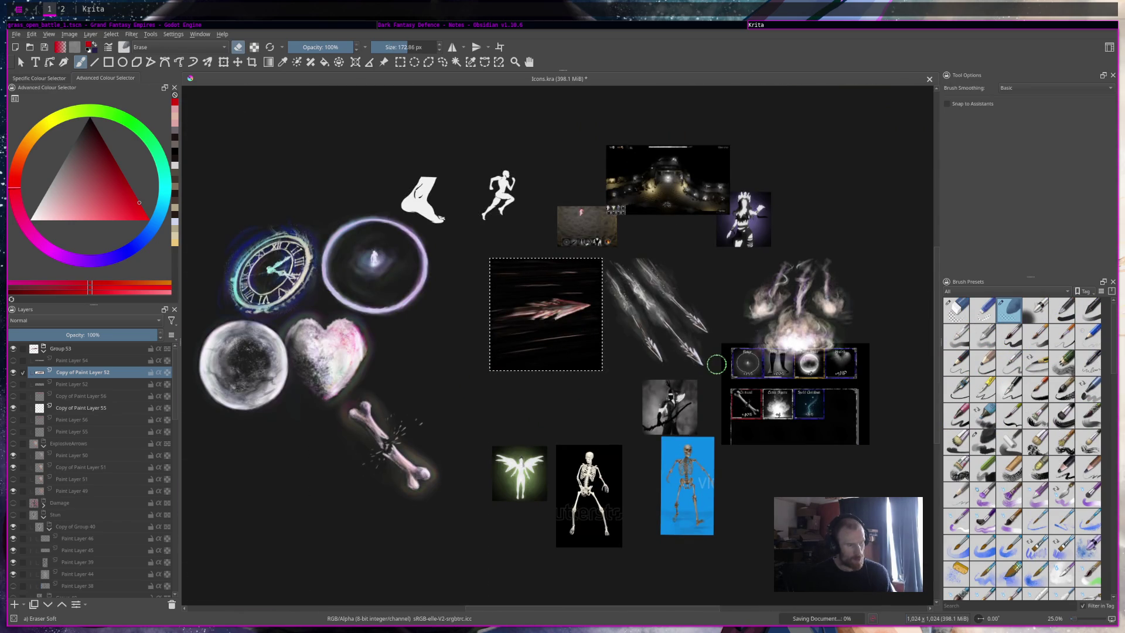
scroll(572, 329, up, 3)
scroll(572, 329, up, 3)
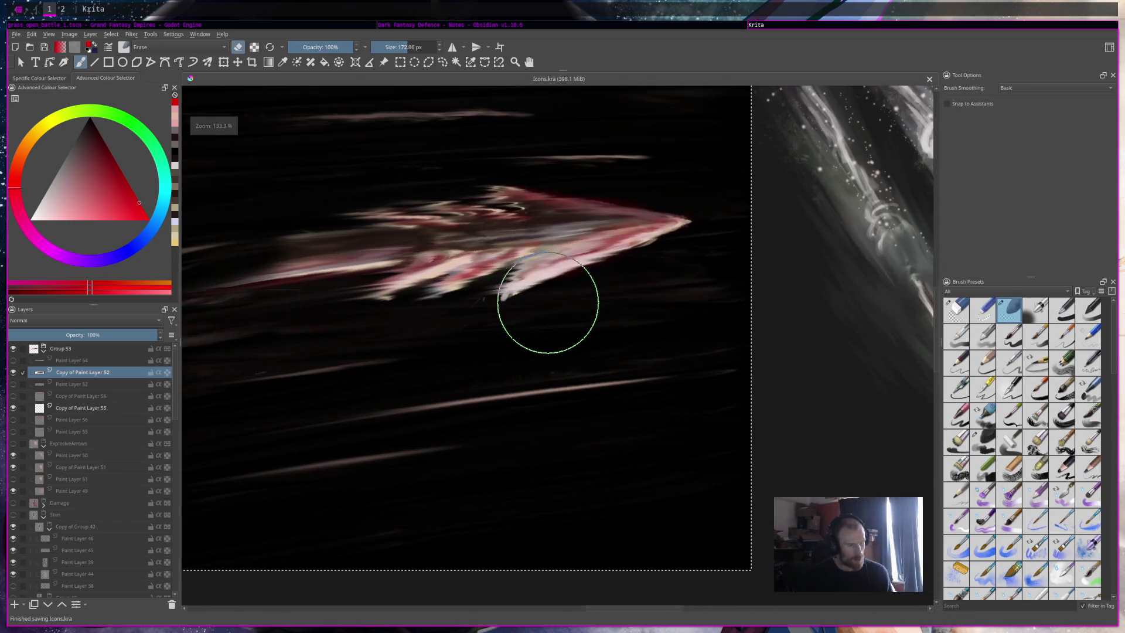
drag(668, 357, 746, 435)
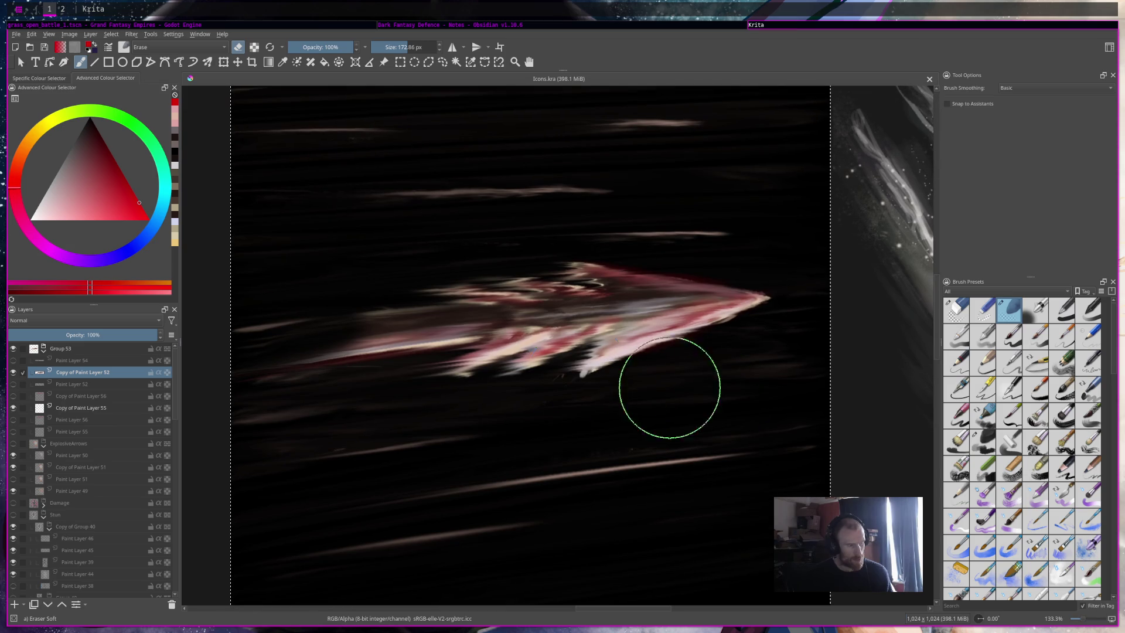
scroll(1080, 497, down, 3)
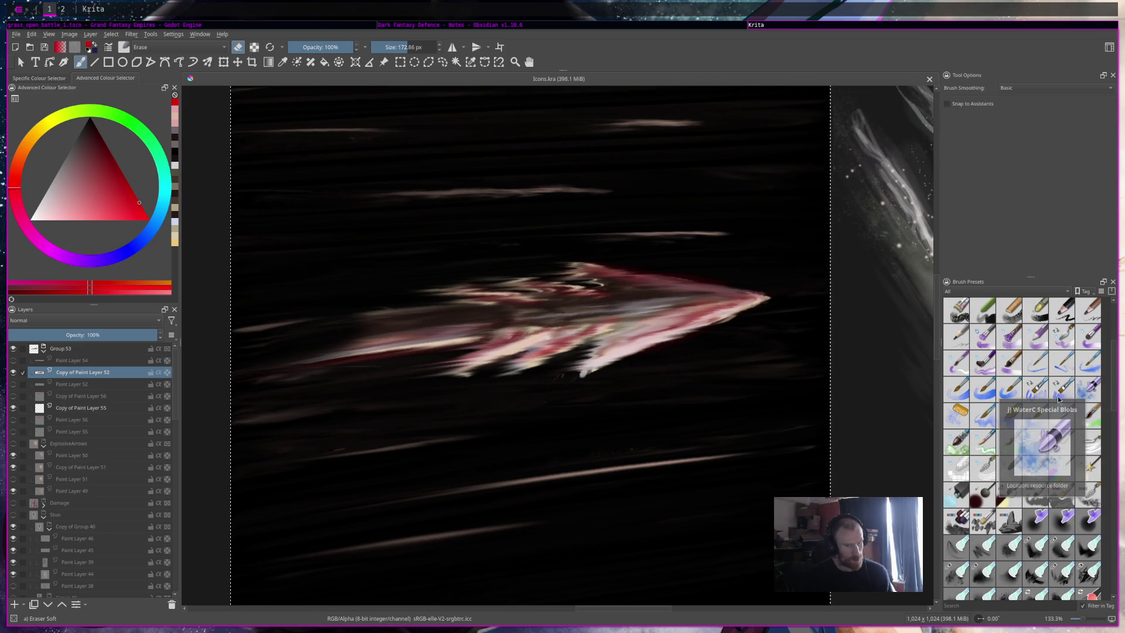
click(1061, 468)
click(134, 251)
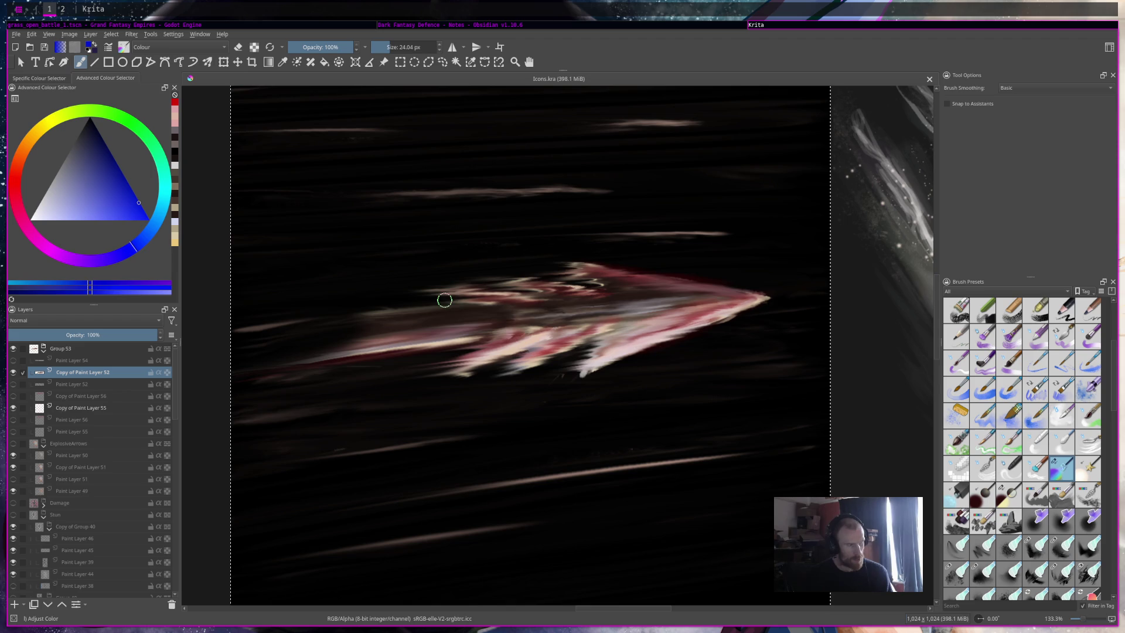
mouse_move(513, 334)
mouse_down()
mouse_move(494, 344)
mouse_move(513, 338)
mouse_move(329, 344)
mouse_move(311, 359)
mouse_move(569, 292)
mouse_move(490, 298)
mouse_up()
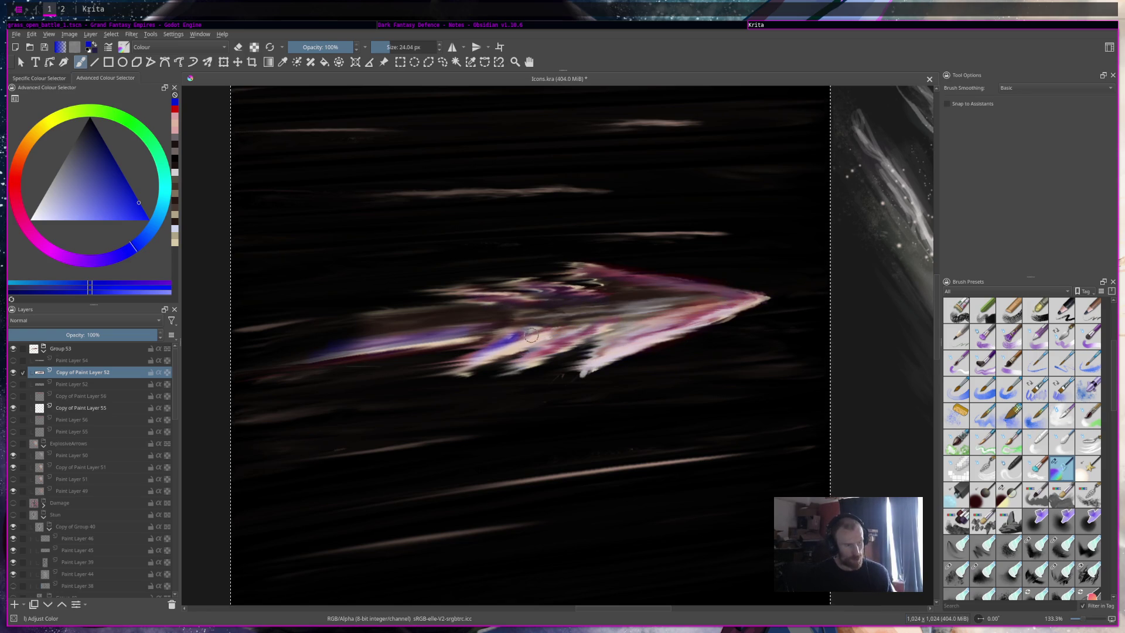
scroll(733, 176, down, 6)
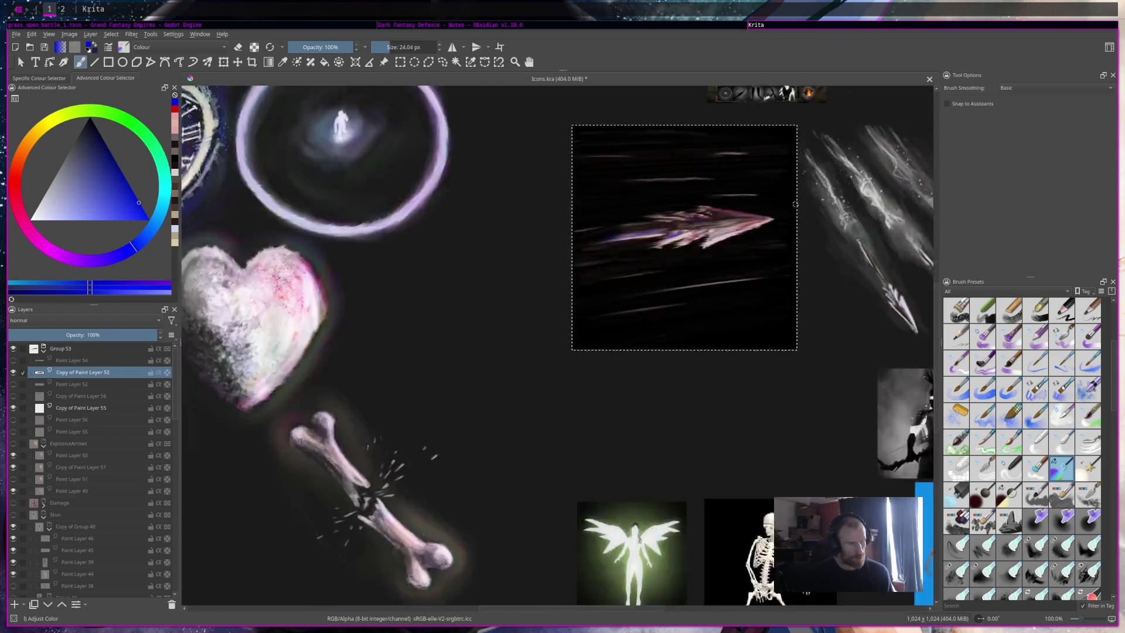
scroll(737, 161, up, 3)
scroll(866, 291, up, 4)
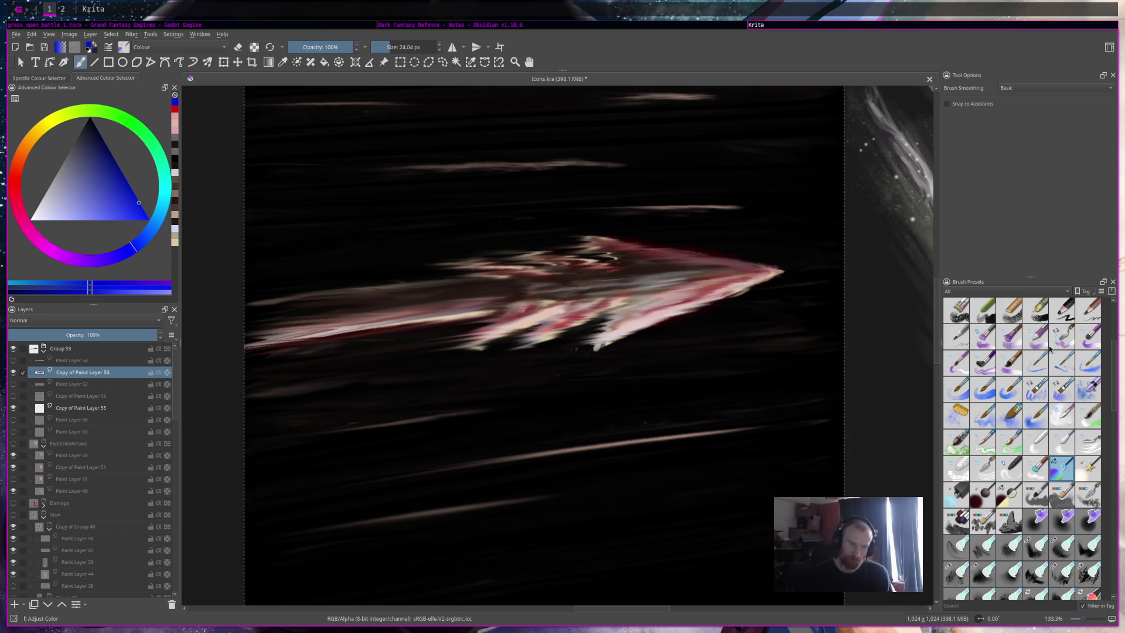
scroll(978, 429, up, 3)
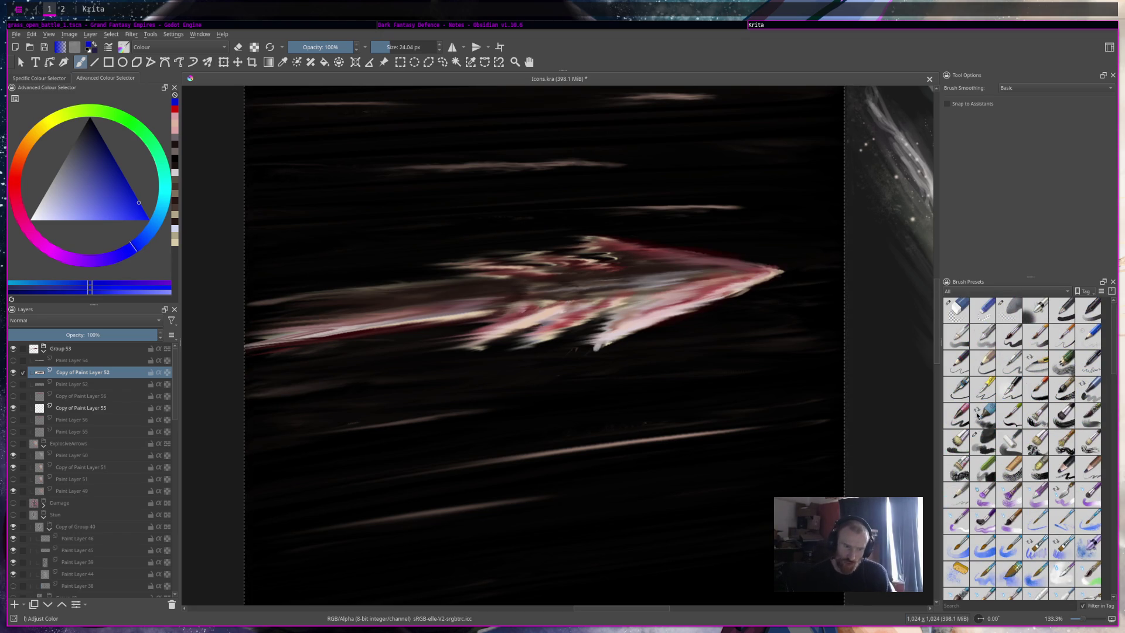
Step: With Charcoal Rock Soft and a dark colour, shade near the arrow tip and middle
click(987, 441)
drag(98, 202, 92, 128)
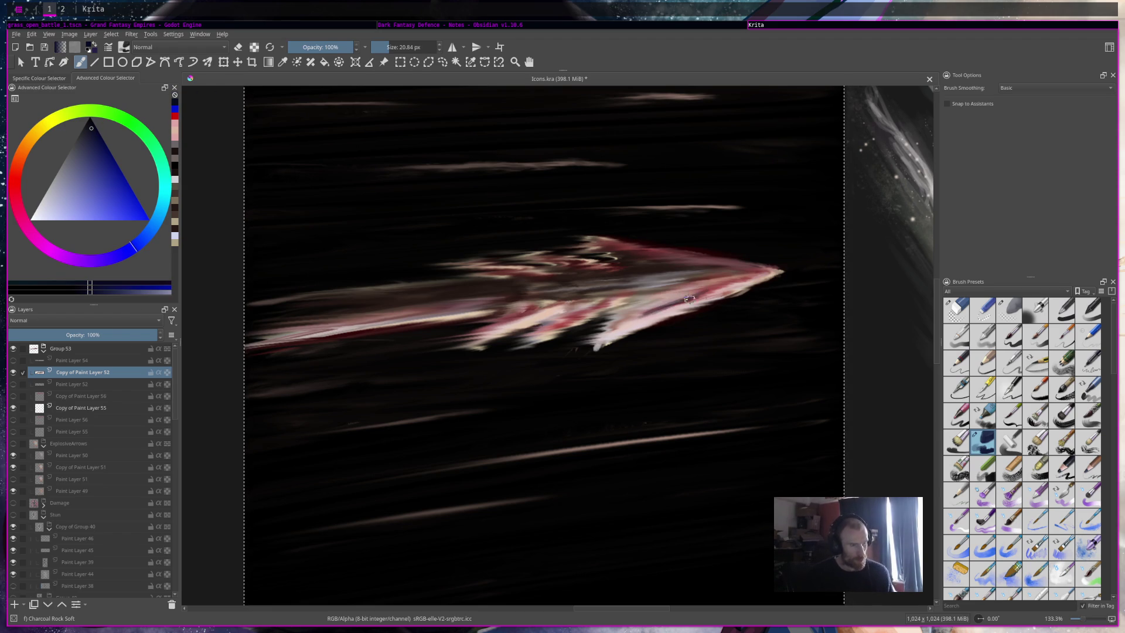
mouse_move(714, 284)
mouse_down()
mouse_move(621, 325)
mouse_move(692, 292)
mouse_move(647, 299)
mouse_move(739, 277)
mouse_move(668, 293)
mouse_move(671, 304)
mouse_move(733, 269)
mouse_move(609, 247)
mouse_move(739, 268)
mouse_move(698, 279)
mouse_move(573, 265)
mouse_move(648, 268)
mouse_up()
mouse_move(571, 278)
mouse_down()
mouse_move(486, 268)
mouse_move(553, 278)
mouse_move(499, 327)
mouse_move(591, 296)
mouse_move(550, 327)
mouse_move(630, 296)
mouse_move(622, 307)
mouse_move(645, 320)
mouse_move(636, 314)
mouse_up()
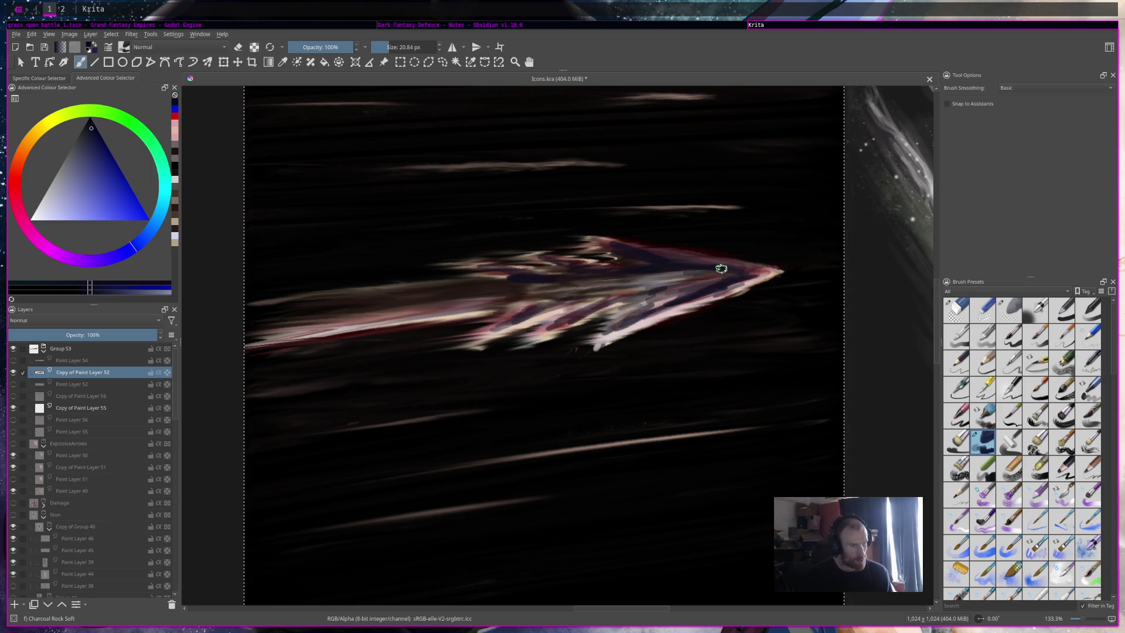
Step: Paint another dark stroke across the arrow's middle, then try rough-textured and concept-painting brushes
key(e)
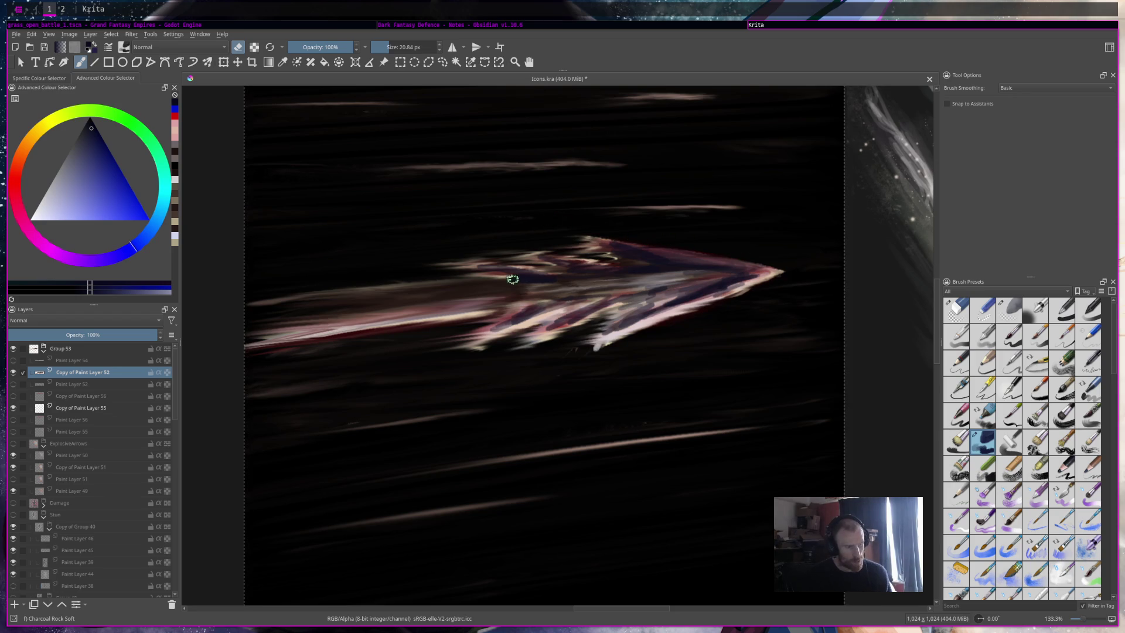
key(e)
key(e)
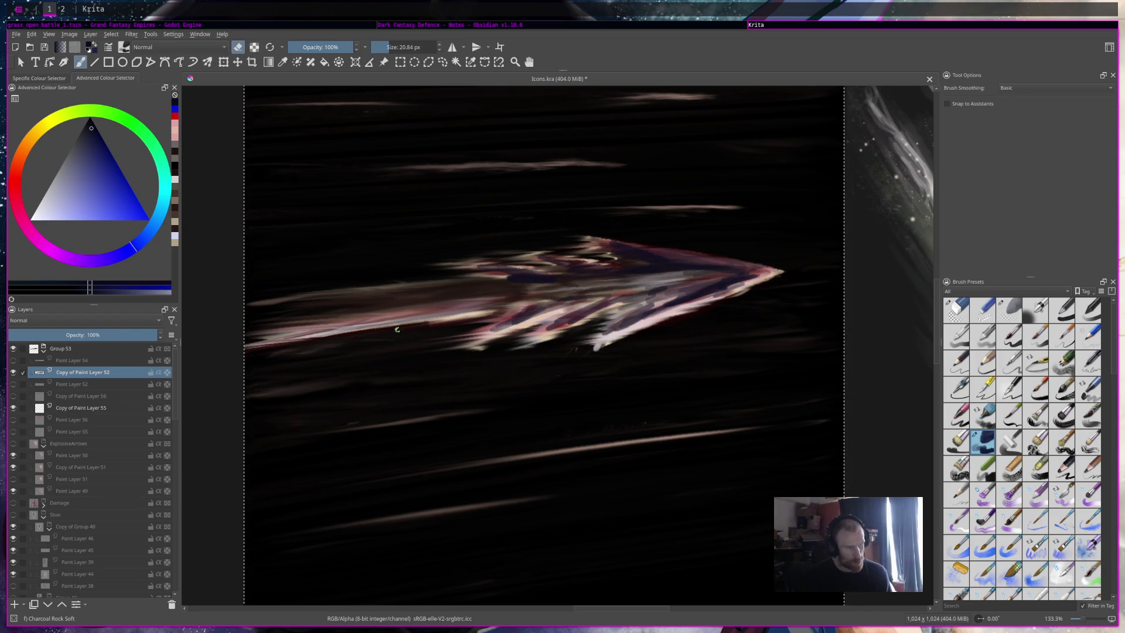
key(e)
drag(452, 301, 530, 308)
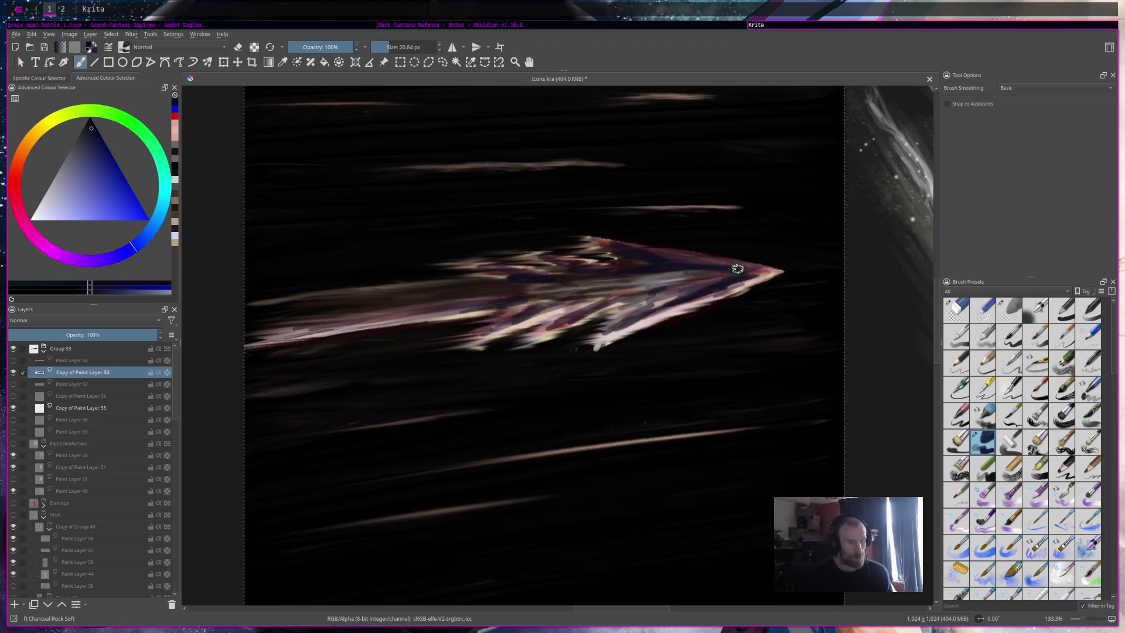
scroll(1003, 540, down, 15)
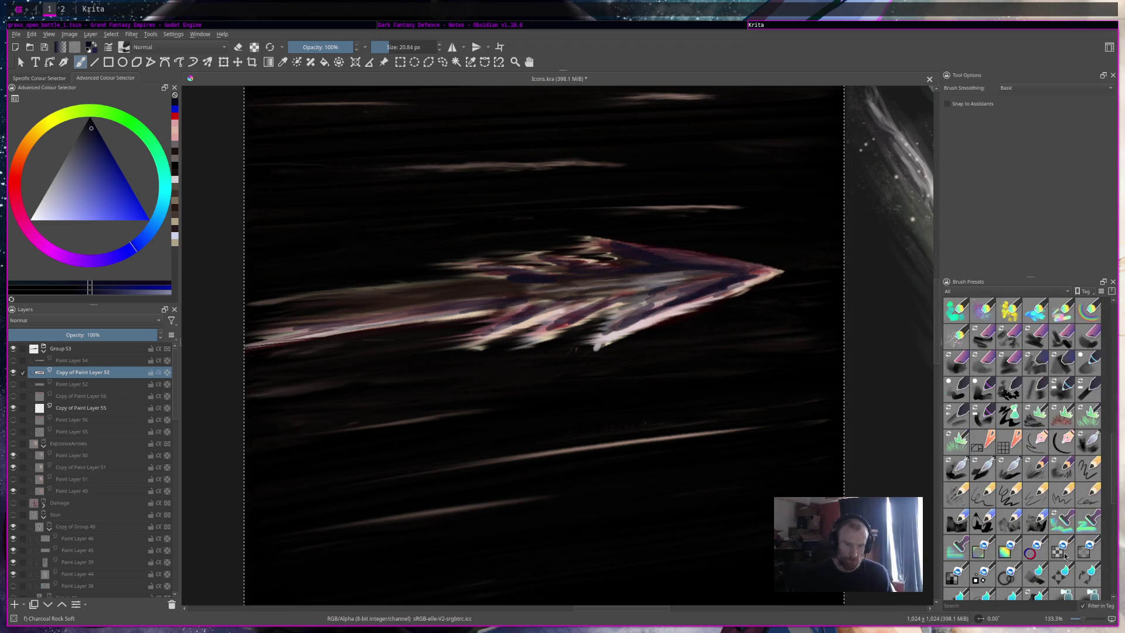
scroll(1084, 382, up, 3)
click(1053, 397)
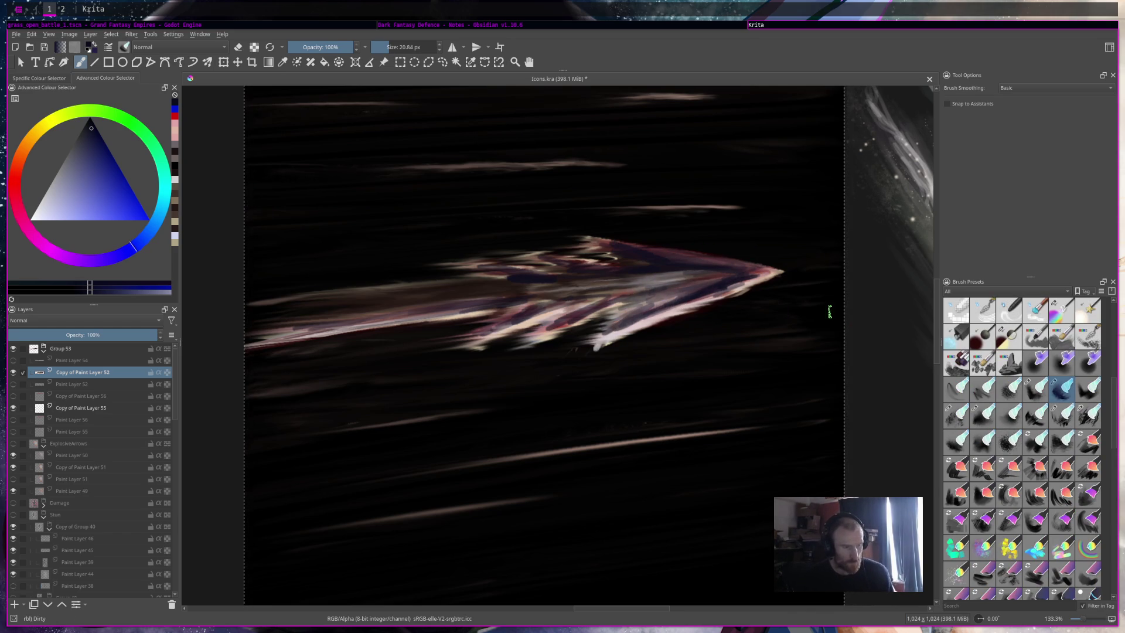
click(1035, 393)
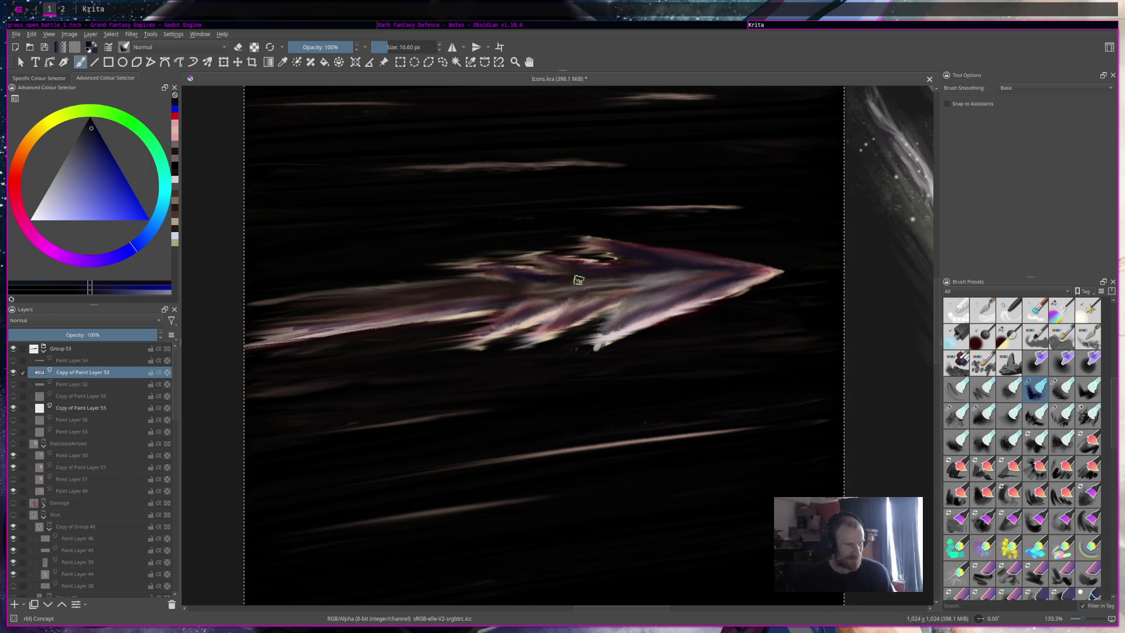
Step: Zoom out to the whole sheet, select Copy of Paint Layer 55, and pick Charcoal Rock Soft
scroll(575, 282, down, 6)
scroll(578, 279, up, 4)
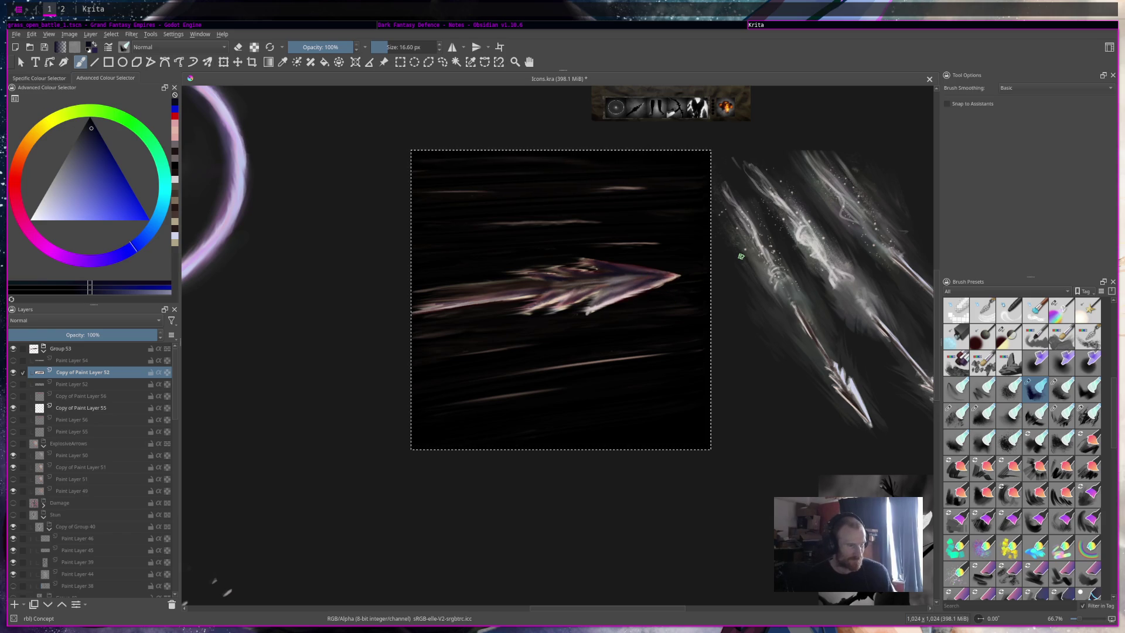
scroll(740, 255, down, 5)
scroll(740, 255, up, 6)
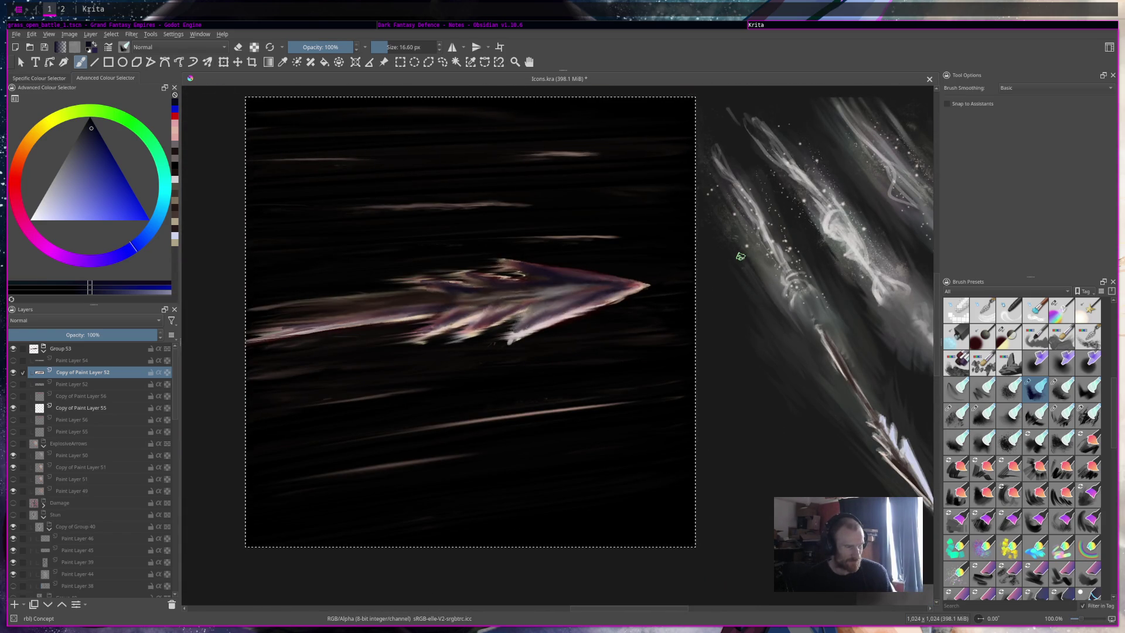
scroll(740, 257, down, 6)
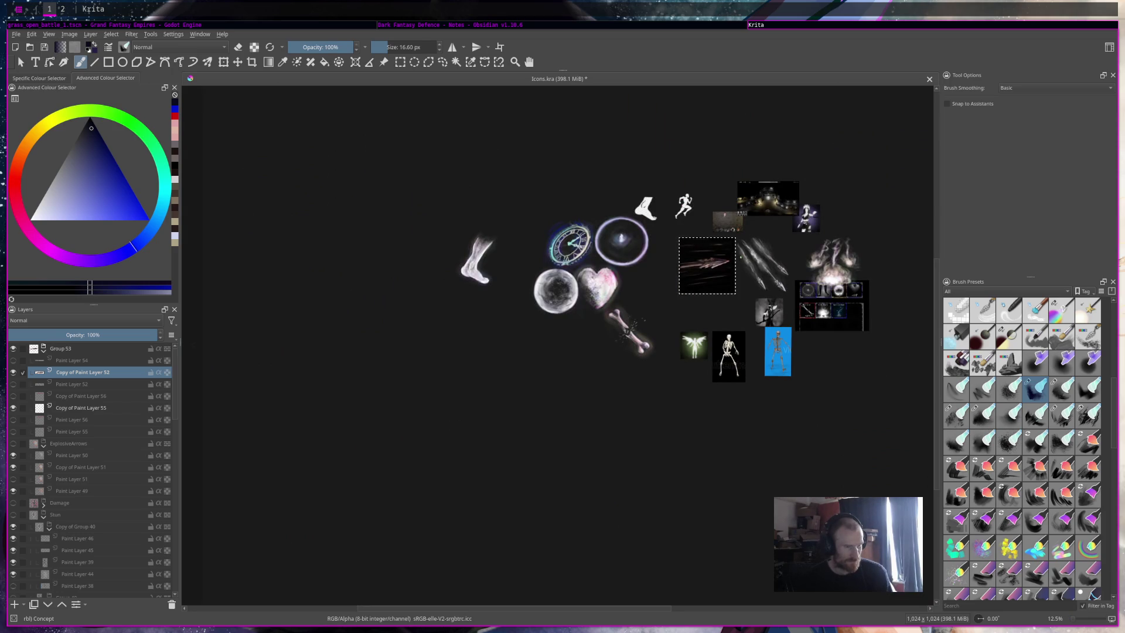
scroll(740, 256, up, 2)
scroll(1084, 467, up, 3)
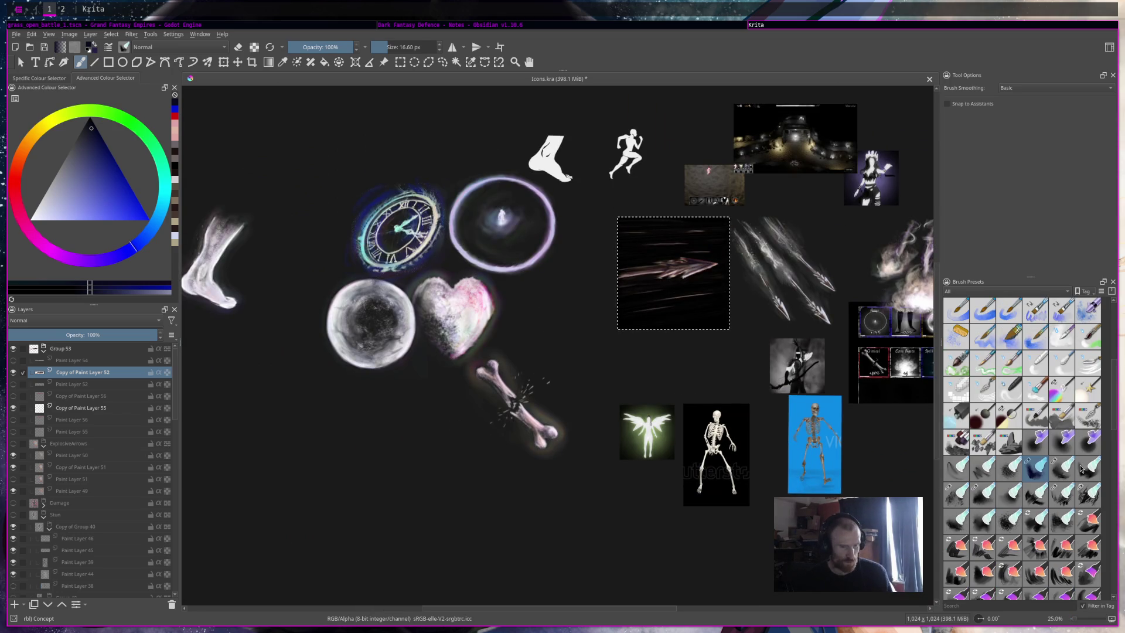
scroll(1082, 469, up, 3)
click(83, 410)
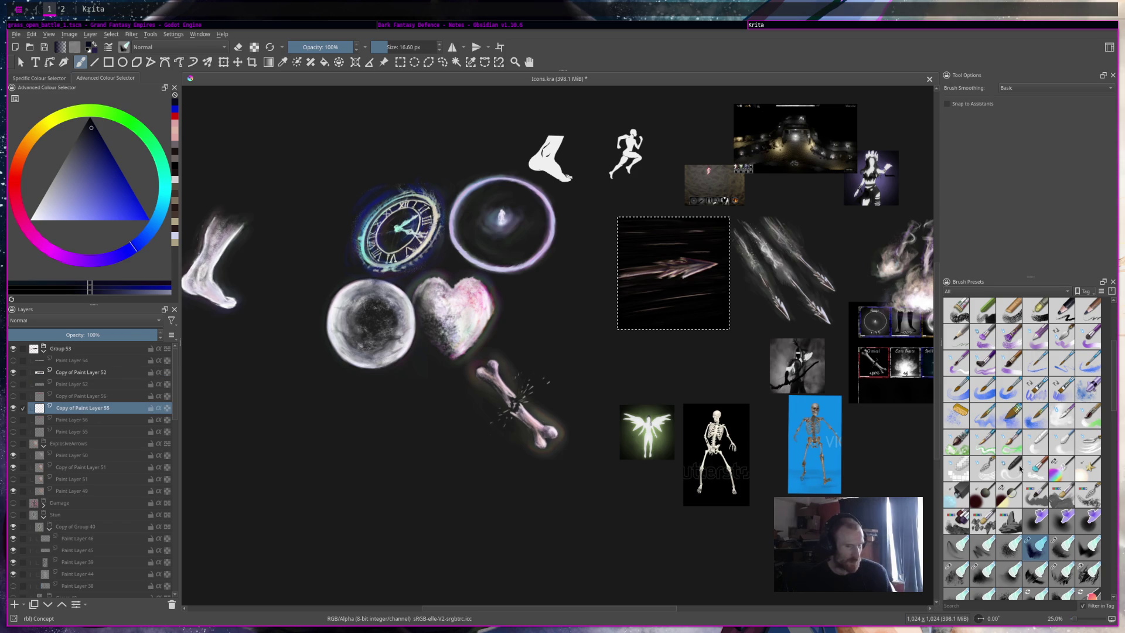
scroll(1020, 469, up, 6)
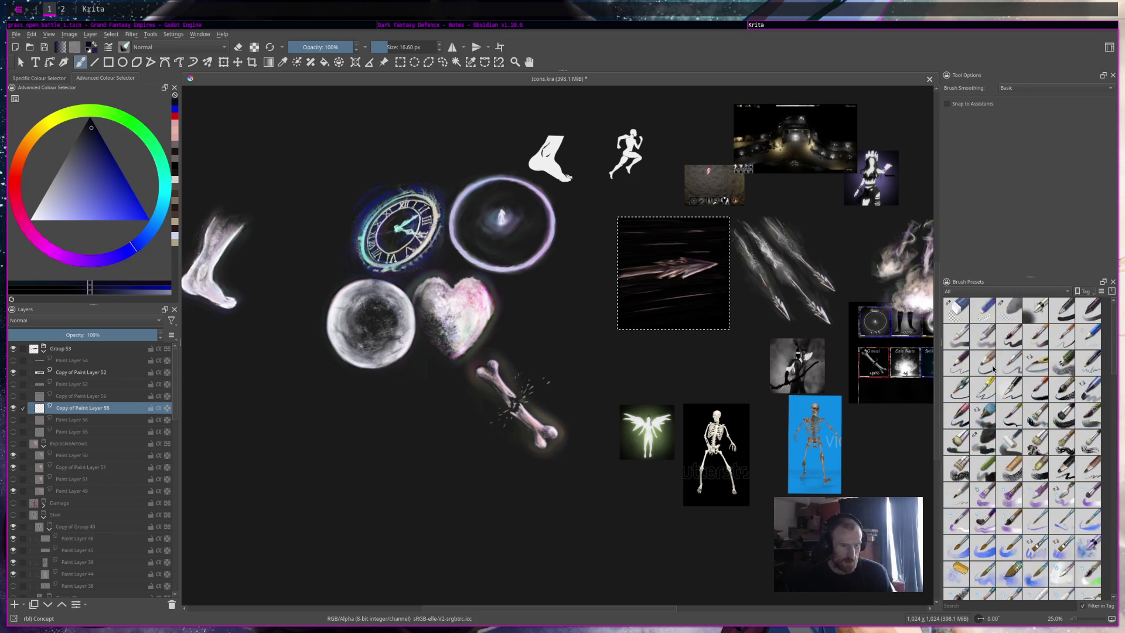
click(985, 446)
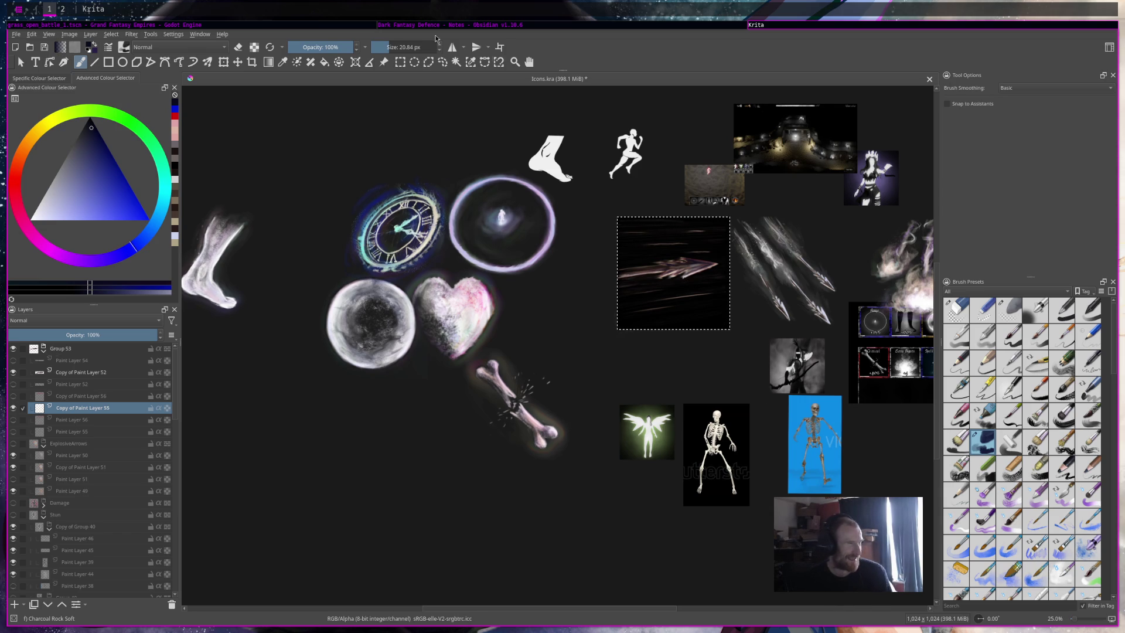
scroll(714, 309, up, 1)
scroll(714, 309, up, 2)
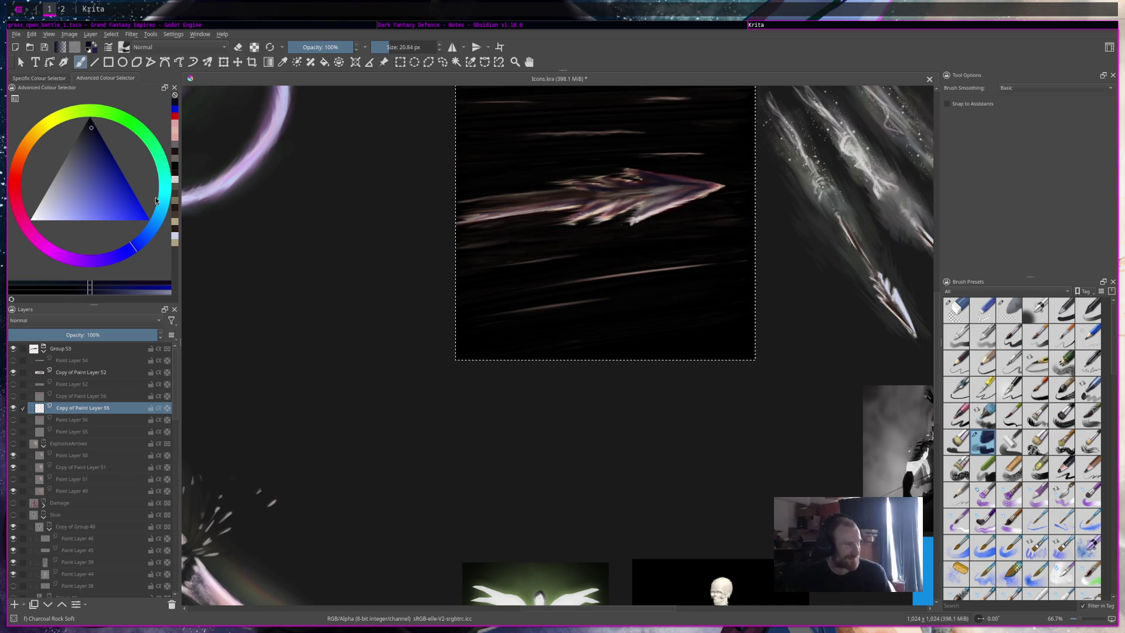
Step: Pick a pale red-orange colour and paint a light streak near the icon's bottom, undoing a stray one
click(53, 211)
click(17, 166)
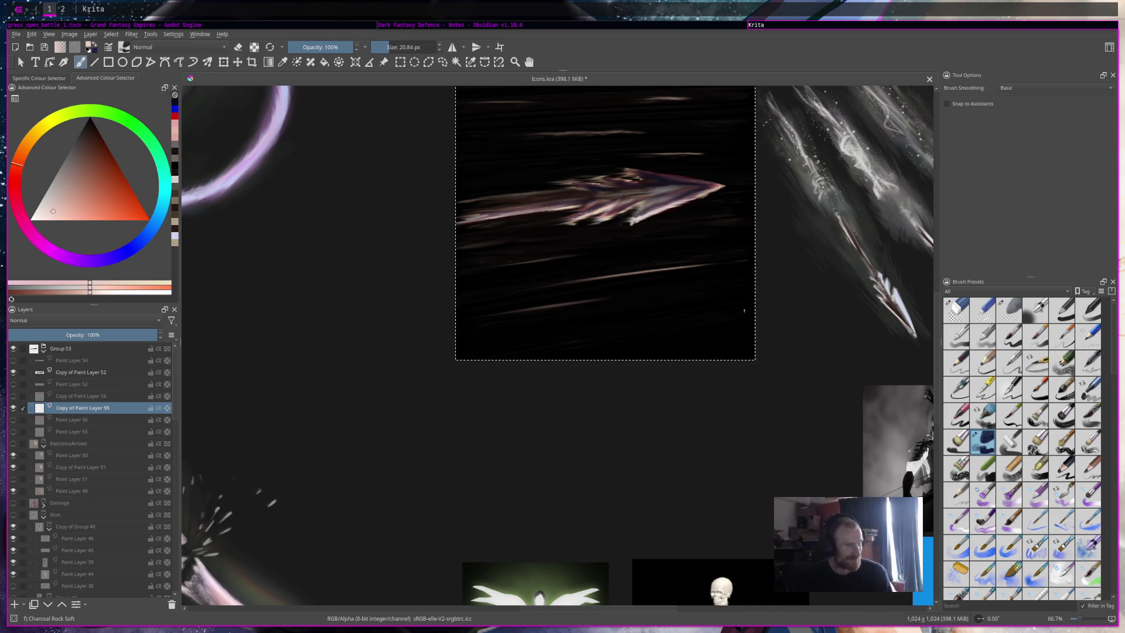
drag(538, 326, 729, 302)
drag(498, 278, 723, 241)
key(ctrl+z)
Step: Add a short dash near the top plus light streaks across the left shaft and below the arrow
mouse_move(694, 115)
mouse_down()
mouse_move(705, 115)
mouse_move(657, 115)
mouse_up()
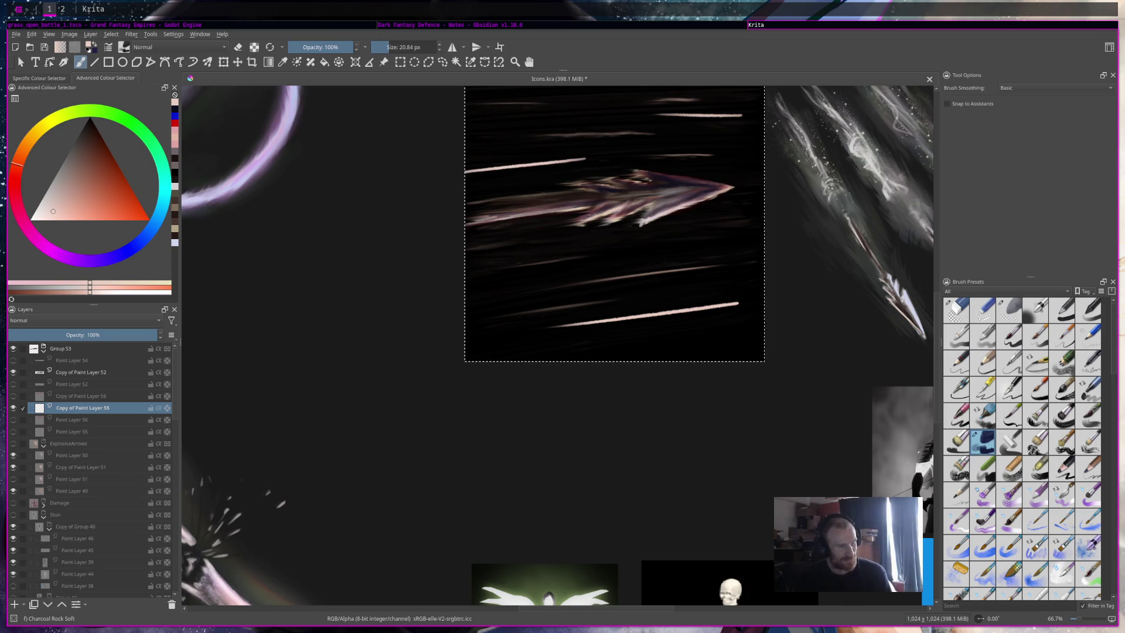
drag(578, 177, 466, 184)
drag(560, 235, 466, 246)
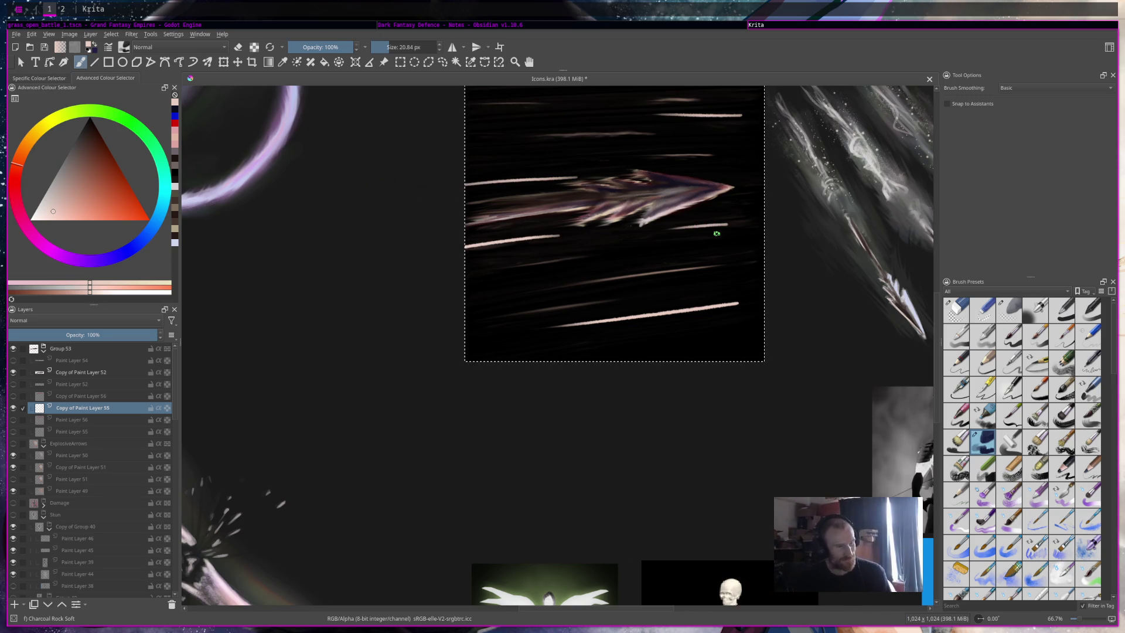
scroll(706, 229, down, 4)
scroll(716, 233, up, 2)
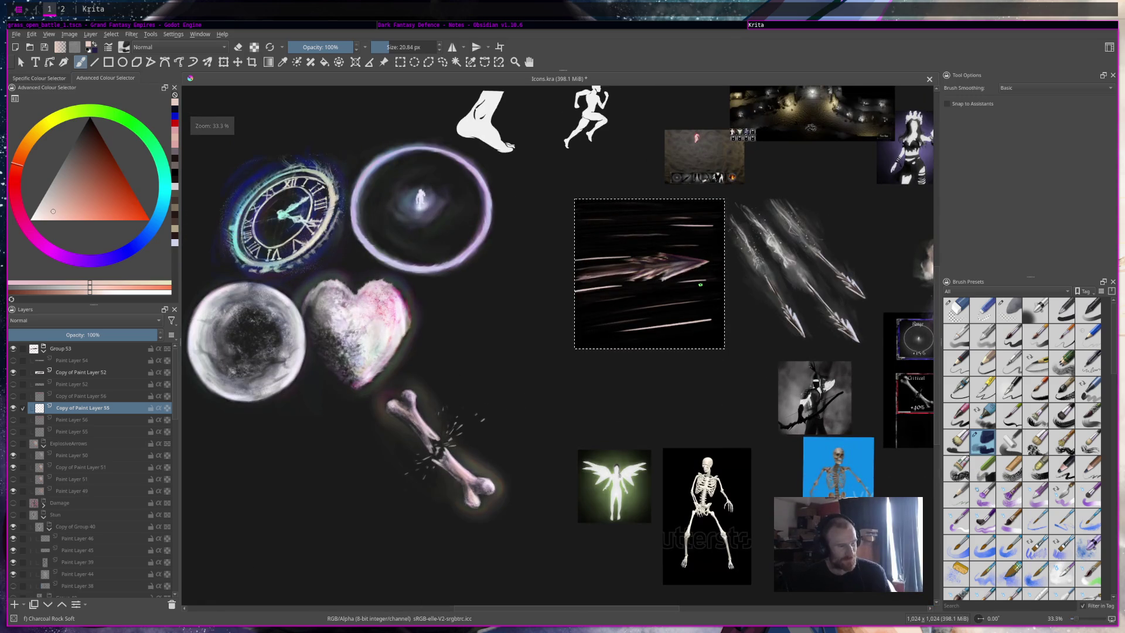
Step: Add a light motion streak near the arrow's top
drag(661, 211, 580, 213)
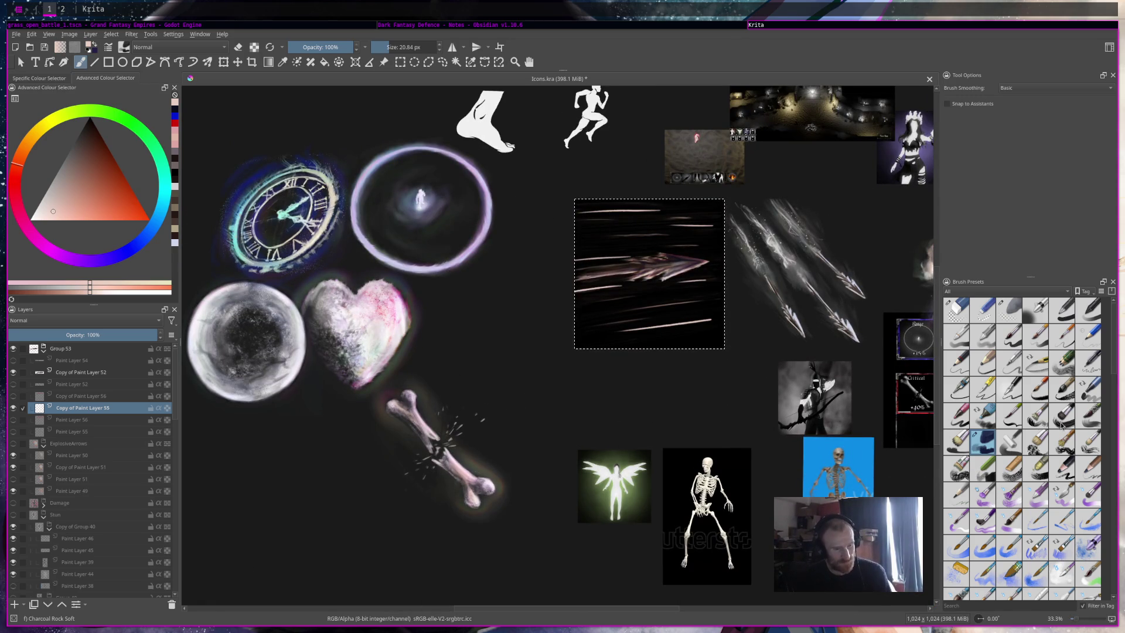
key(minus)
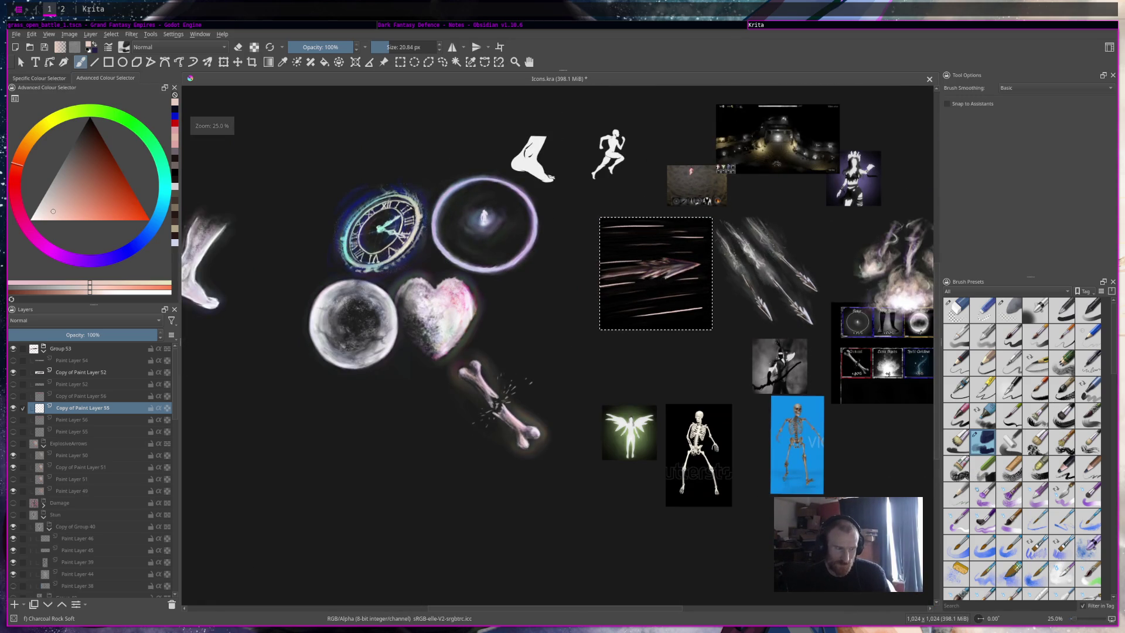
key(plus)
key(plus)
key(plus)
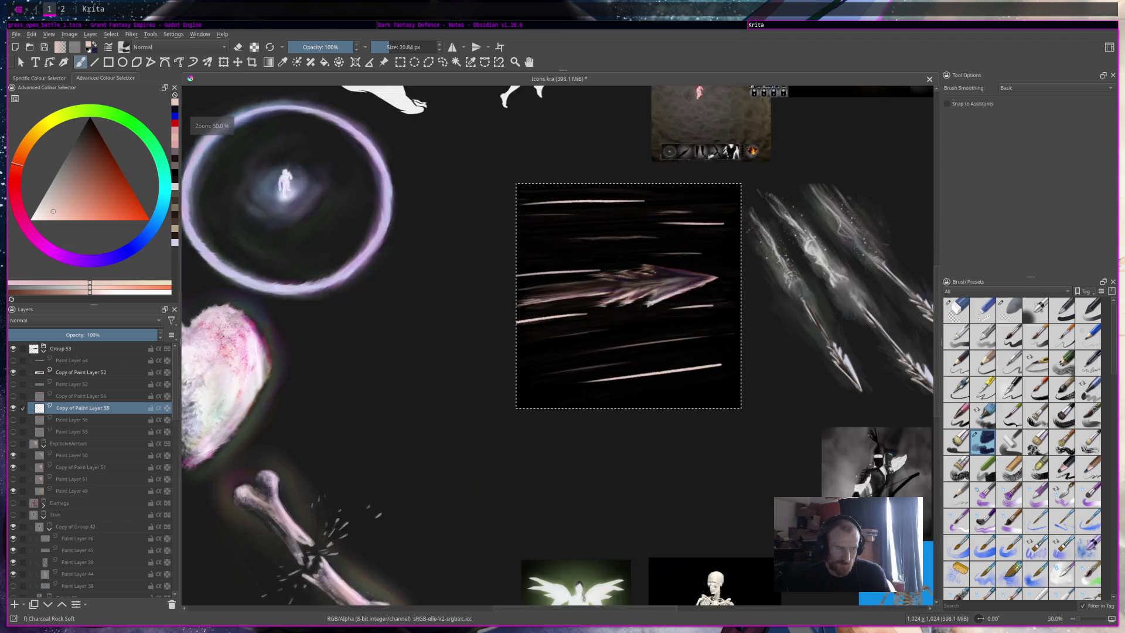
Step: On Copy of Paint Layer 52, erase light streak patches on the arrow body and tail
click(125, 370)
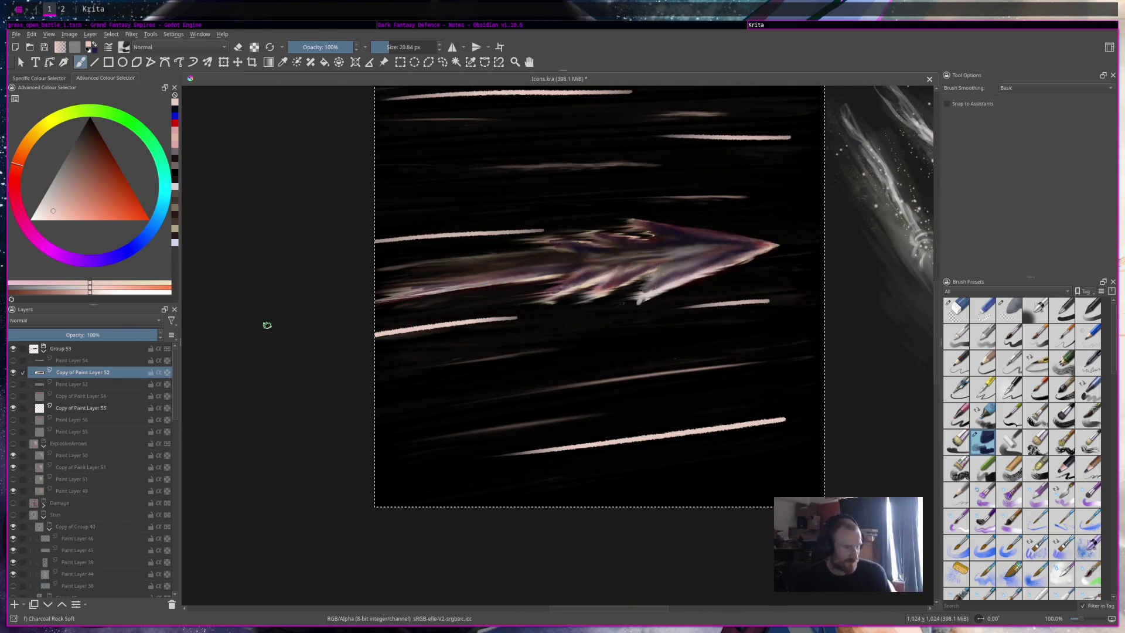
key(e)
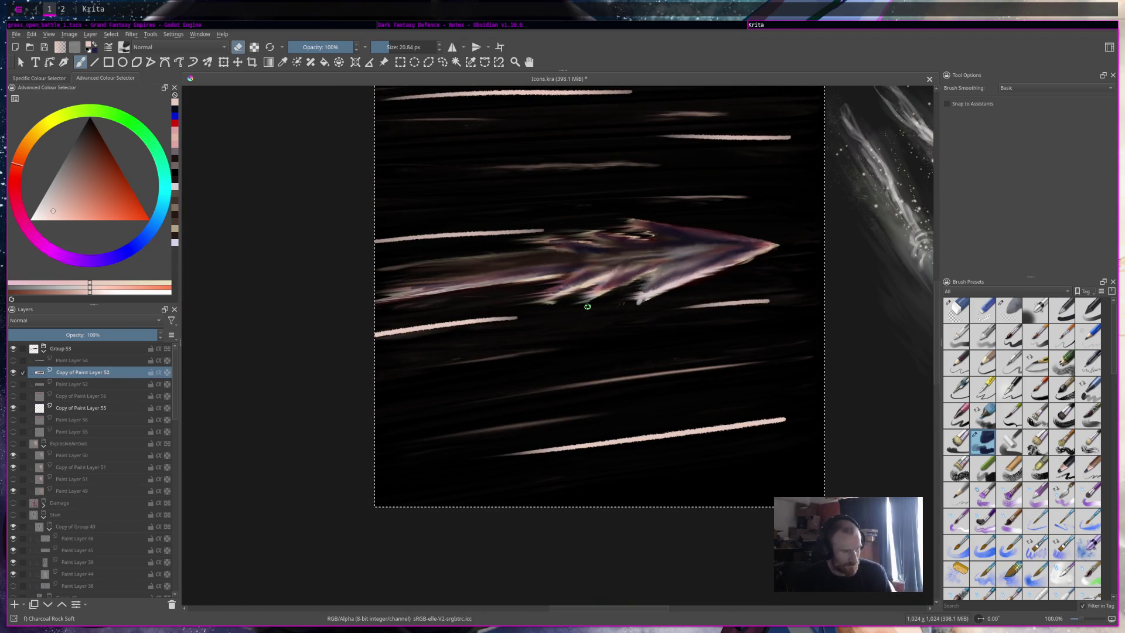
drag(626, 294, 635, 283)
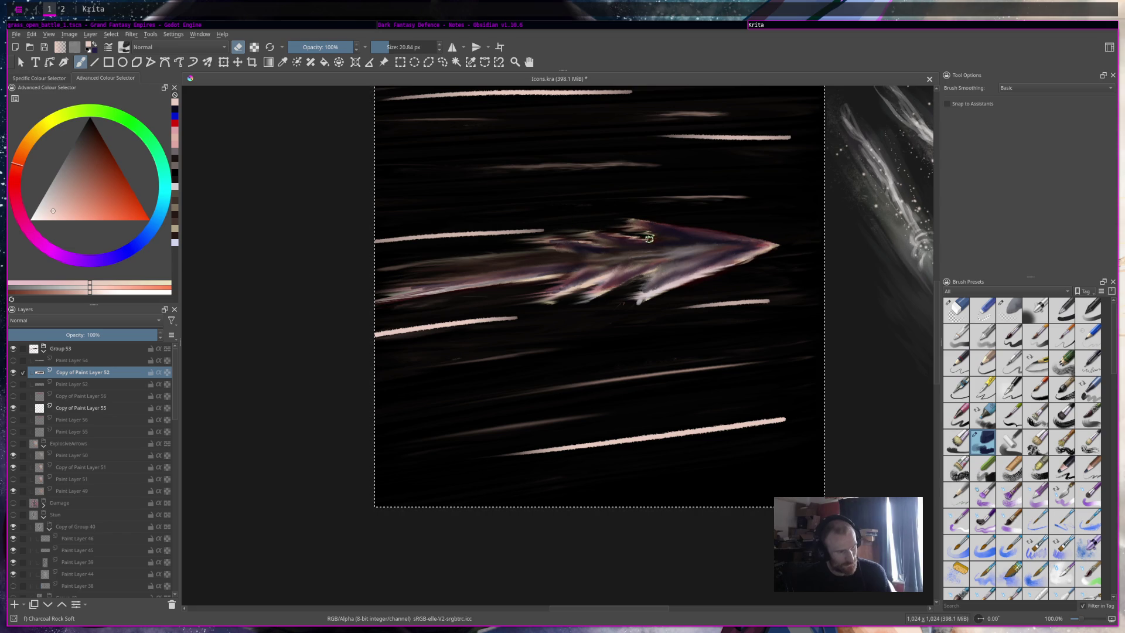
drag(589, 237, 533, 230)
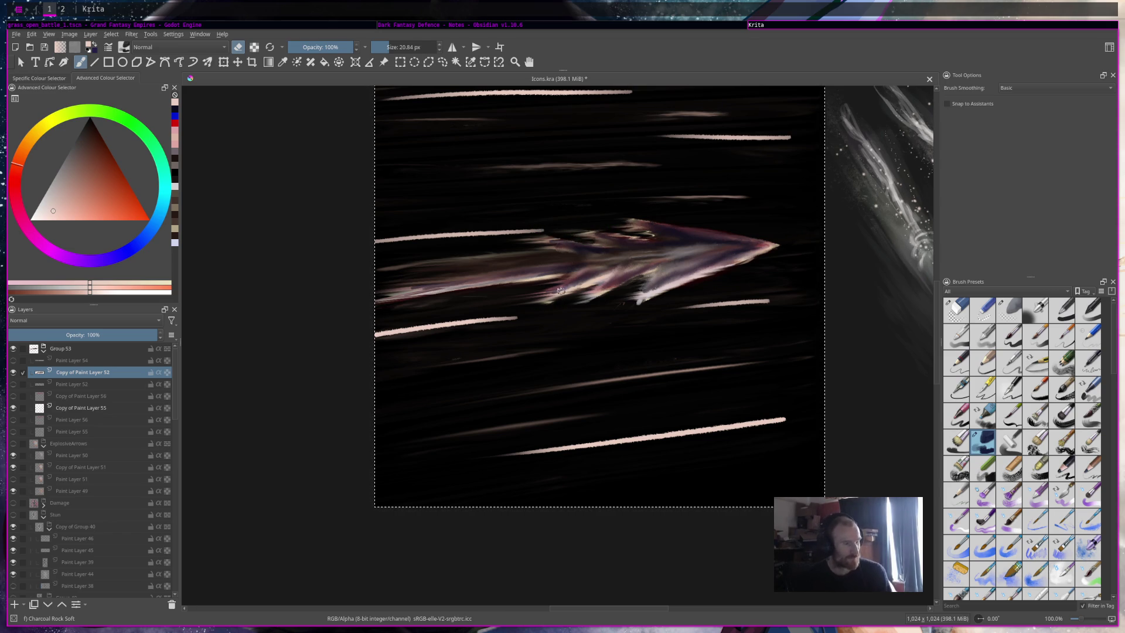
scroll(563, 301, down, 6)
scroll(561, 302, up, 5)
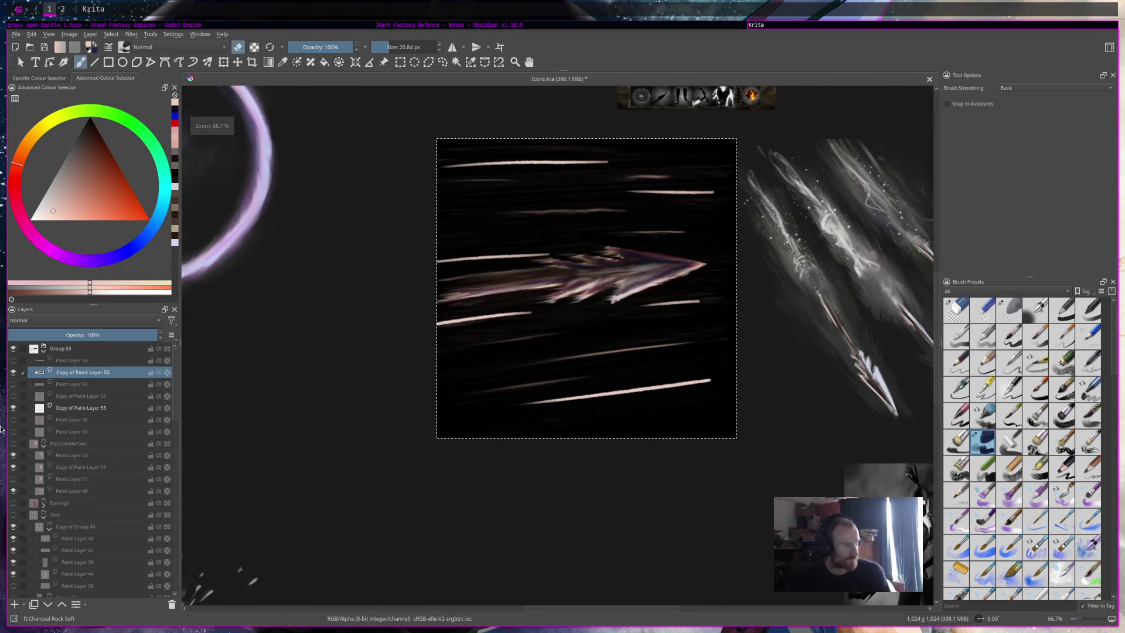
Step: Return to Copy of Paint Layer 55 and select the Rakeglide brush
click(82, 407)
scroll(1066, 408, down, 10)
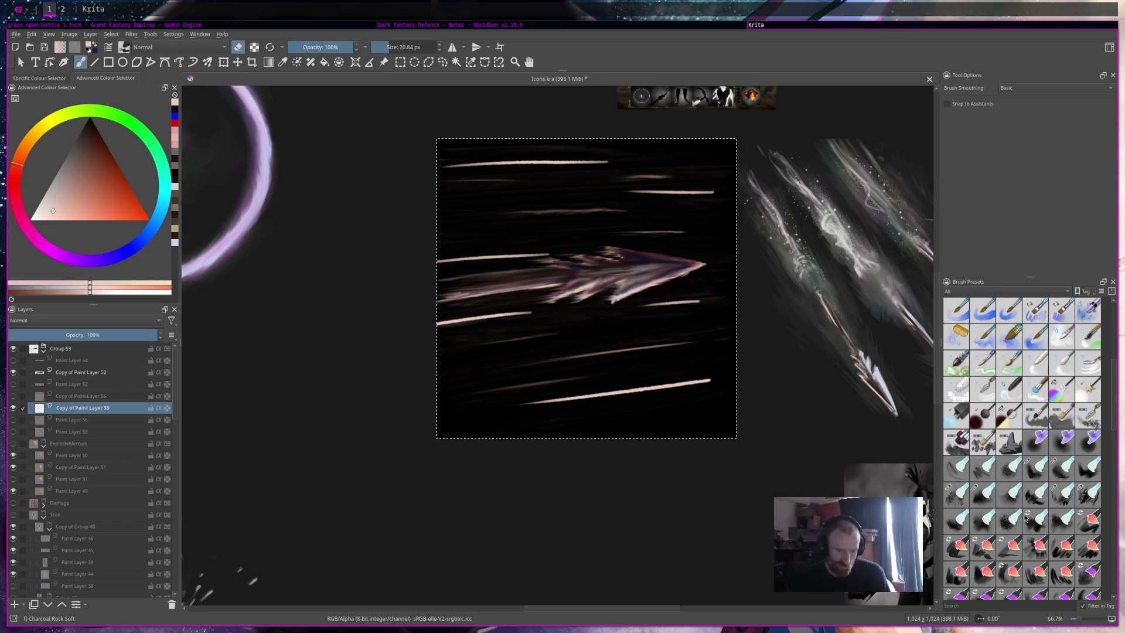
click(1092, 341)
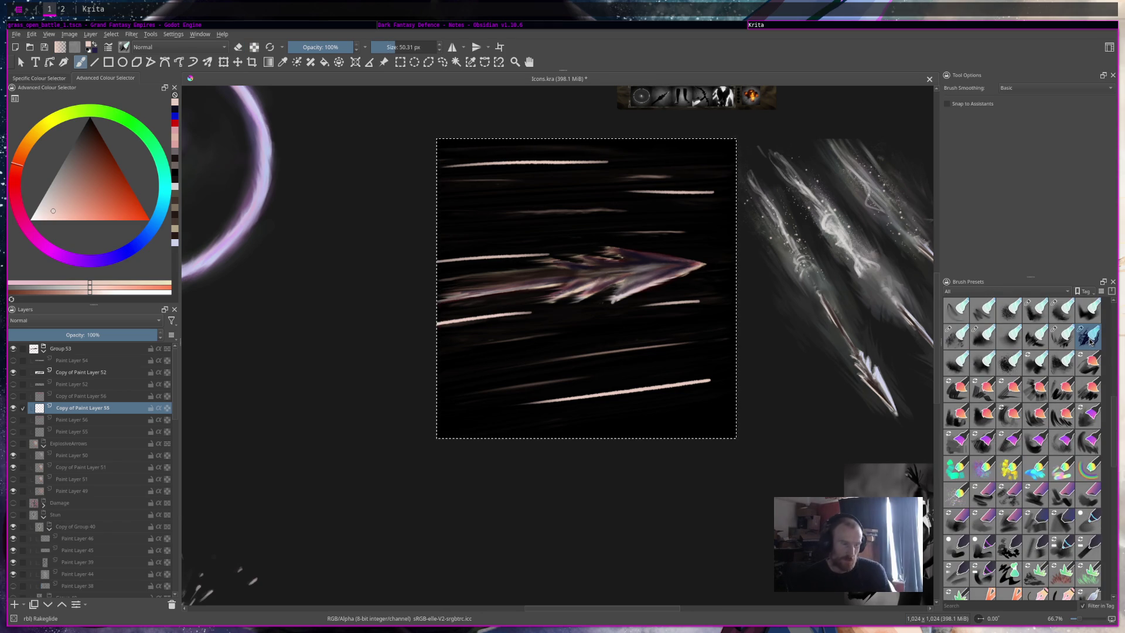
drag(731, 291, 741, 293)
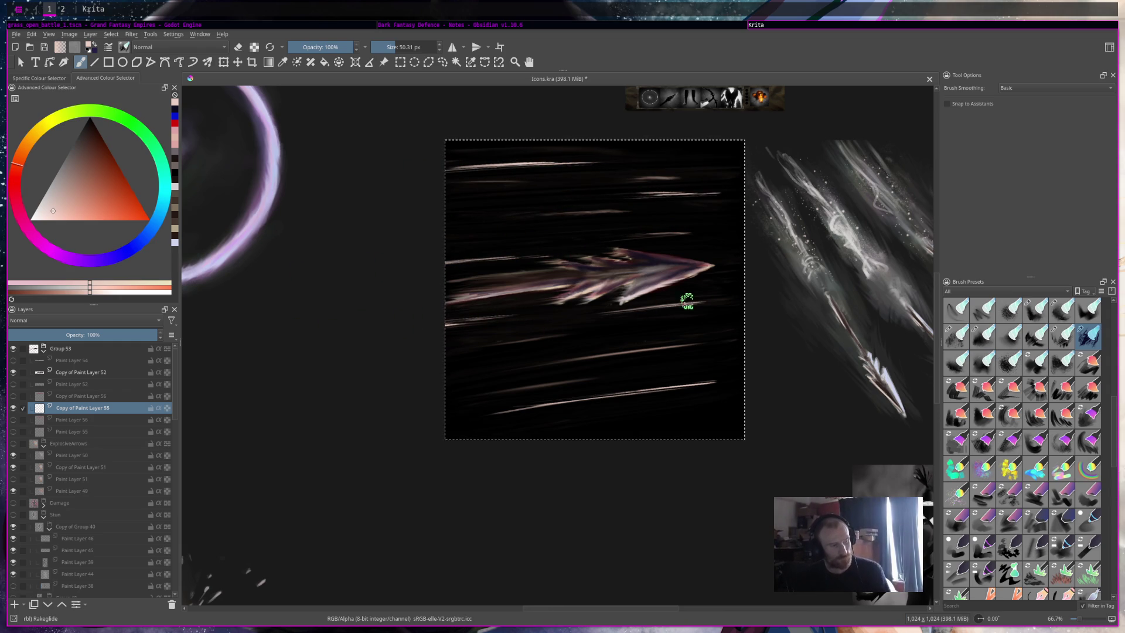
scroll(674, 230, down, 6)
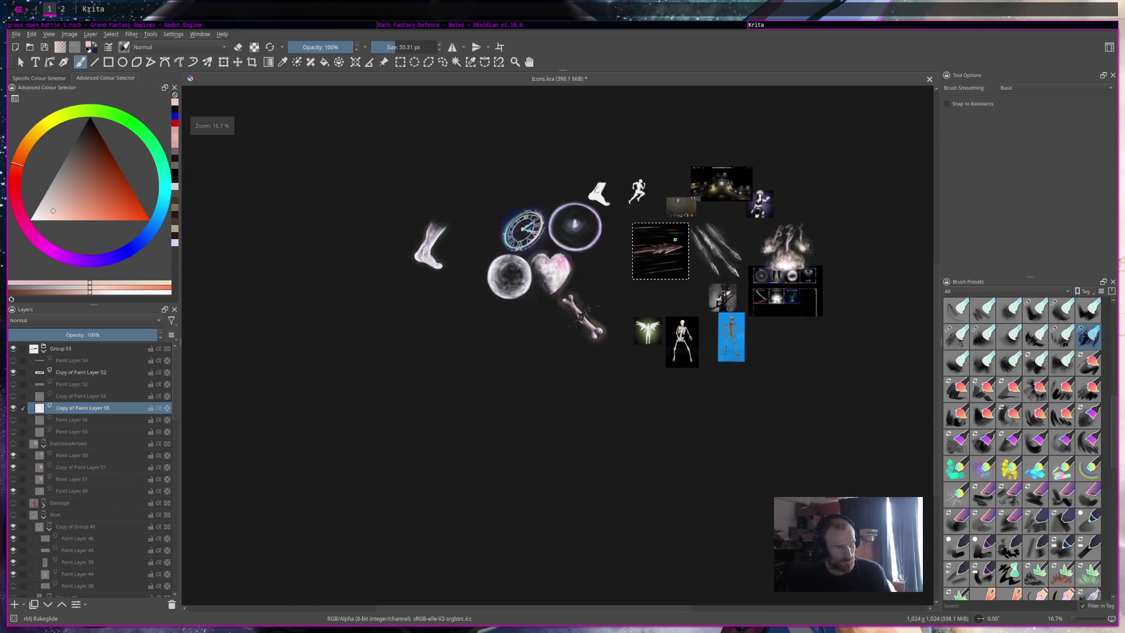
scroll(674, 235, up, 2)
scroll(927, 329, up, 7)
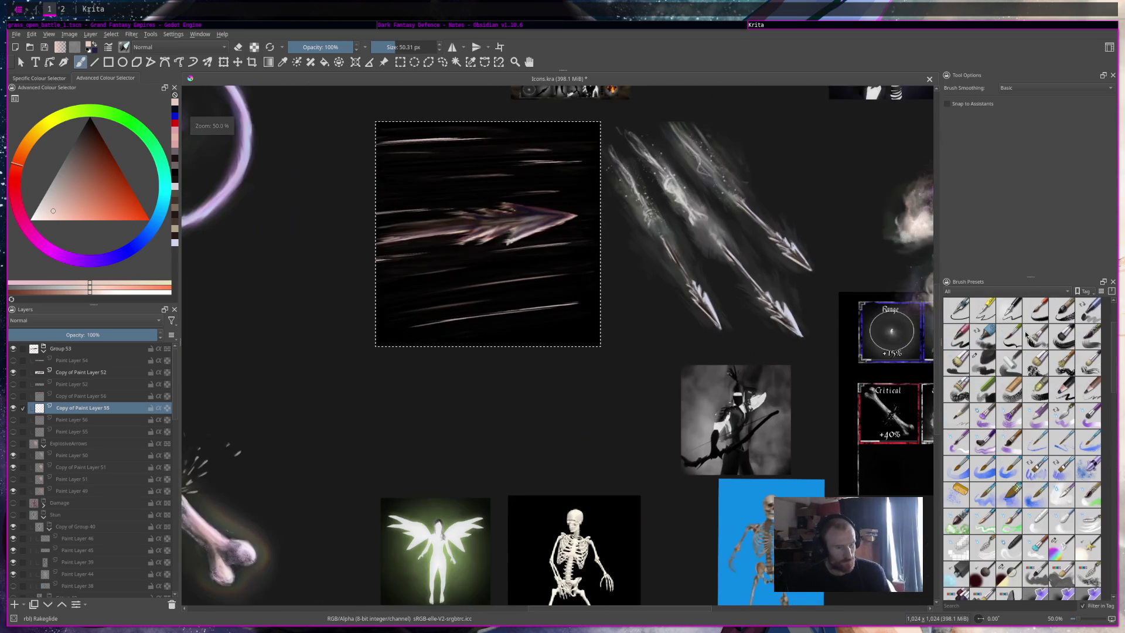
click(1009, 309)
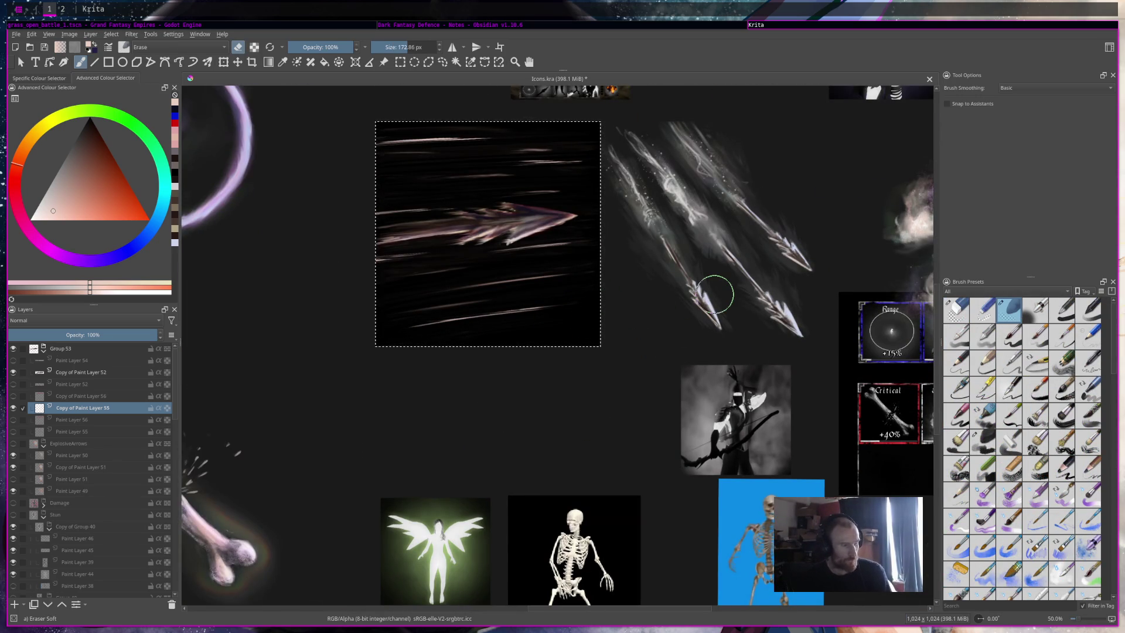
scroll(661, 288, down, 4)
scroll(660, 288, up, 2)
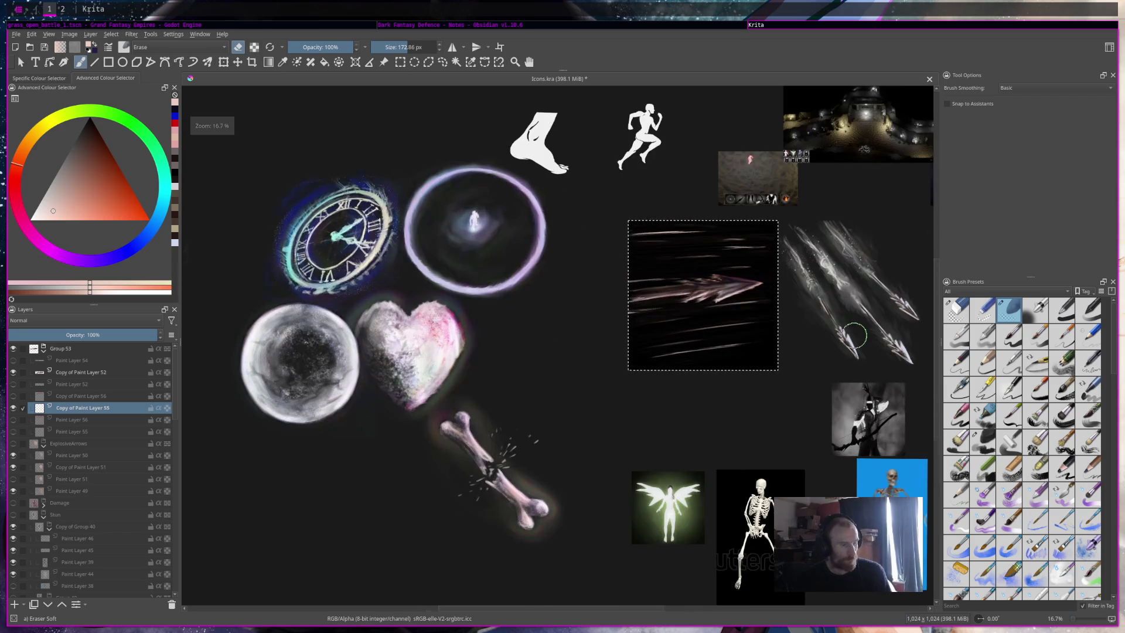
scroll(661, 289, up, 2)
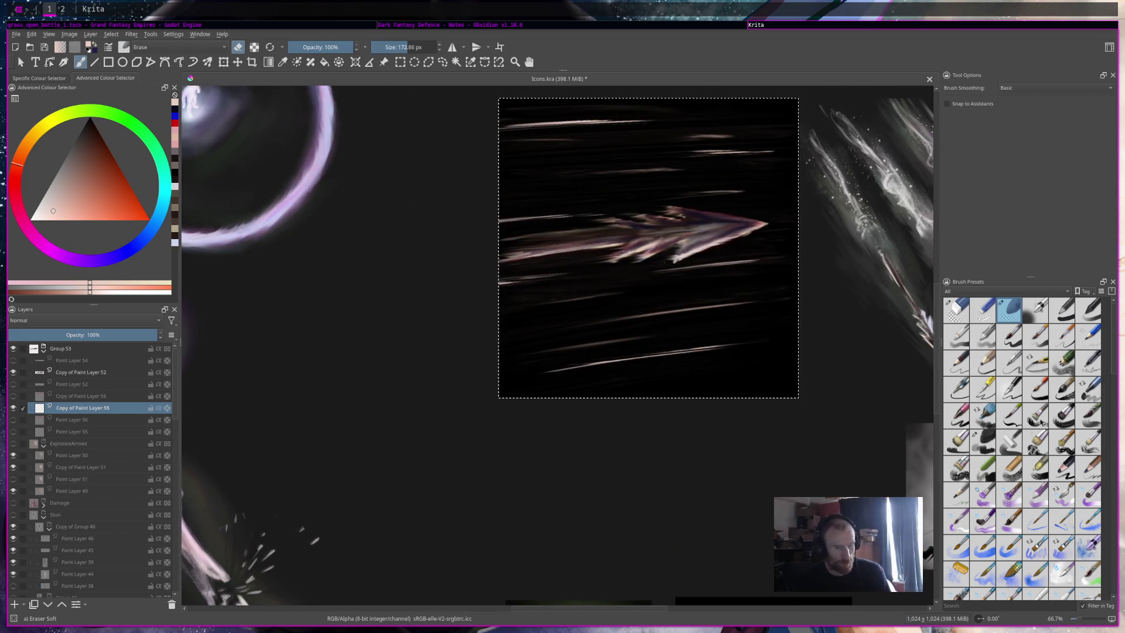
click(981, 440)
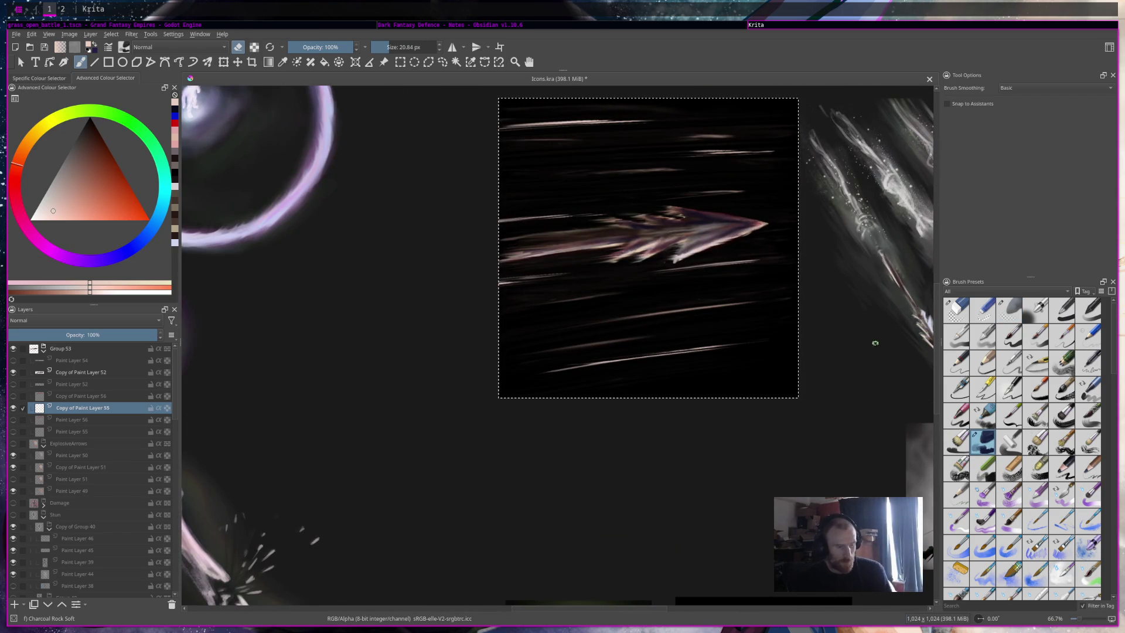
key(e)
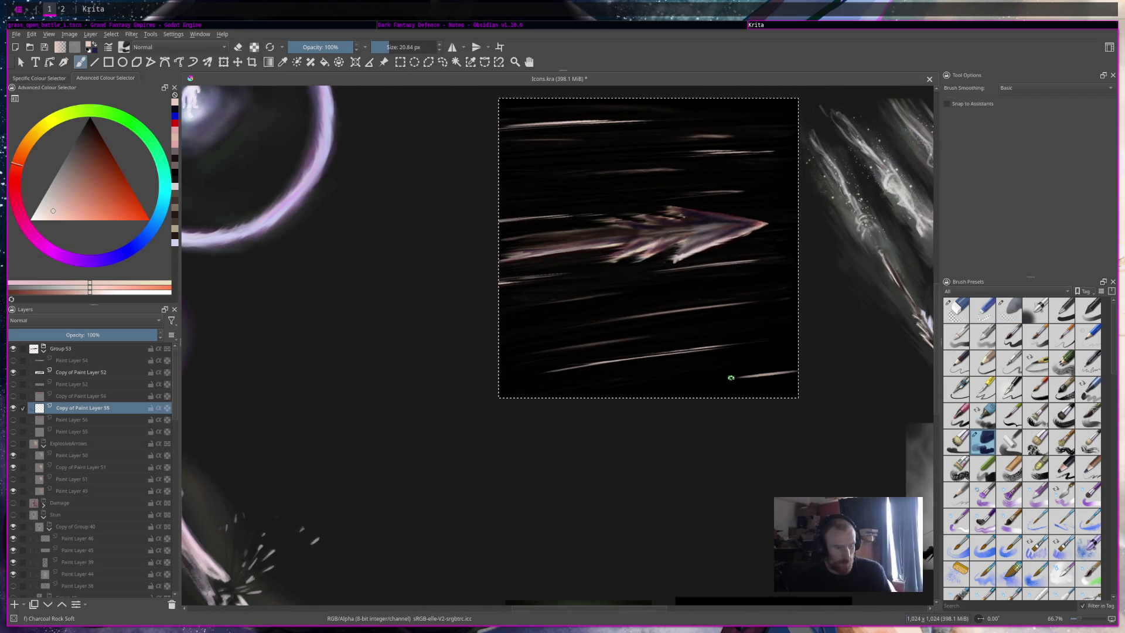
scroll(1077, 514, down, 10)
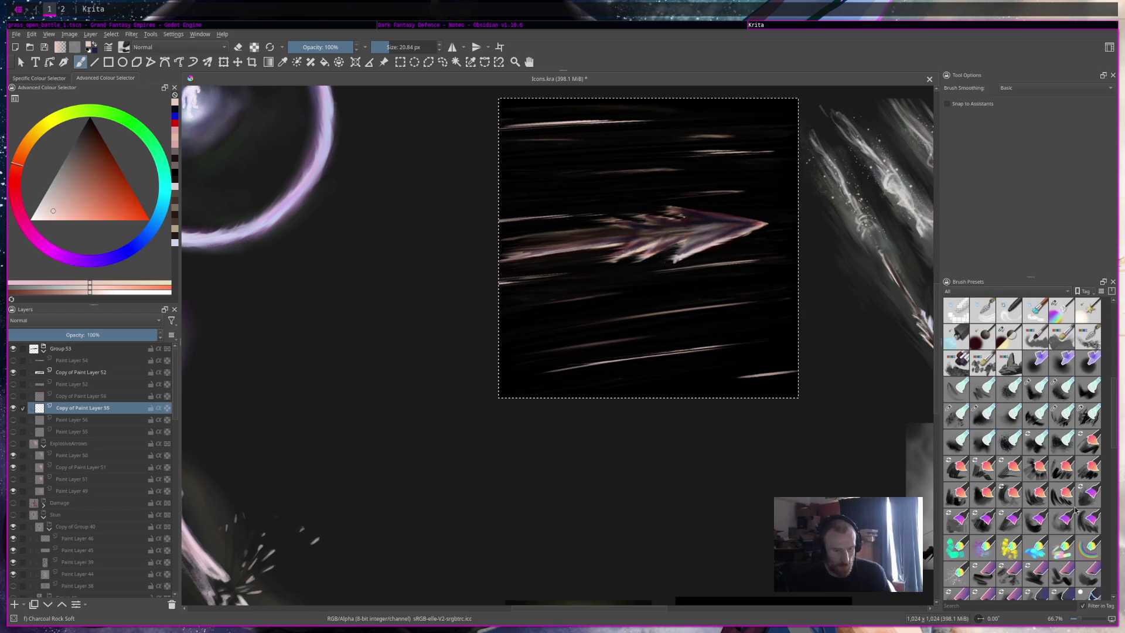
scroll(1084, 455, down, 5)
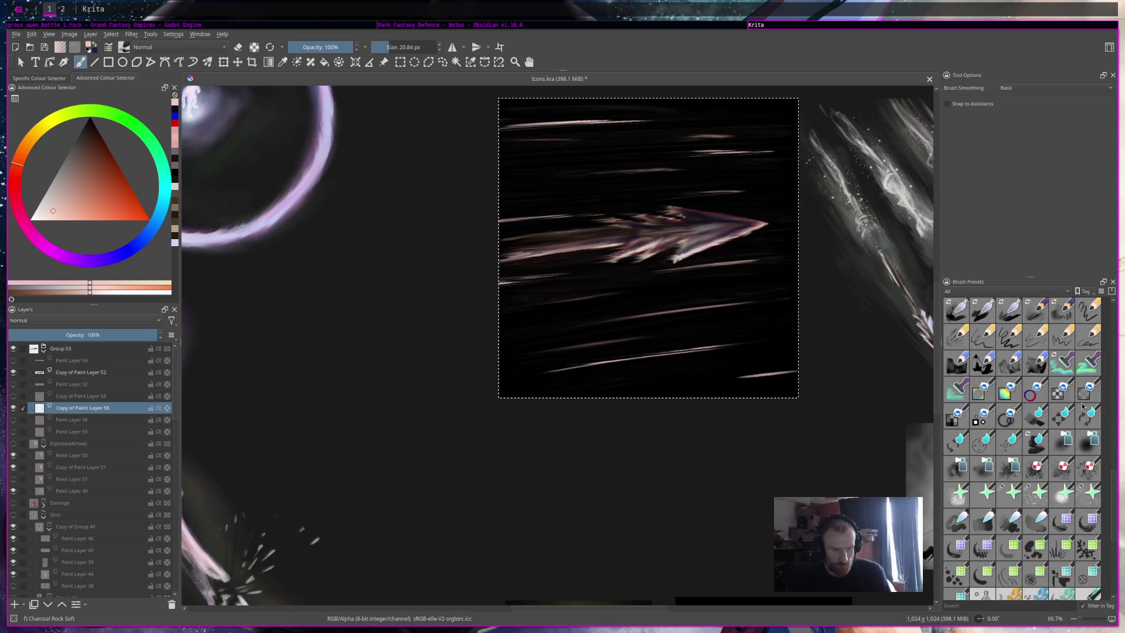
scroll(1084, 422, up, 15)
click(1062, 548)
click(1089, 574)
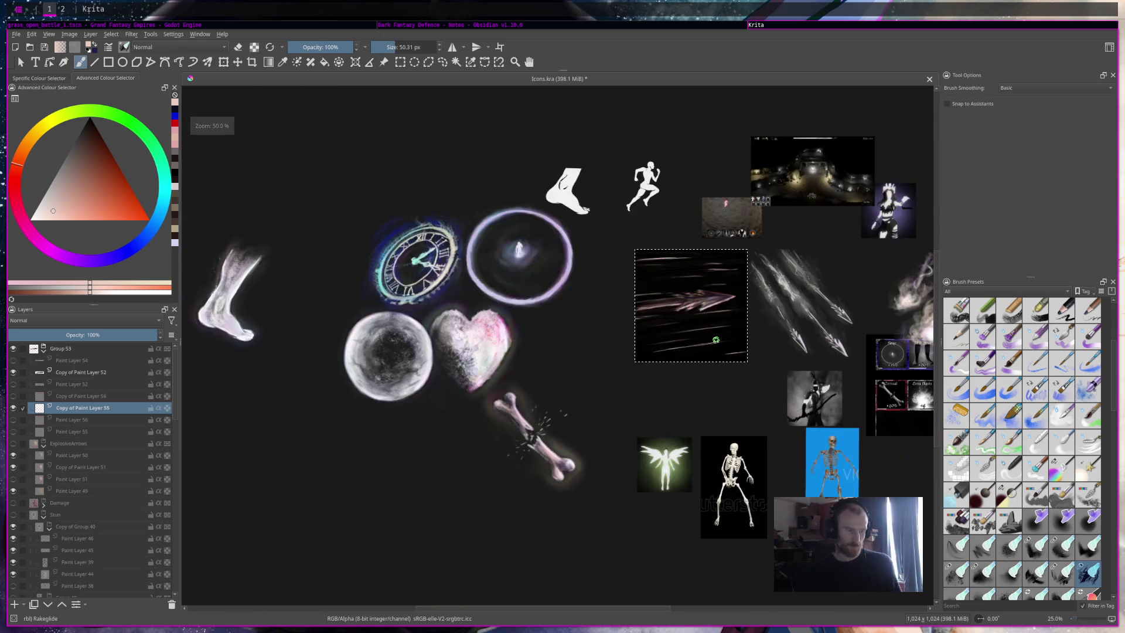
Step: Zoom in and out to review the finished arrow icon on the sheet
scroll(717, 340, down, 5)
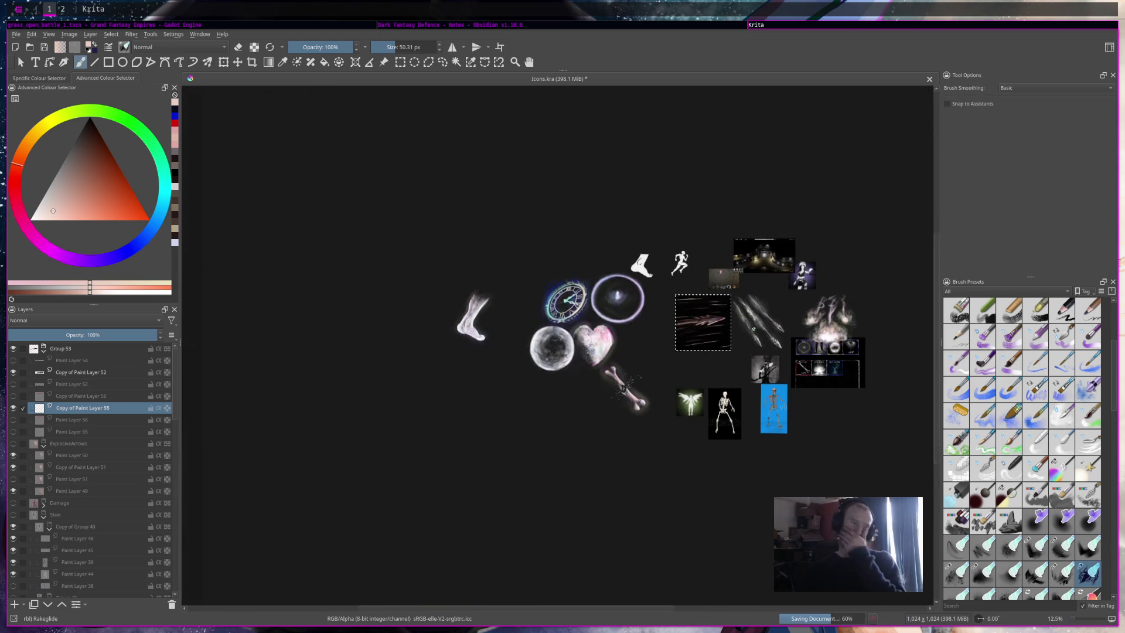
scroll(741, 332, up, 3)
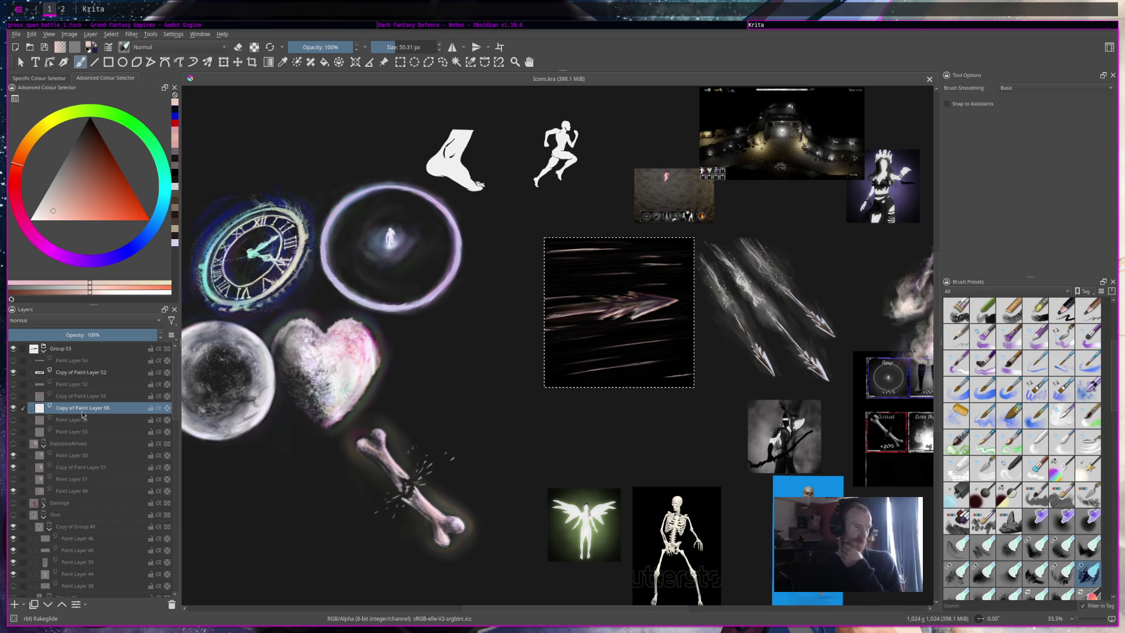
mouse_move(83, 415)
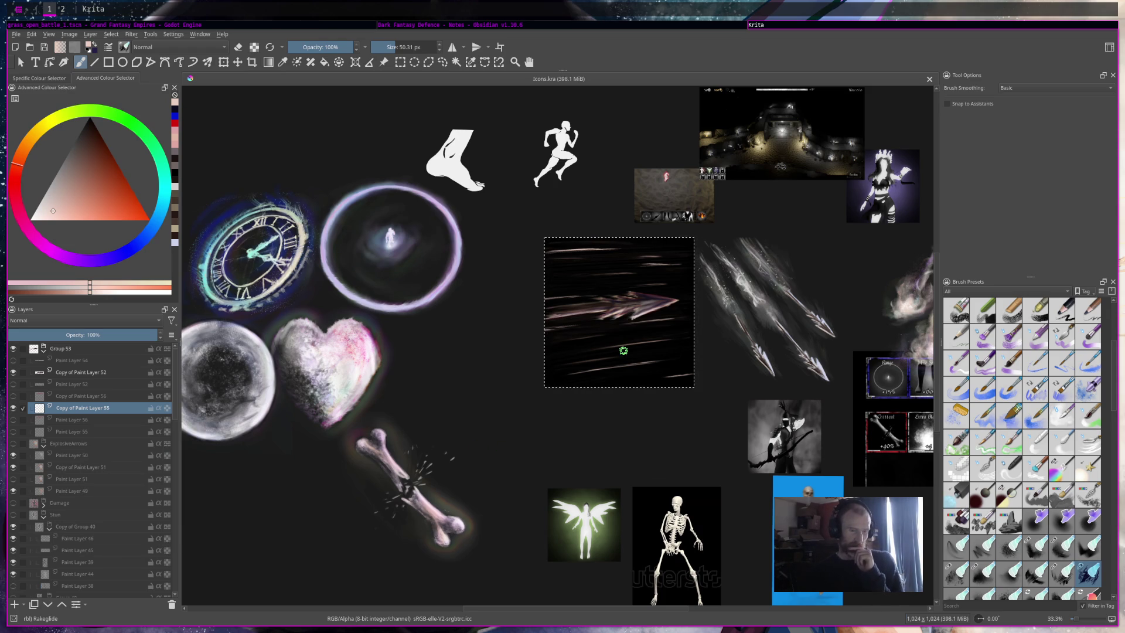
scroll(609, 354, up, 3)
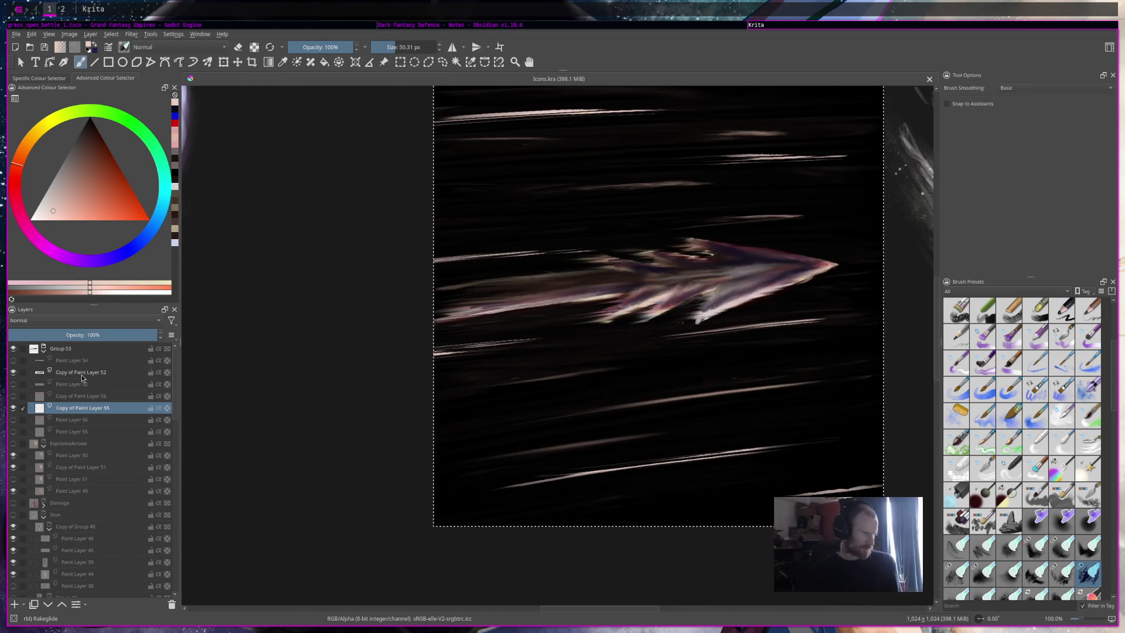
scroll(646, 358, down, 1)
scroll(646, 358, down, 5)
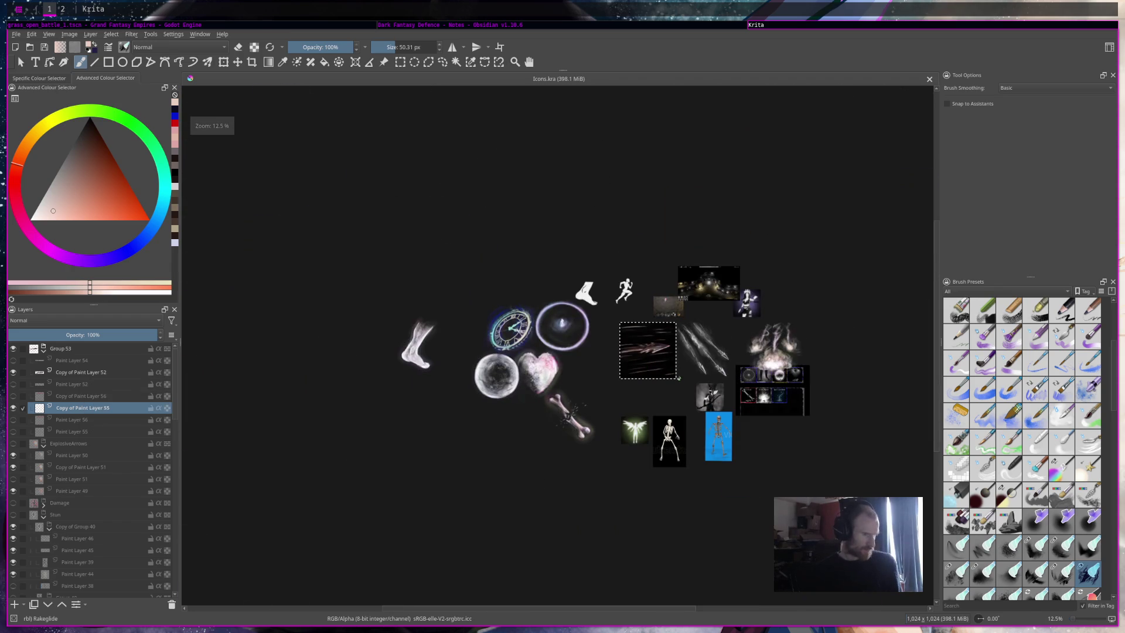
scroll(645, 355, up, 4)
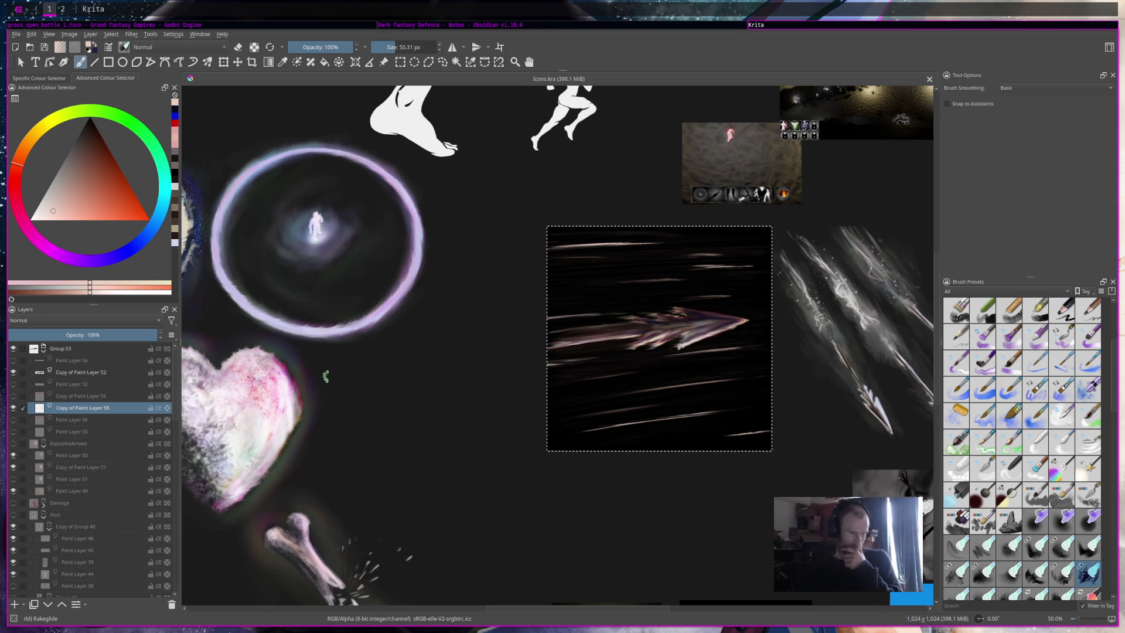
Step: Rename Group 53 to AttackSpeed and save Icons.kra
double_click(68, 353)
text(AttackSpee)
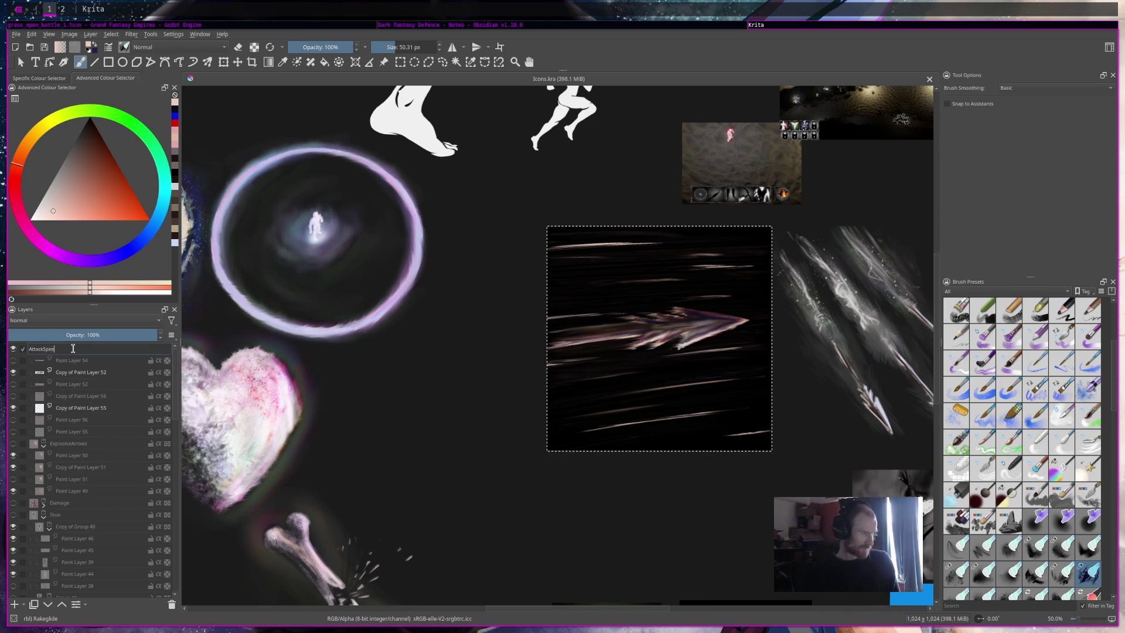
text(d)
key(Return)
key(ctrl+s)
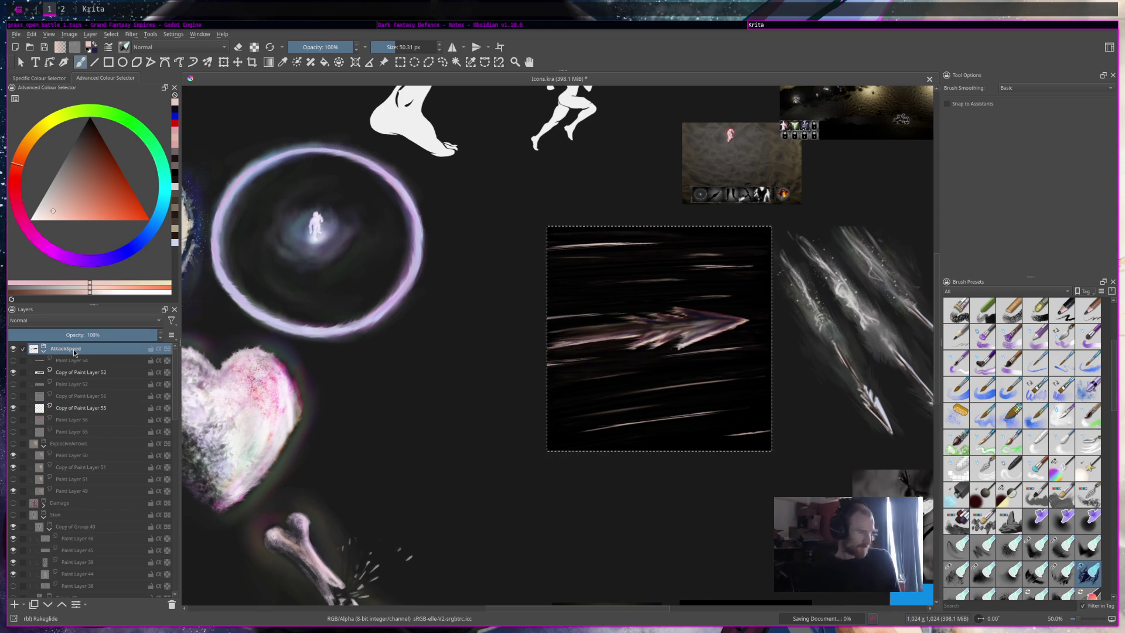
Step: Toggle the AttackSpeed artwork to compare, then add a new empty paint layer
mouse_move(79, 351)
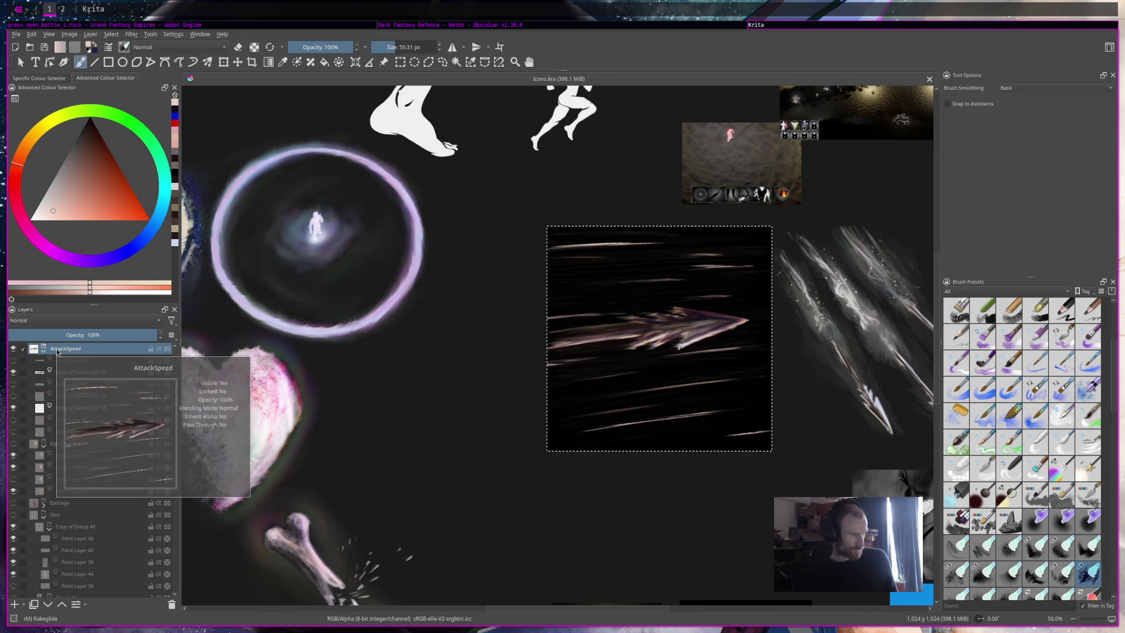
click(14, 353)
click(14, 352)
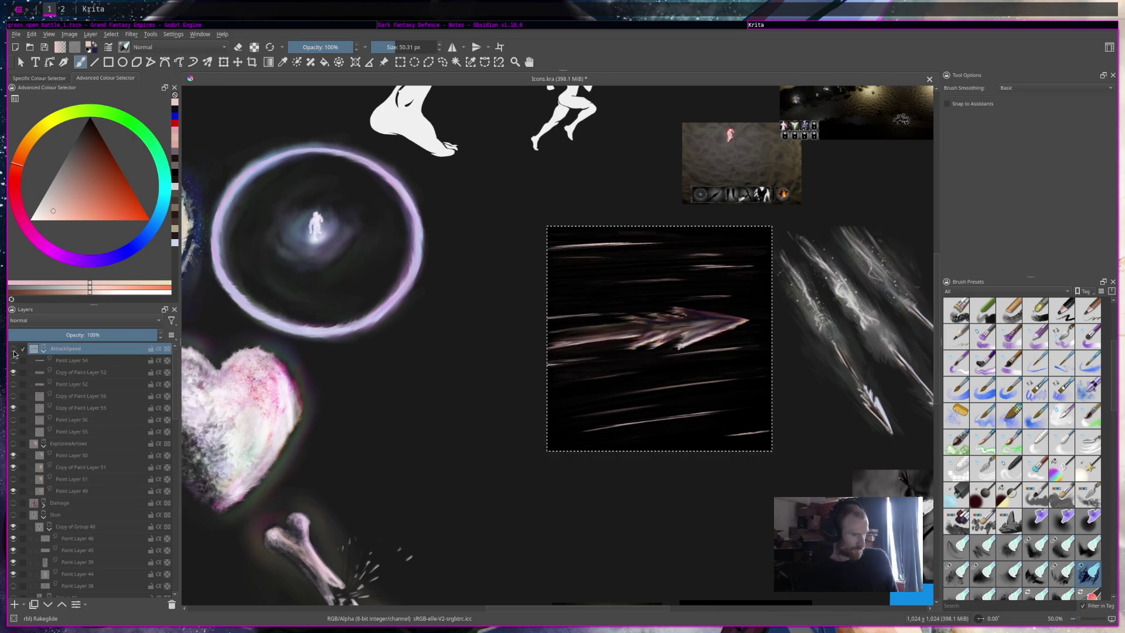
click(13, 605)
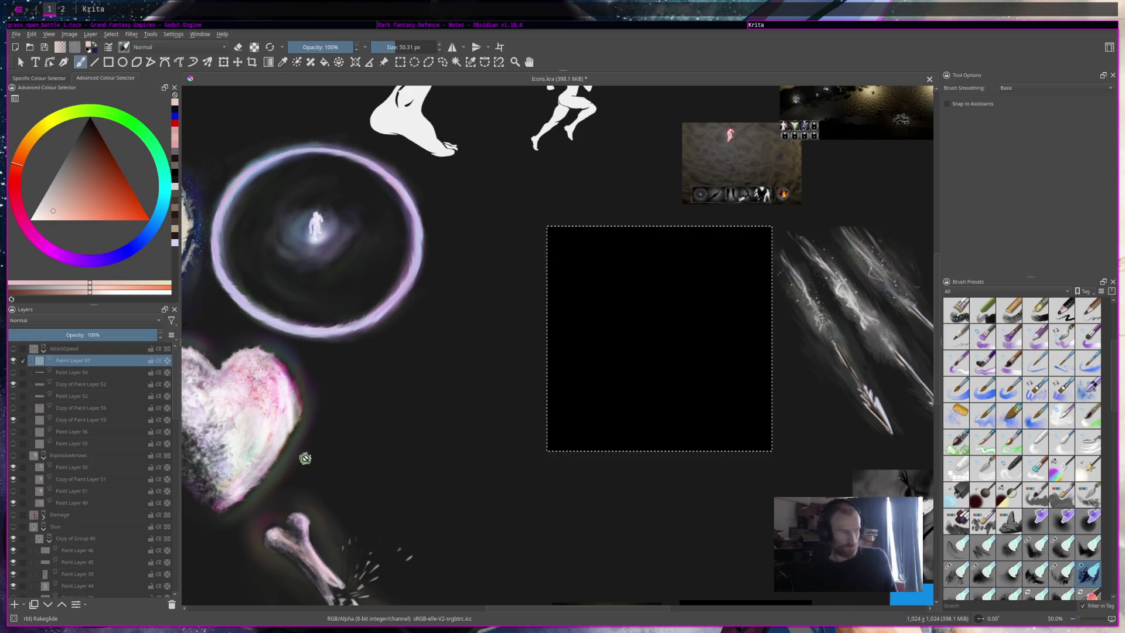
Step: Make the AttackSpeed group visible and duplicate it as Copy of AttackSpeed
click(13, 348)
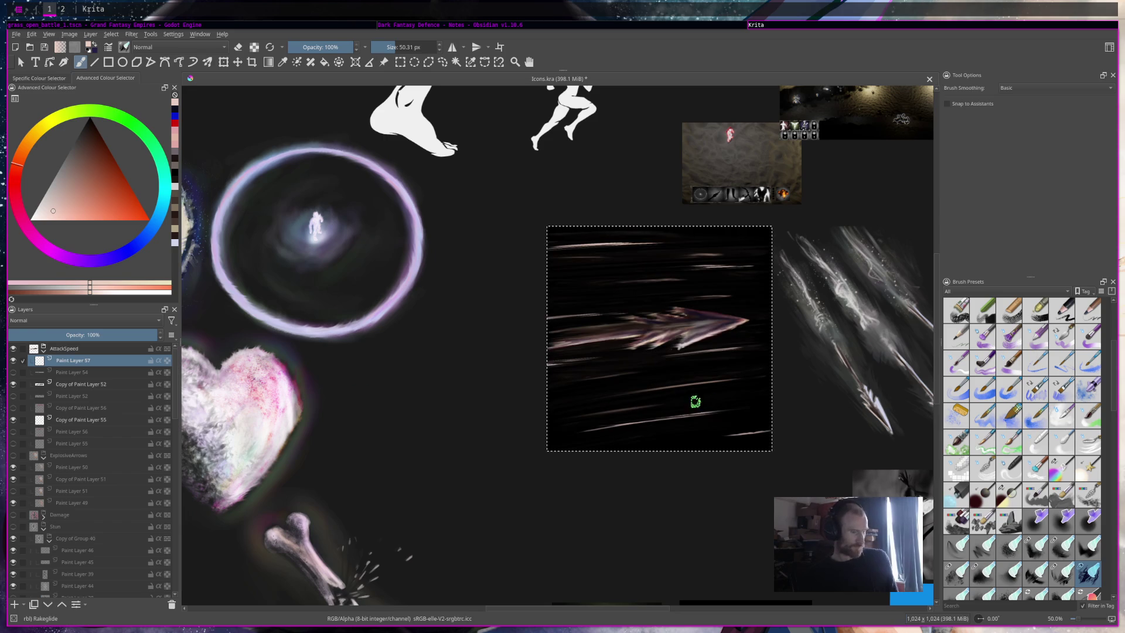
mouse_move(99, 393)
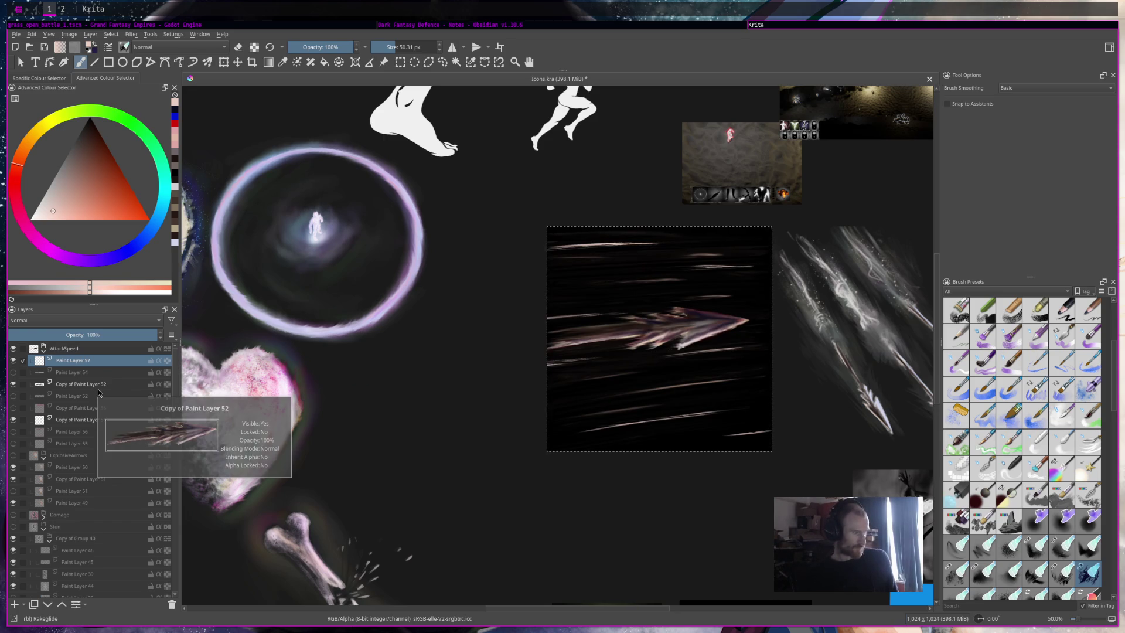
click(35, 349)
key(ctrl+j)
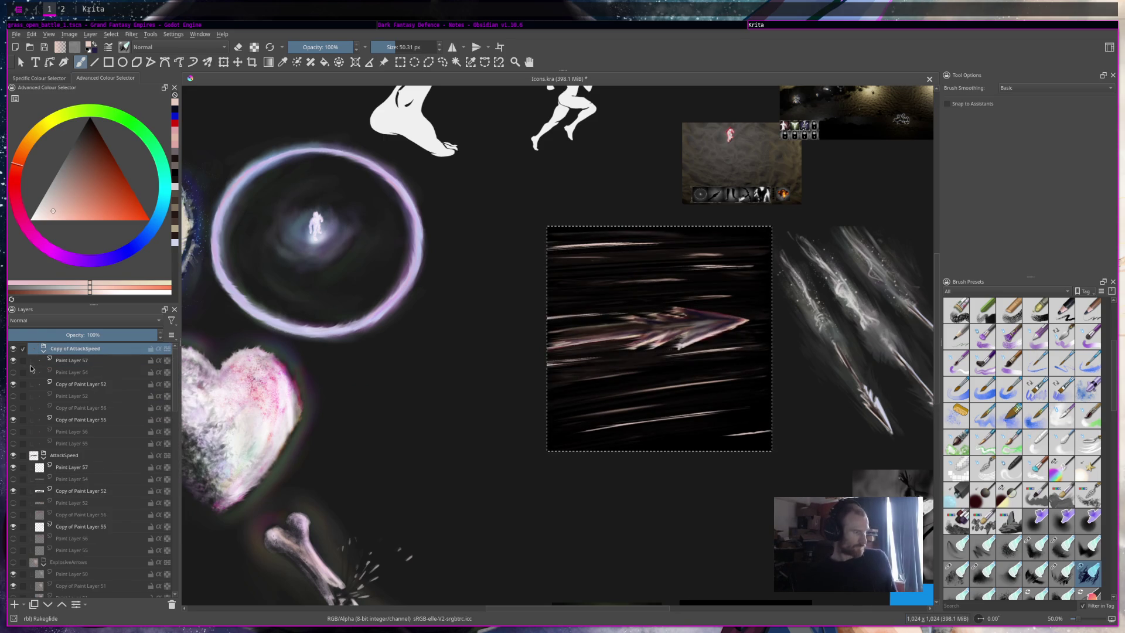
Step: Hide the original AttackSpeed group, load Blender Blur at about 276 px, and merge the copy's layers
click(13, 455)
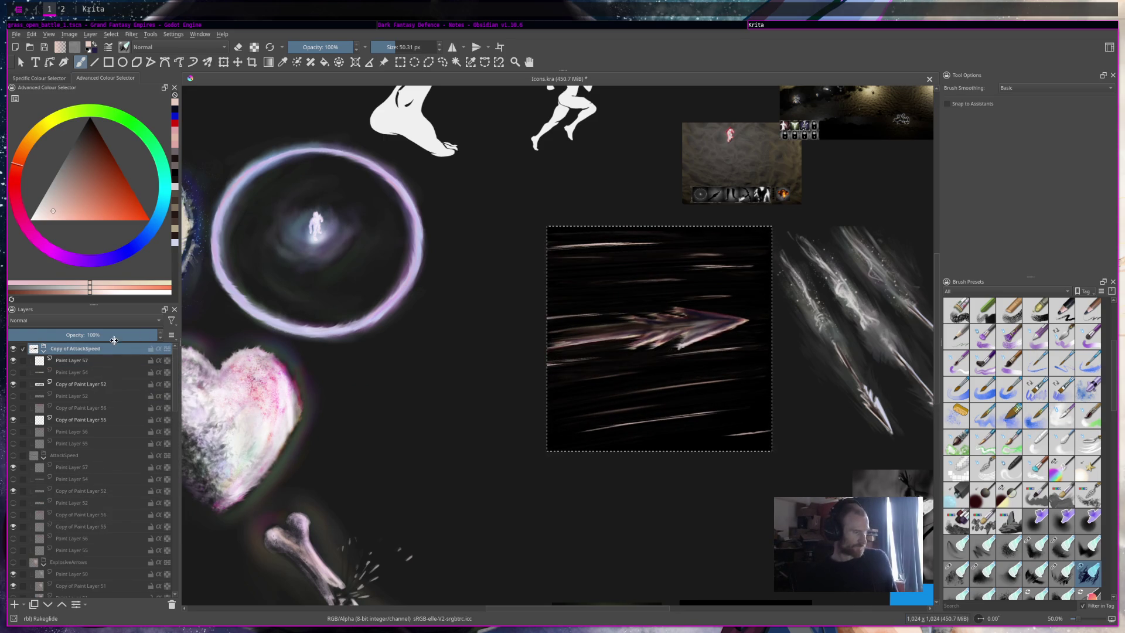
click(1061, 446)
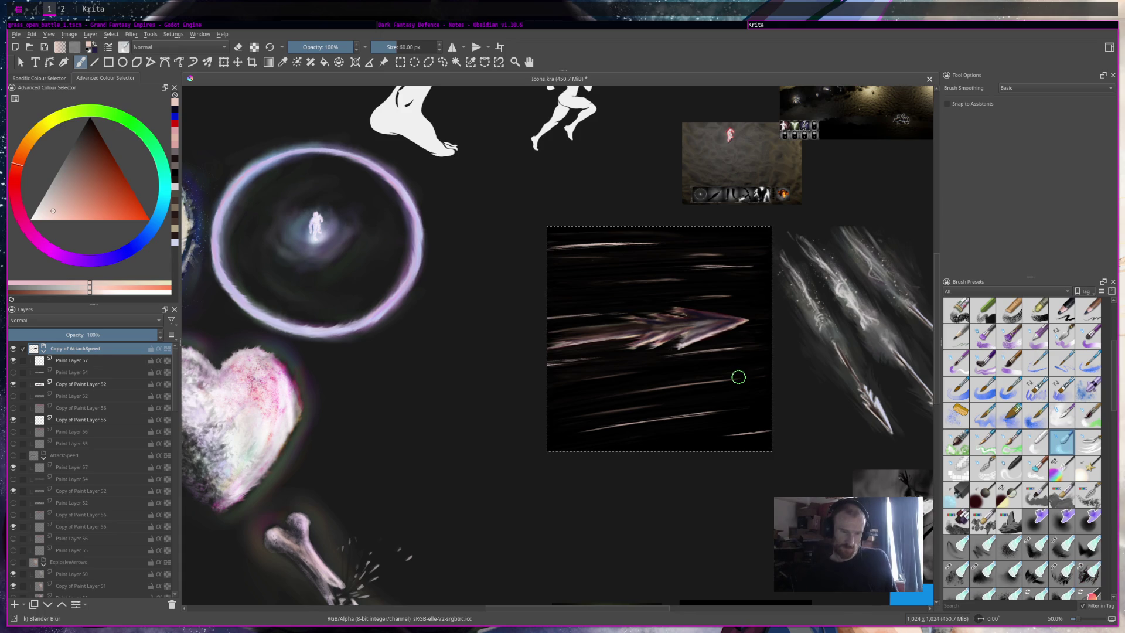
drag(402, 44, 414, 49)
click(103, 360)
key(ctrl+e)
key(ctrl+e)
key(ctrl+e)
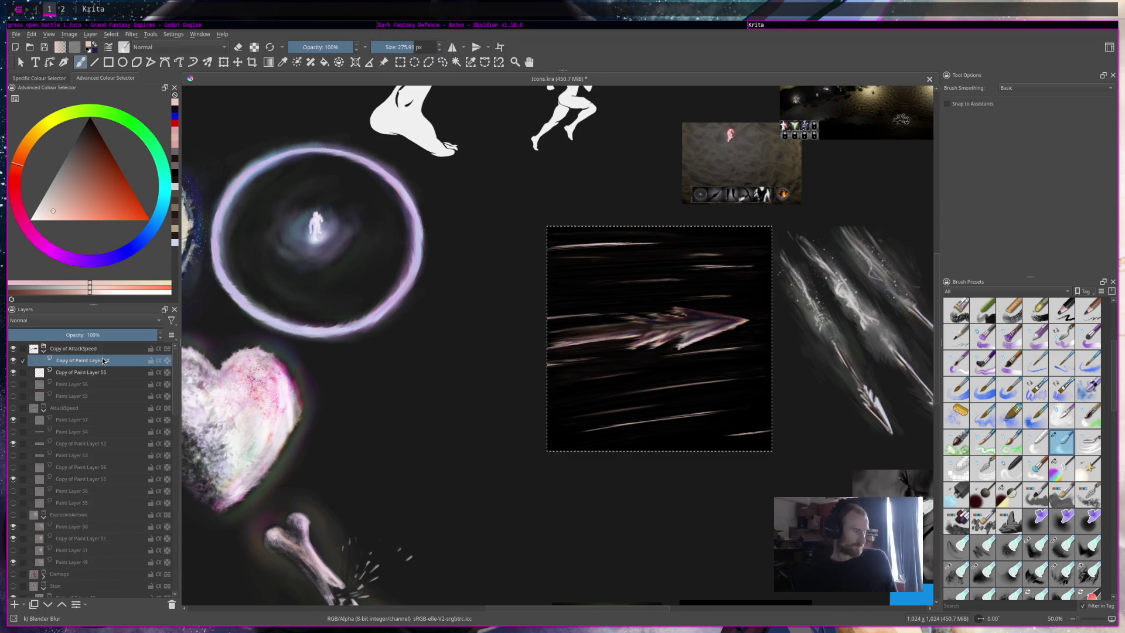
key(ctrl+e)
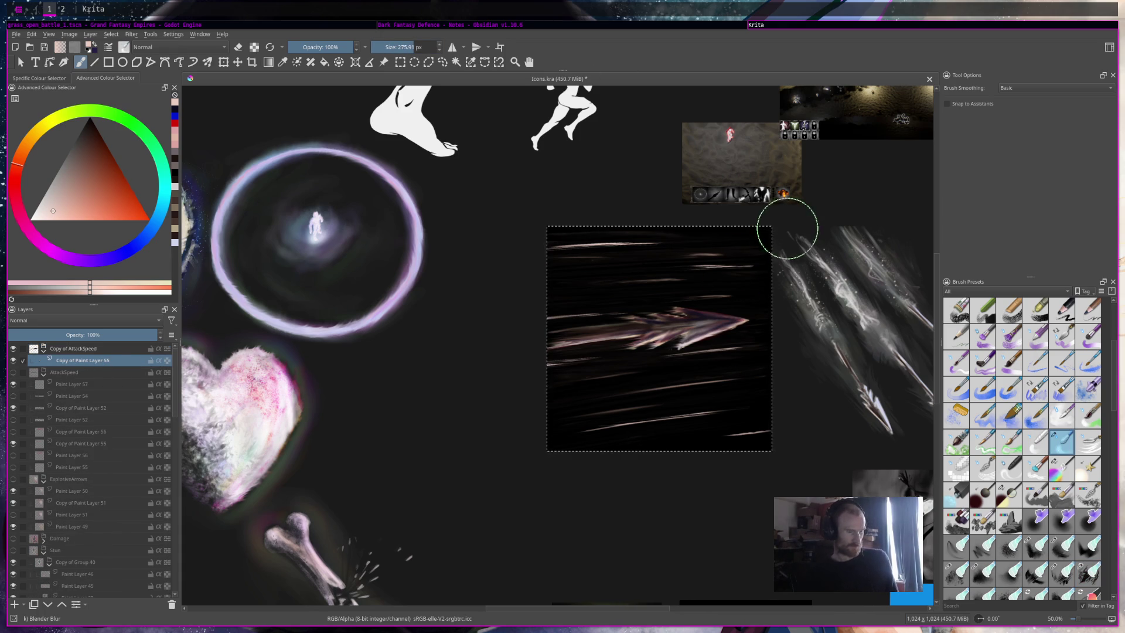
Step: Blur the arrow's upper speed streaks, resizing the brush between about 22 and 138 px
drag(771, 254, 664, 273)
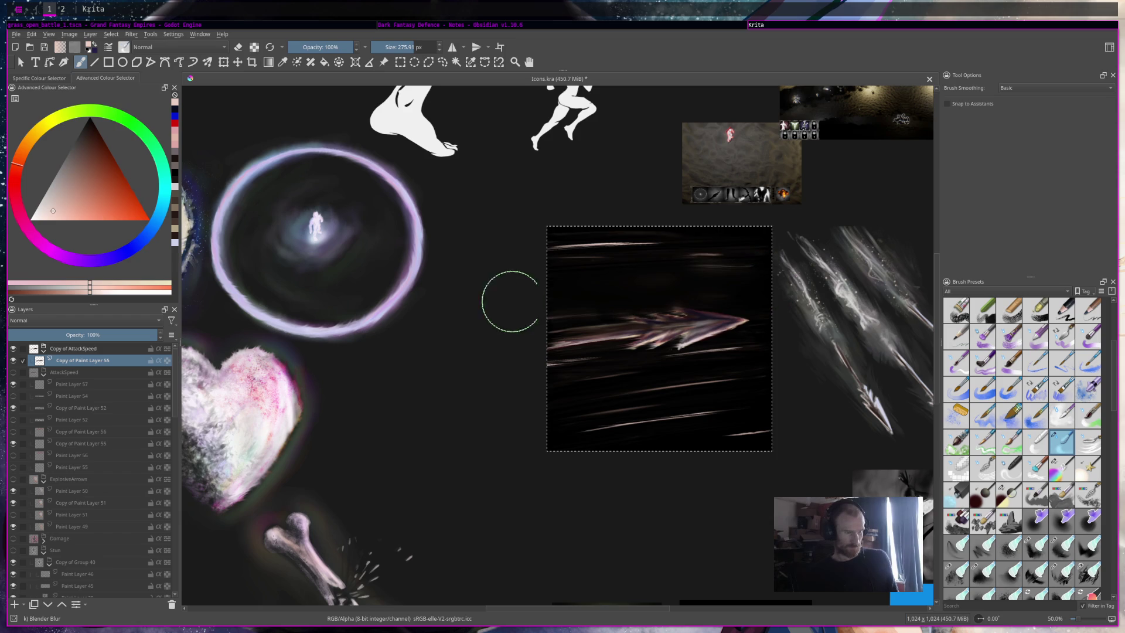
drag(610, 182, 568, 156)
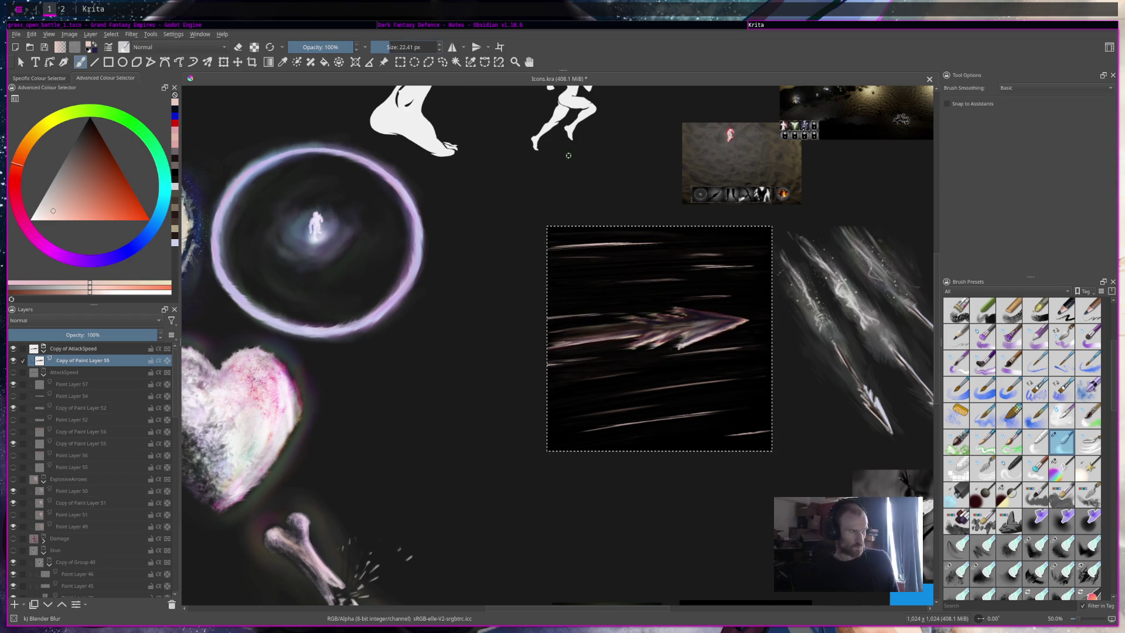
click(399, 48)
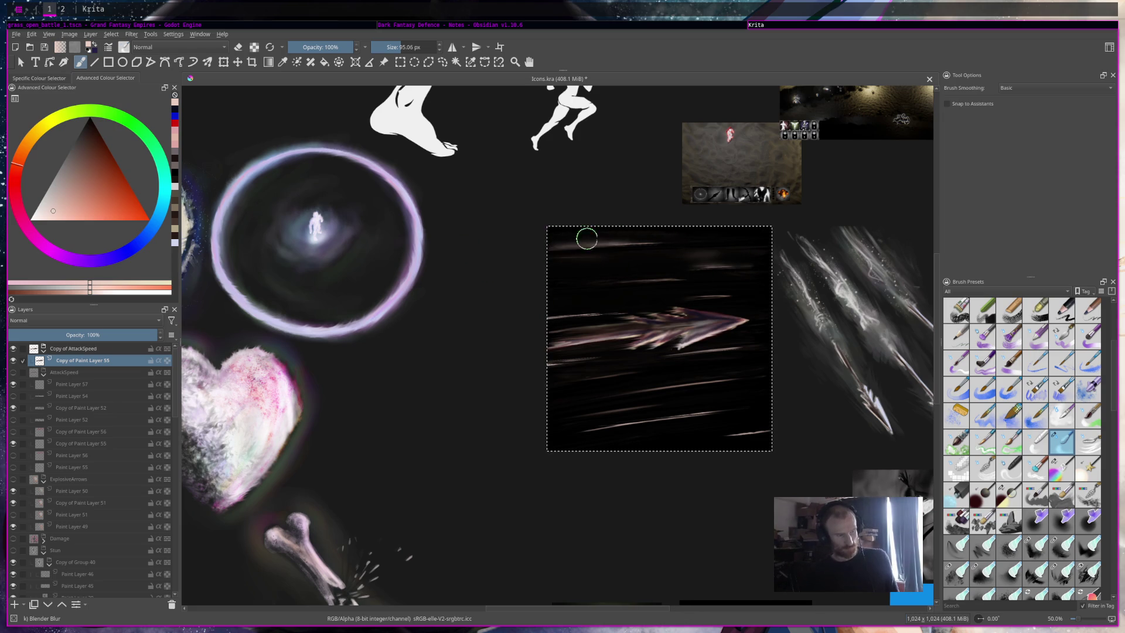
key(bracketright)
key(bracketright)
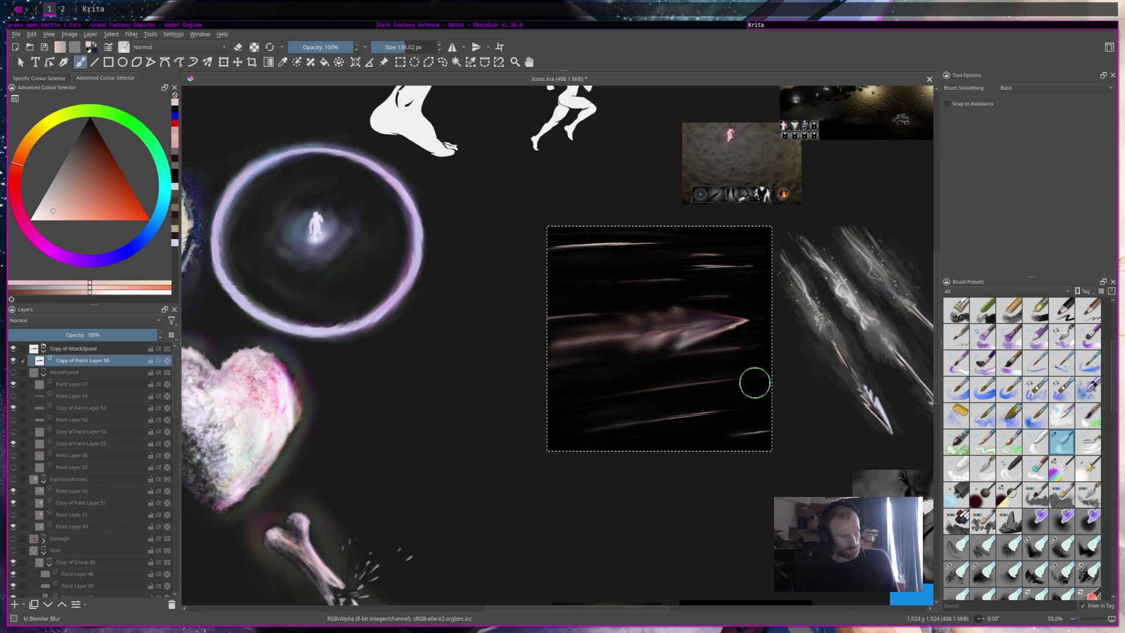
scroll(755, 383, down, 4)
scroll(755, 381, up, 5)
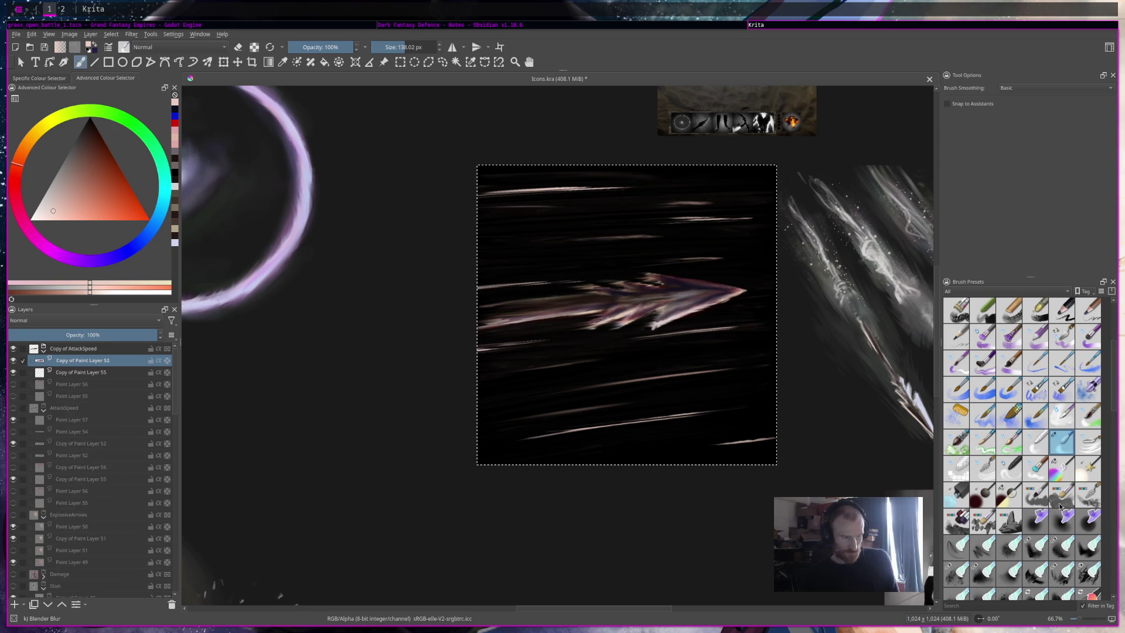
Step: Add pale streaks to the arrow's lower fin with the Rakeglide brush
scroll(1060, 508, down, 3)
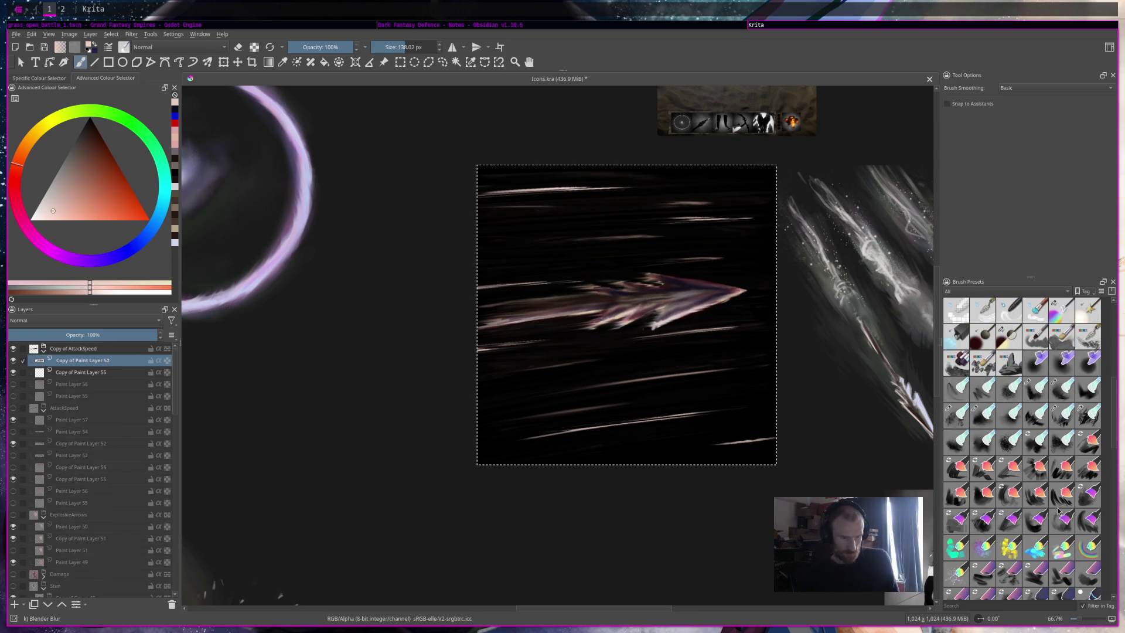
click(1088, 418)
drag(659, 340, 652, 321)
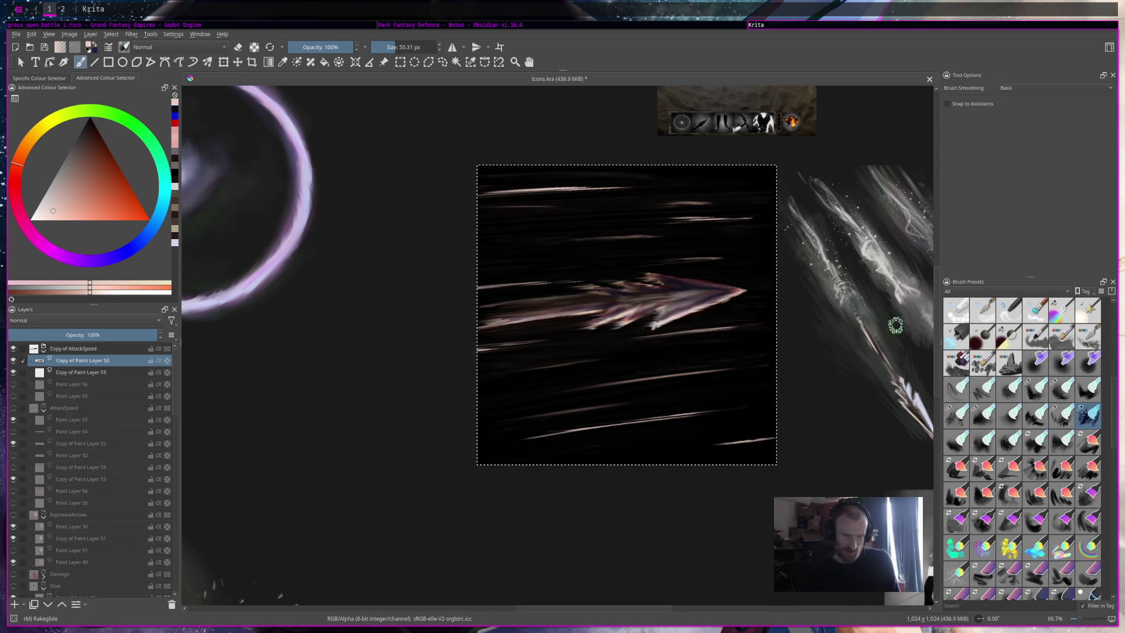
Step: Smear the arrow head and shaft leftward to the icon's left edge with Rake Wet
click(1055, 413)
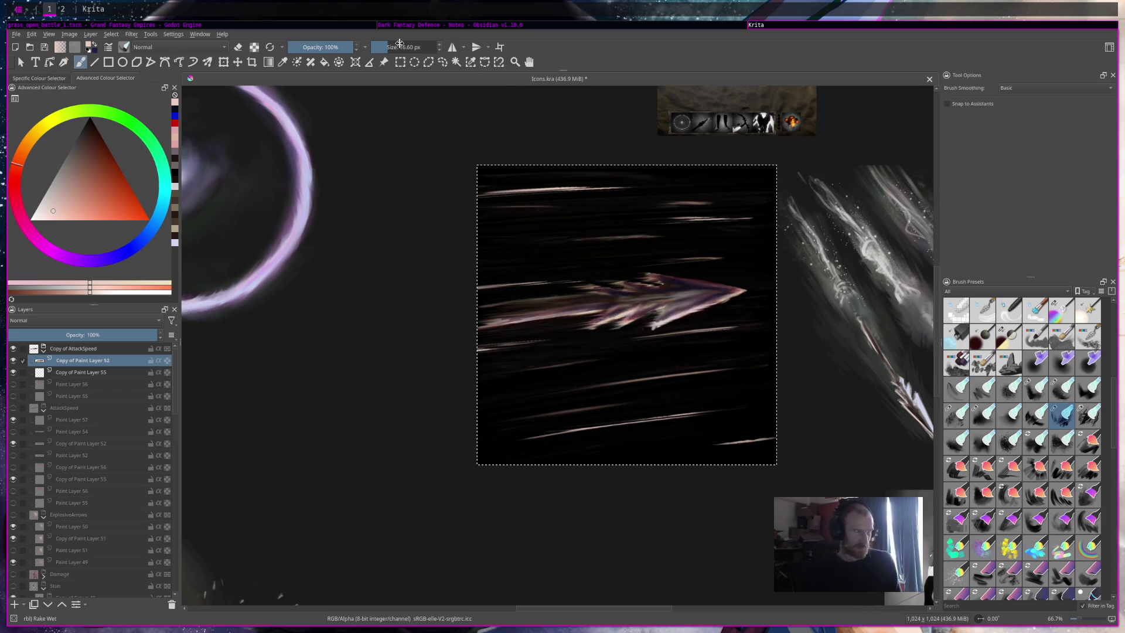
drag(741, 290, 538, 309)
drag(663, 290, 519, 302)
drag(694, 300, 469, 326)
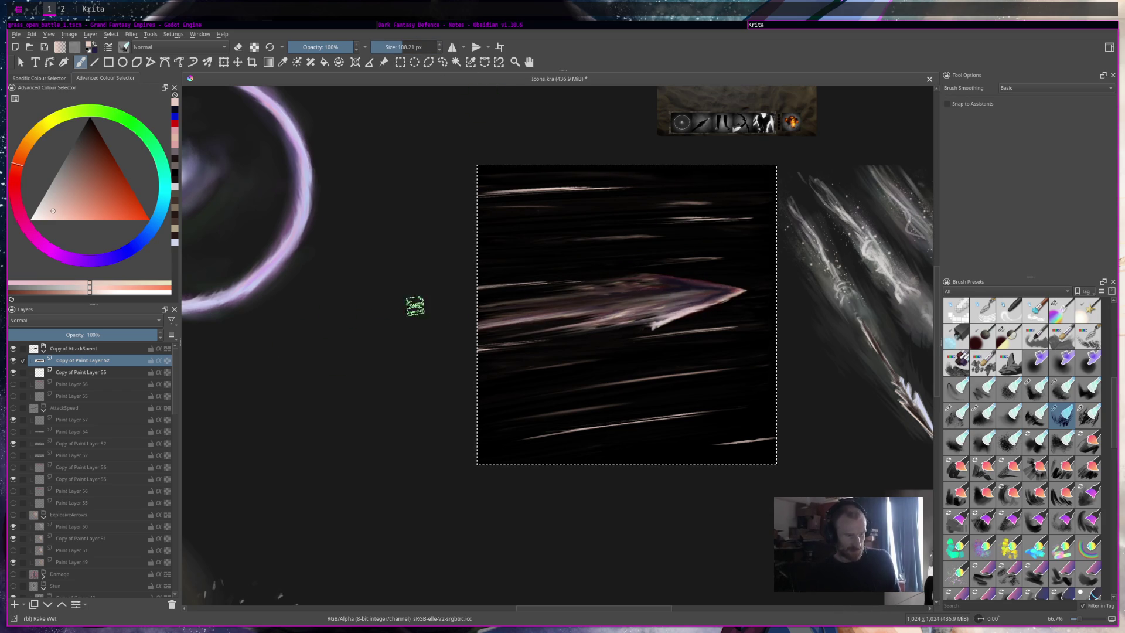
scroll(577, 280, down, 5)
scroll(486, 170, up, 3)
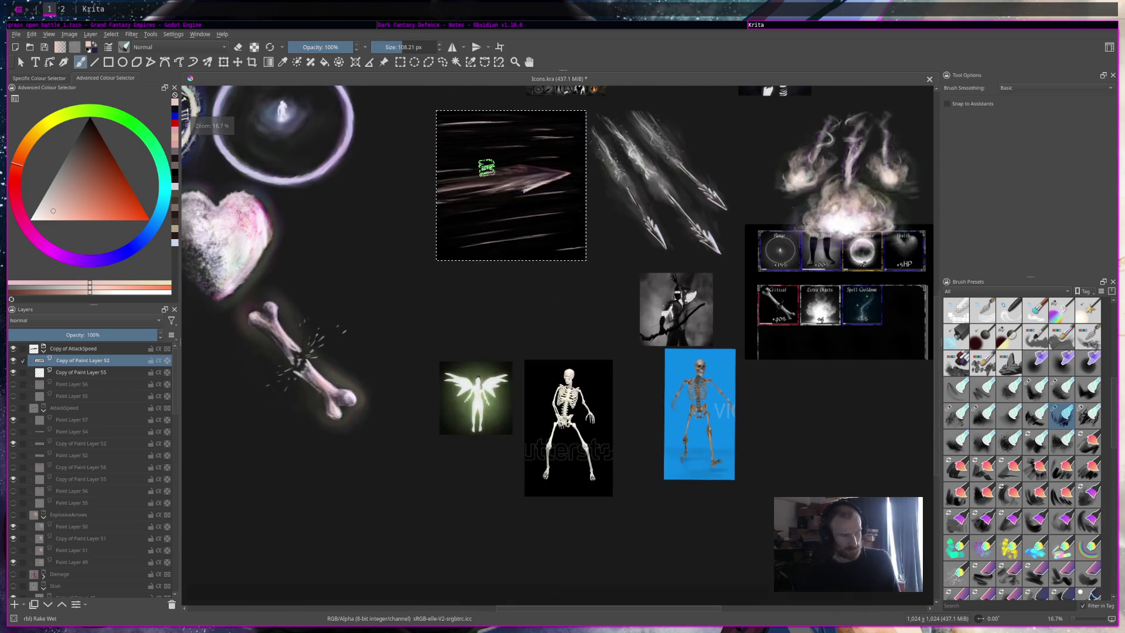
scroll(674, 371, up, 2)
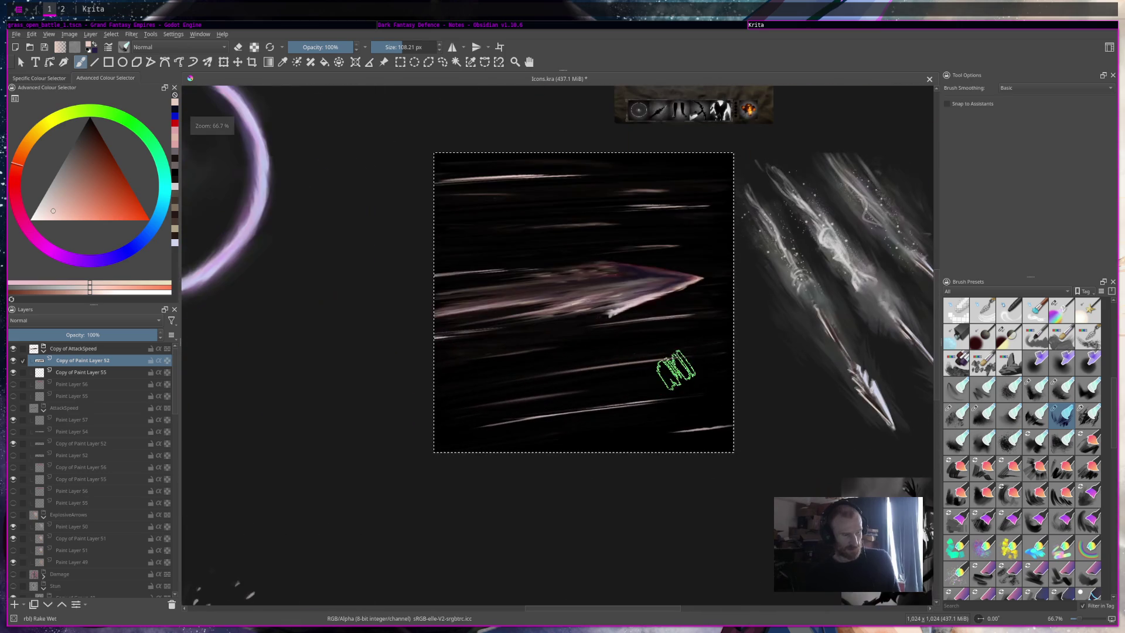
drag(661, 258, 201, 301)
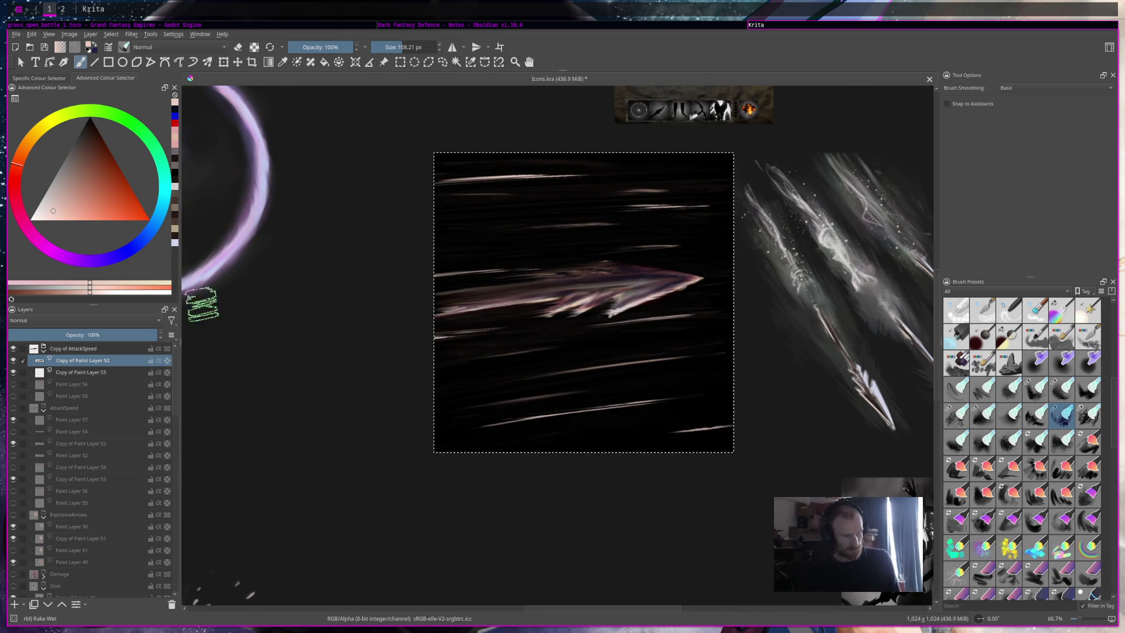
Step: Reframe the arrow icon and drag its shape into jagged motion streaks
scroll(571, 307, down, 5)
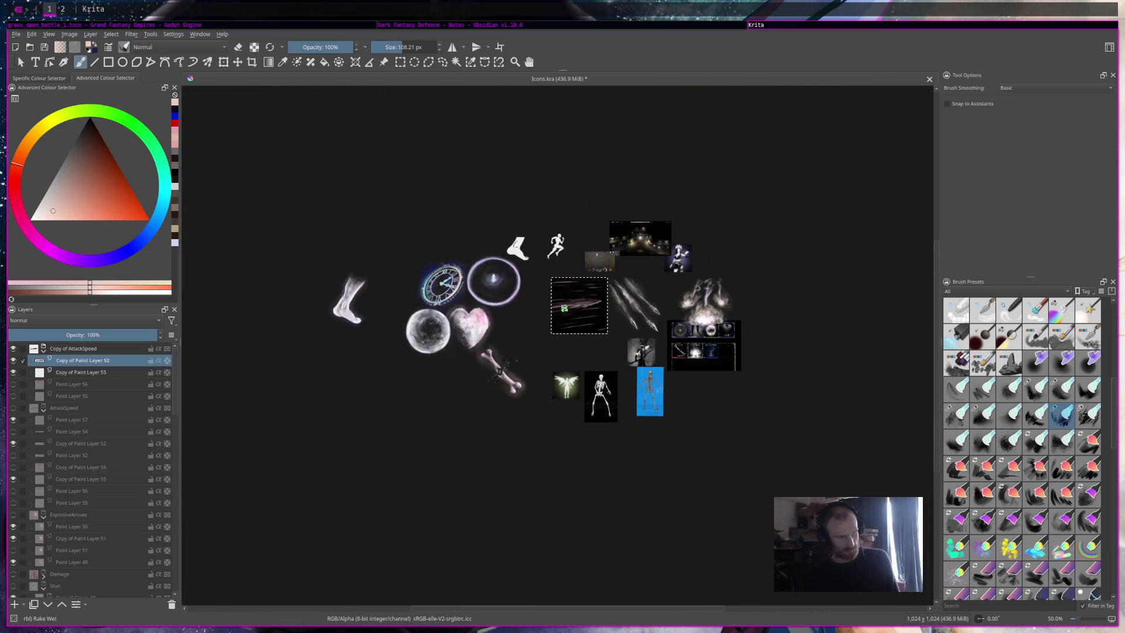
scroll(565, 309, up, 3)
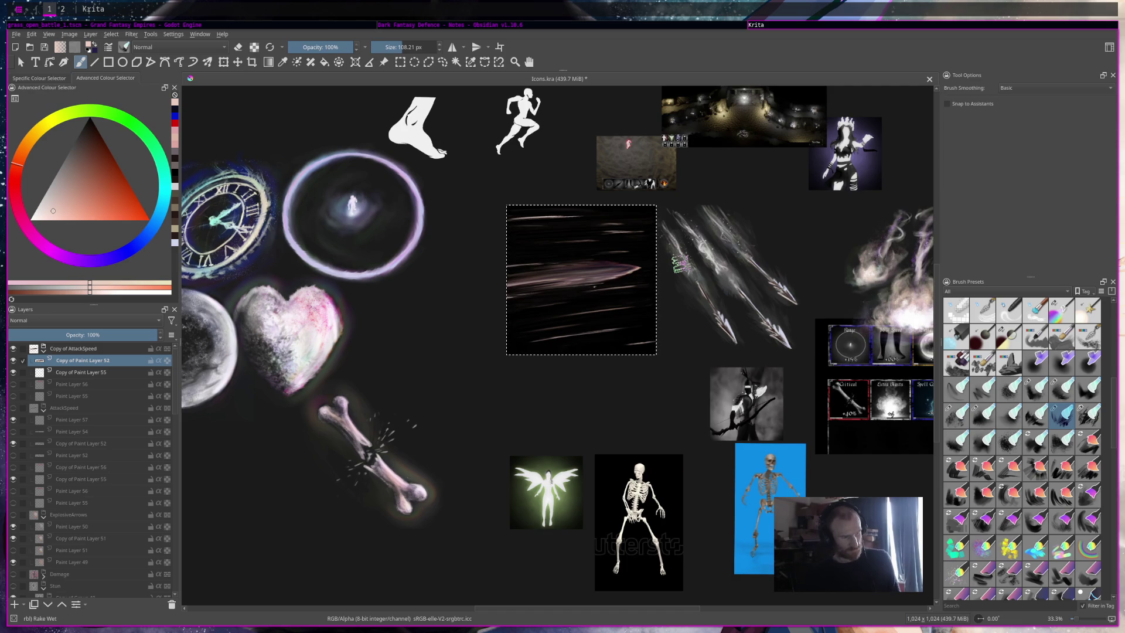
scroll(688, 258, down, 3)
scroll(687, 258, up, 6)
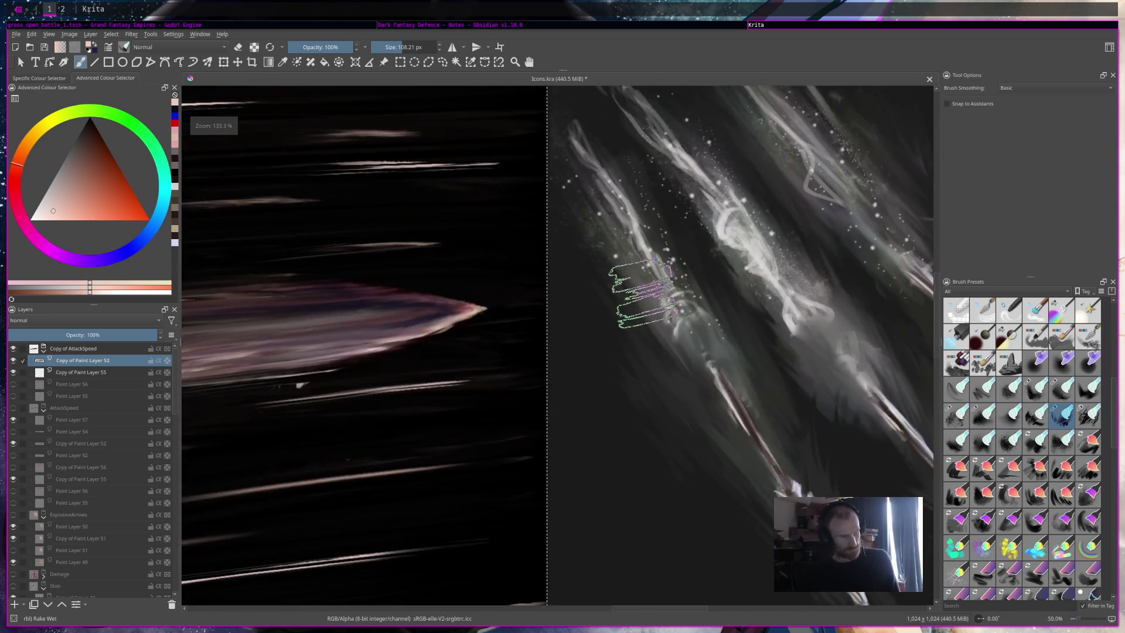
scroll(644, 273, down, 1)
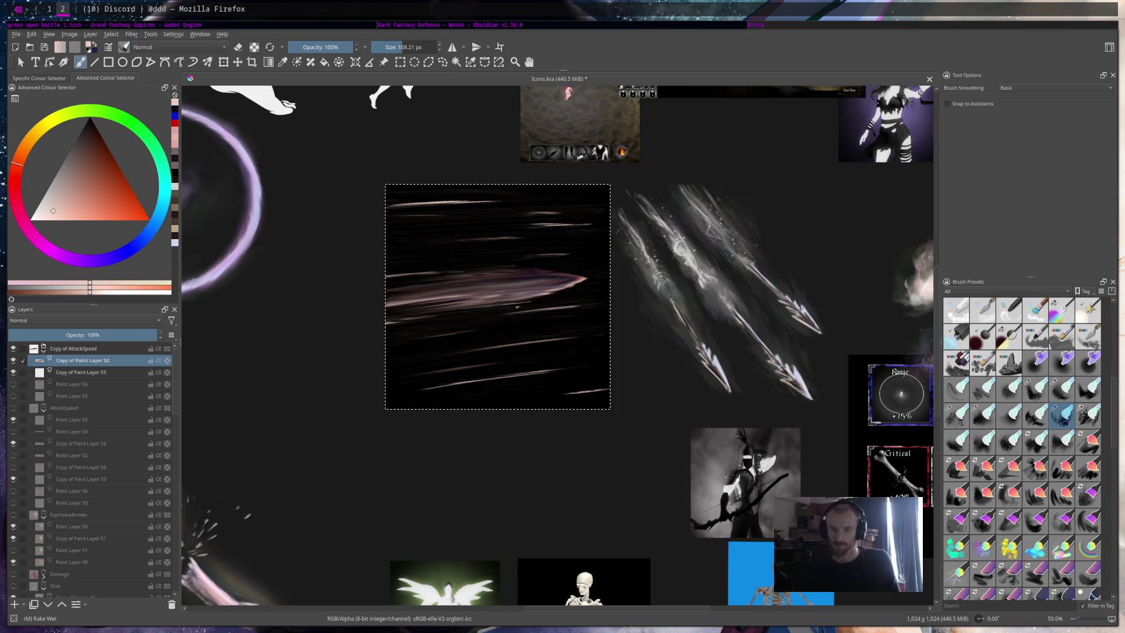
drag(580, 291, 718, 276)
scroll(716, 276, down, 2)
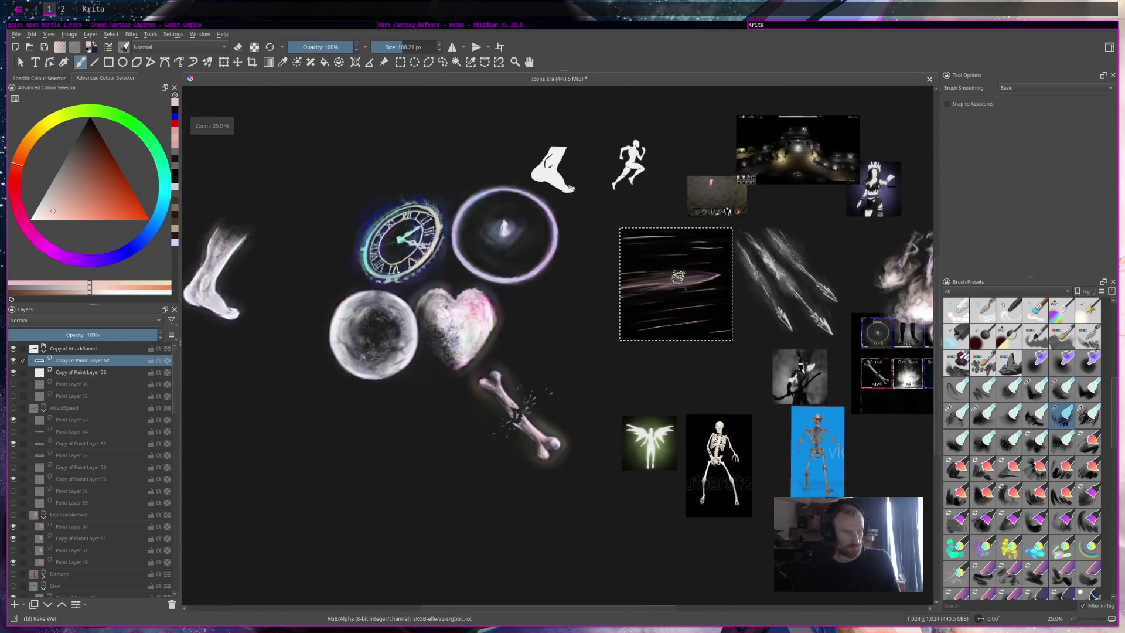
scroll(716, 275, up, 3)
scroll(717, 276, up, 2)
drag(779, 297, 779, 352)
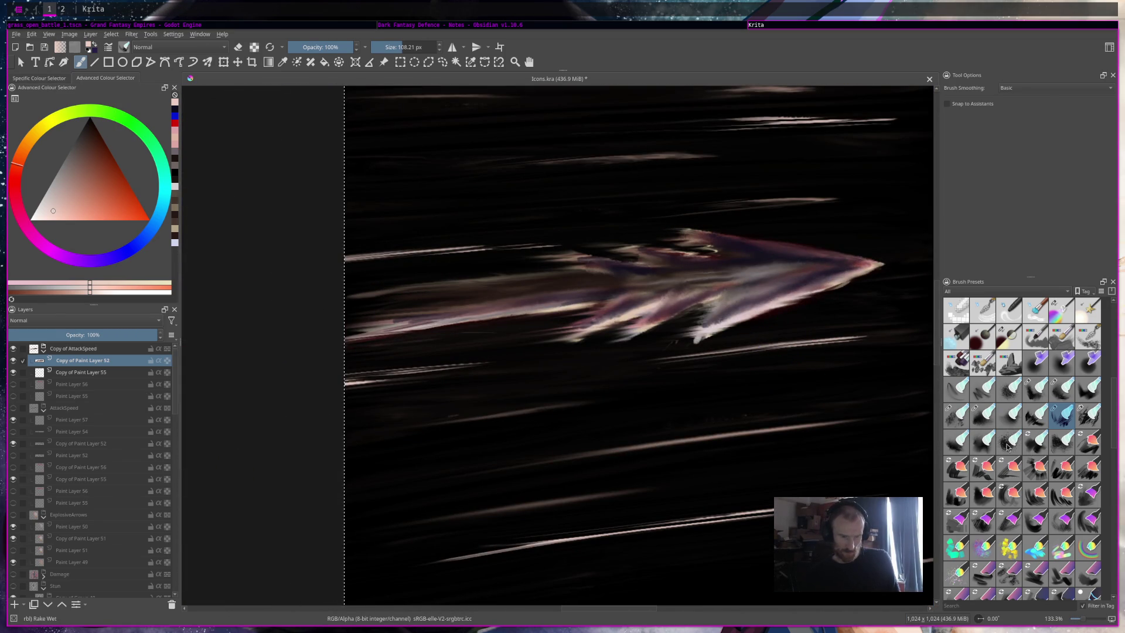
Step: Load the Dirty brush preset, trying Frosty and Frosted first, and size it to 55.99 px
click(983, 419)
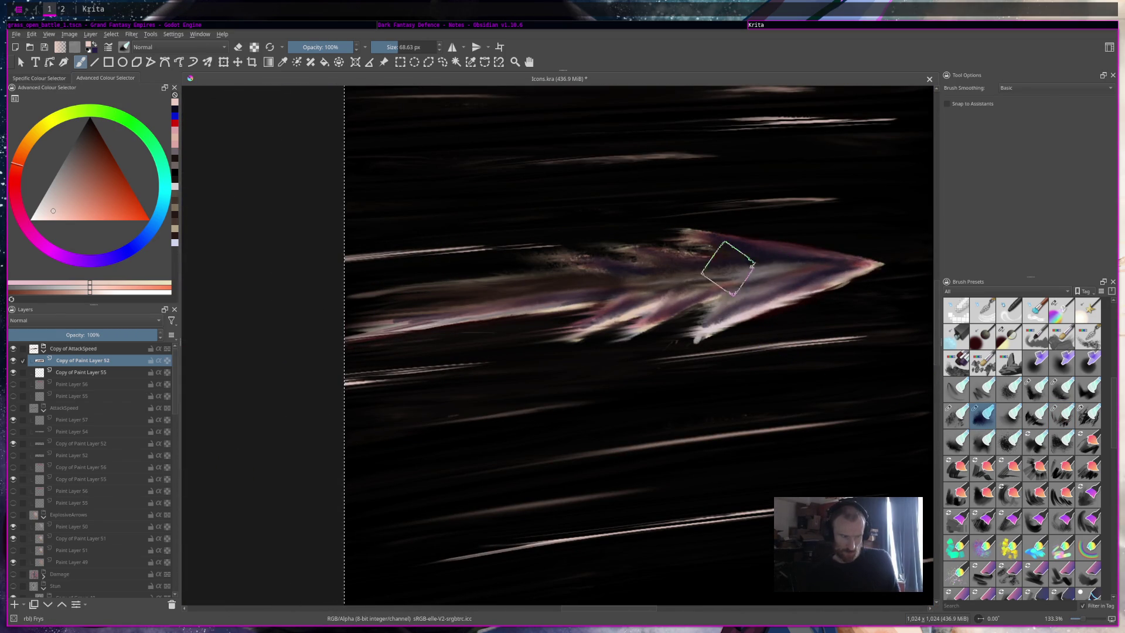
click(957, 414)
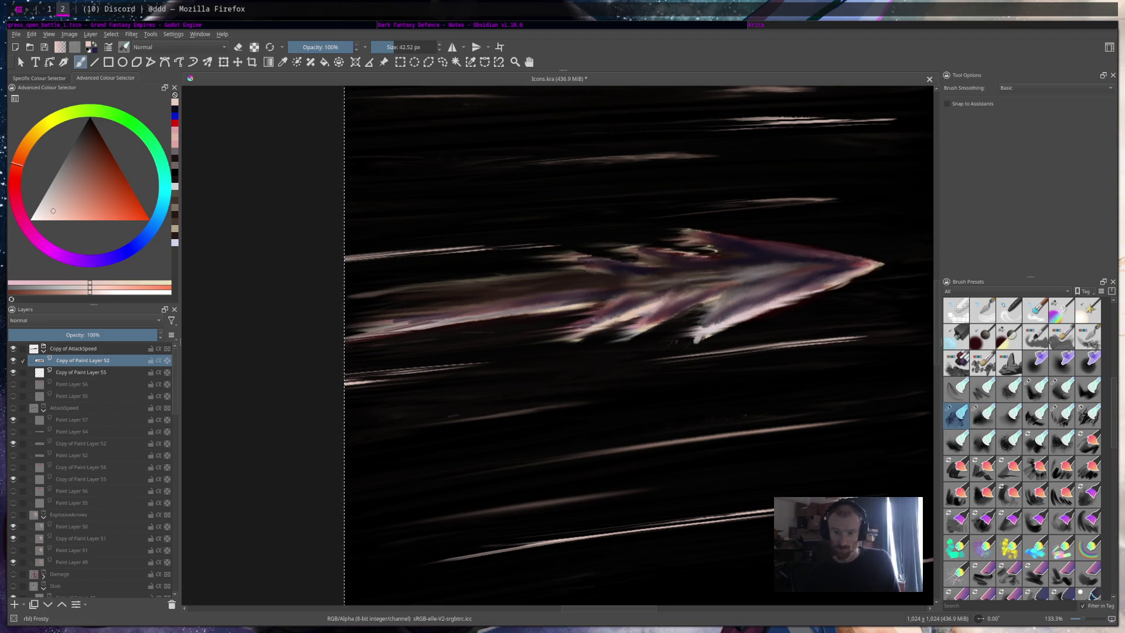
drag(835, 337, 809, 334)
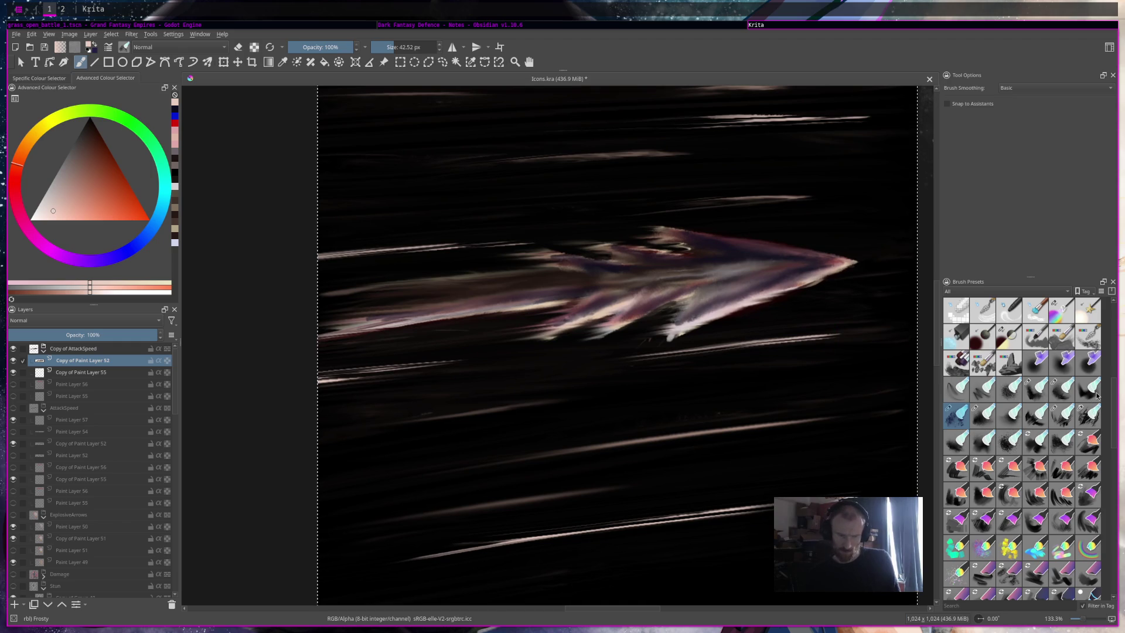
click(1096, 394)
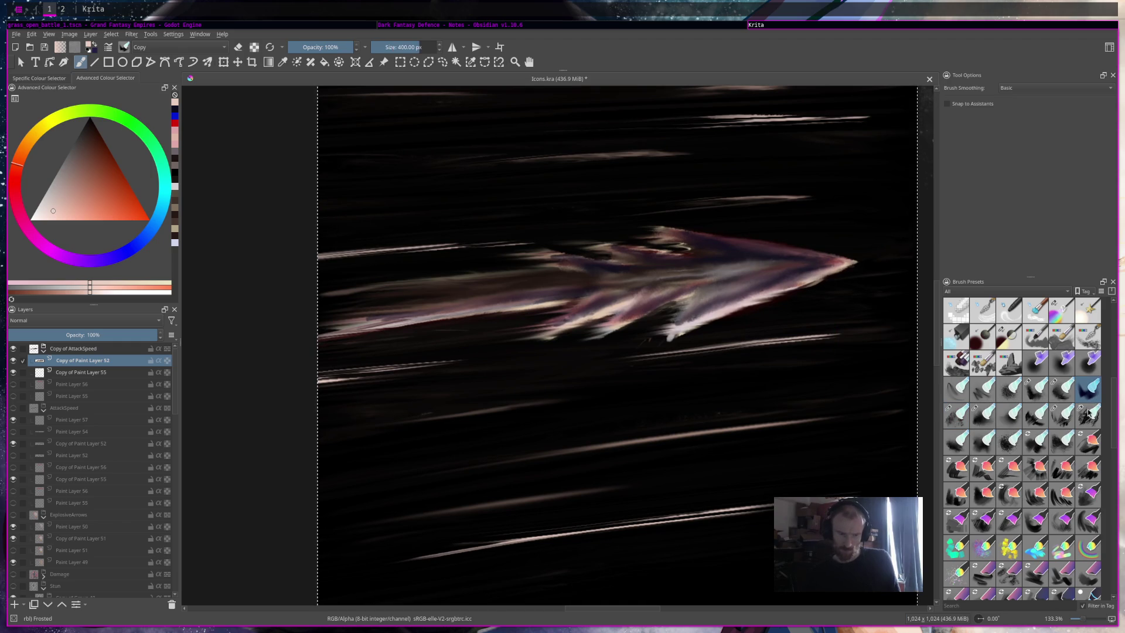
click(1052, 389)
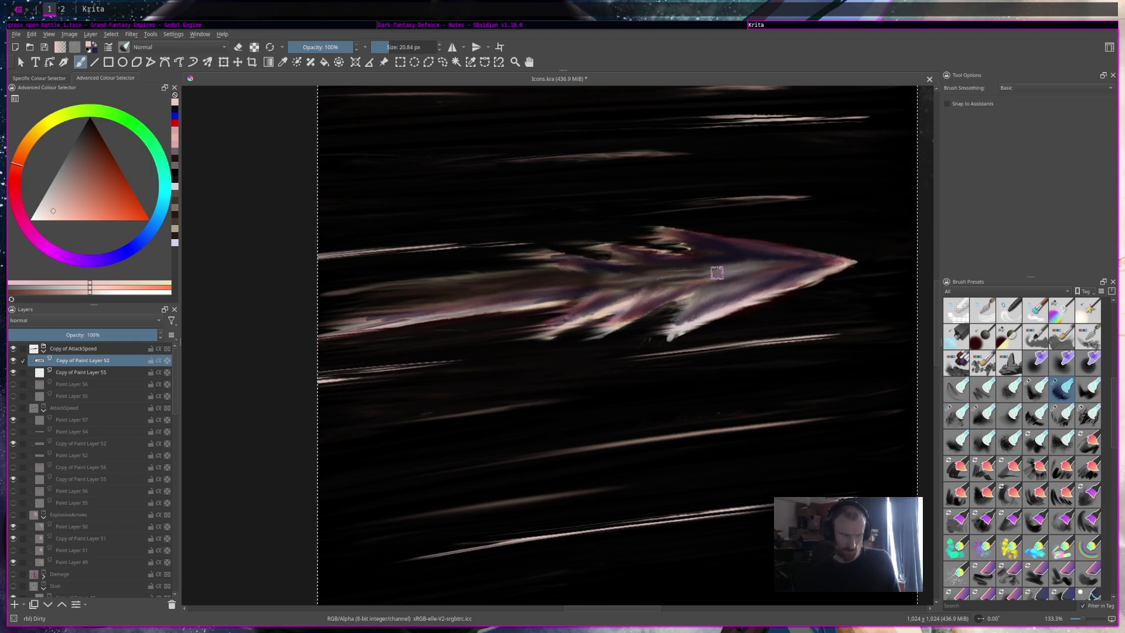
drag(502, 106, 528, 106)
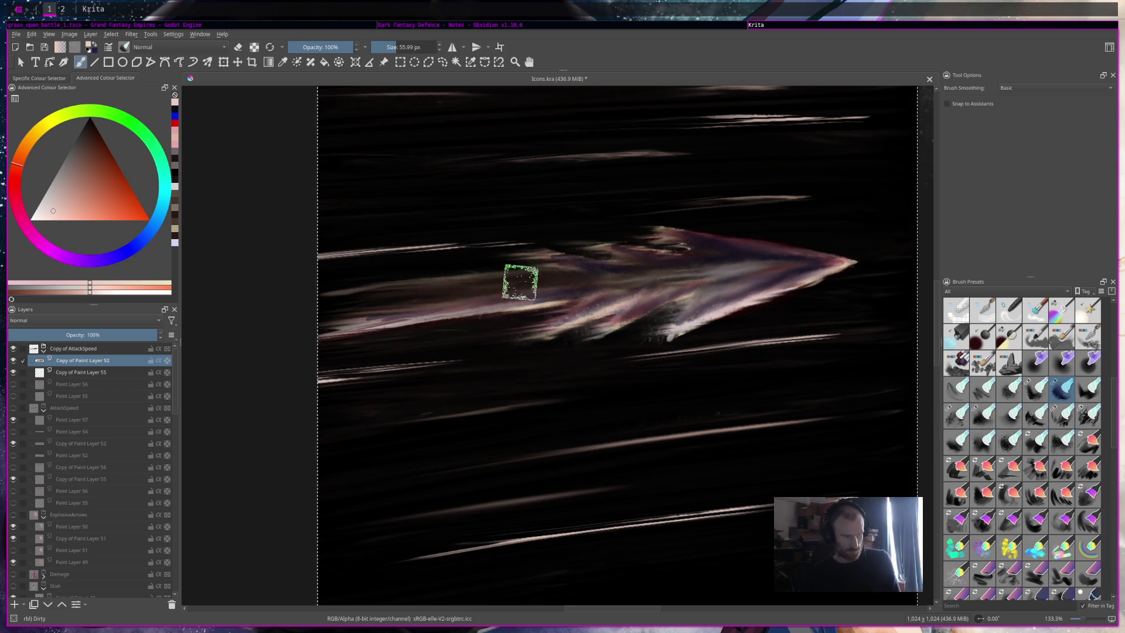
scroll(654, 256, down, 6)
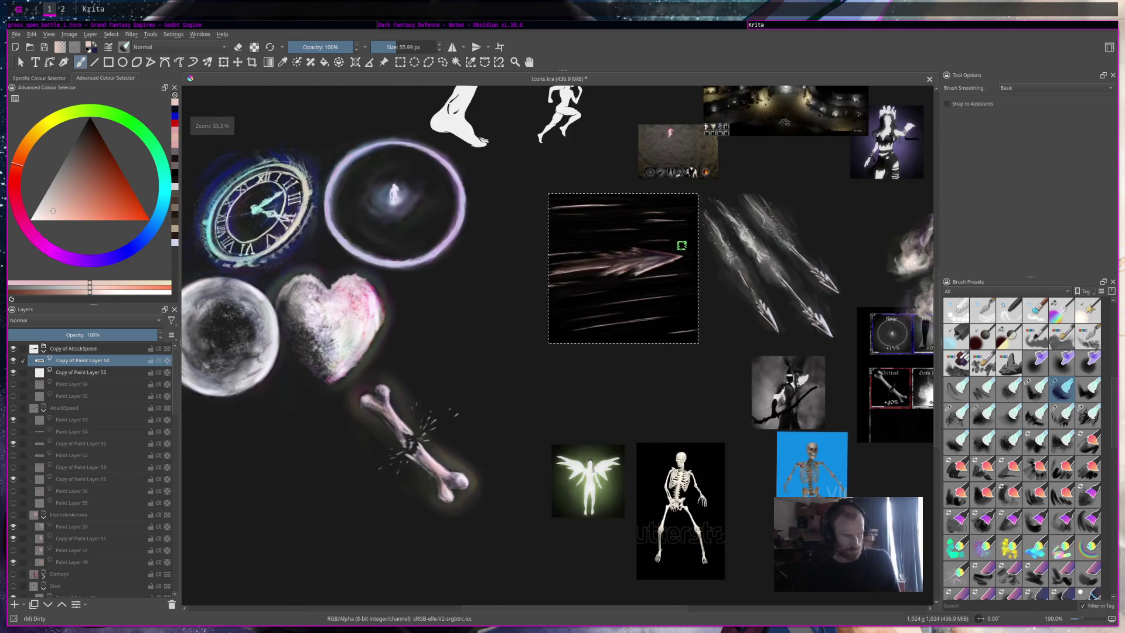
Step: Load the Squareblend Performant blending brush at about 56 px
scroll(655, 257, up, 5)
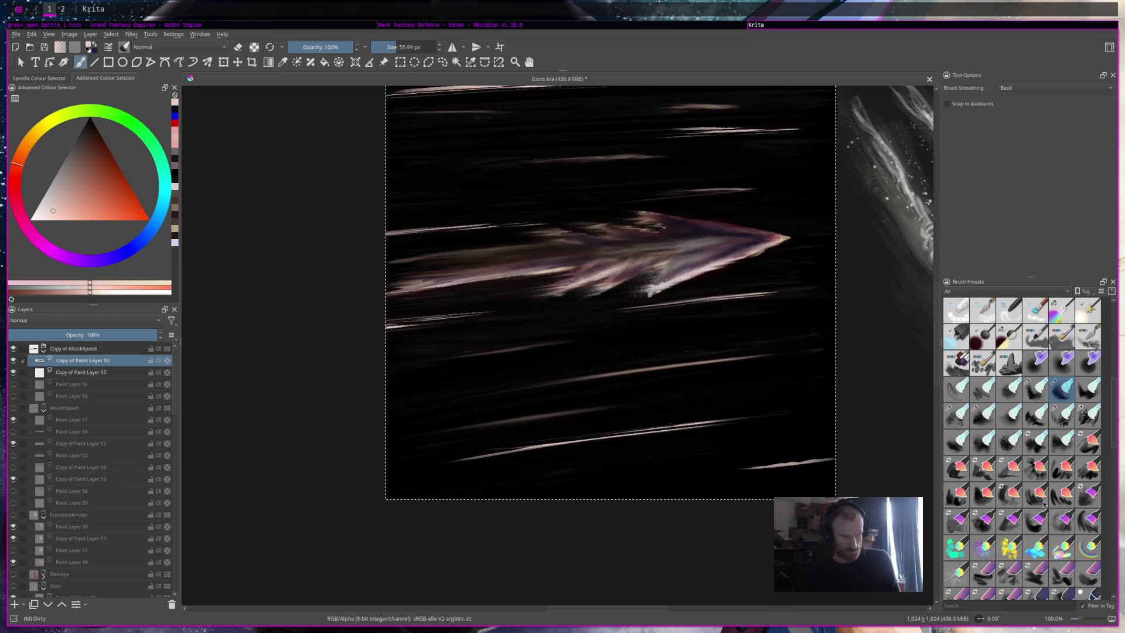
click(1062, 441)
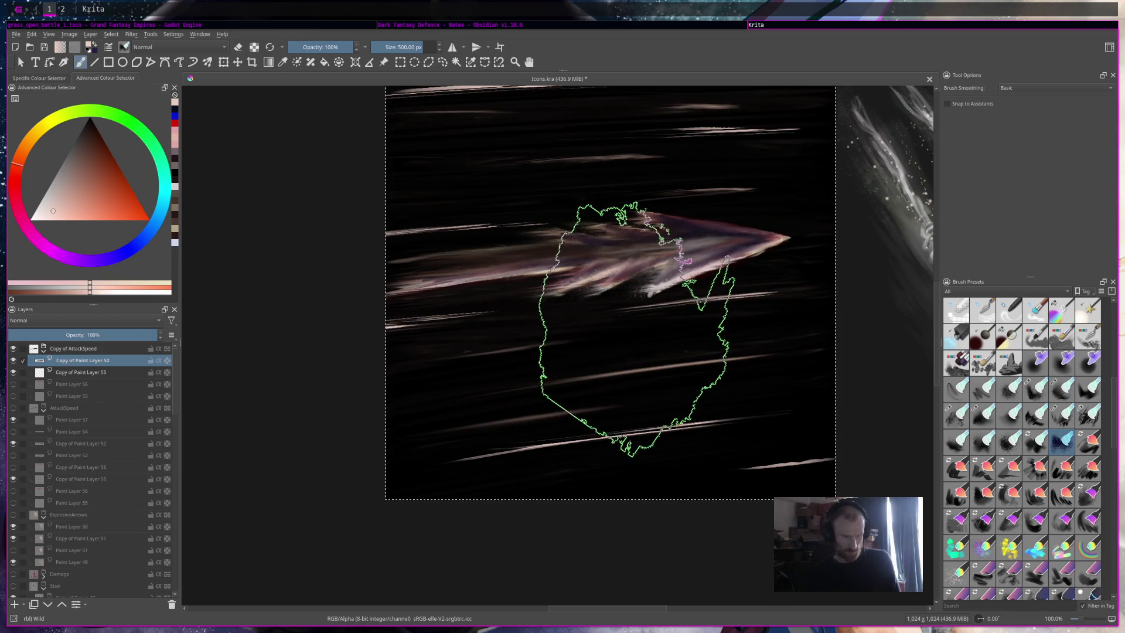
drag(416, 47, 403, 47)
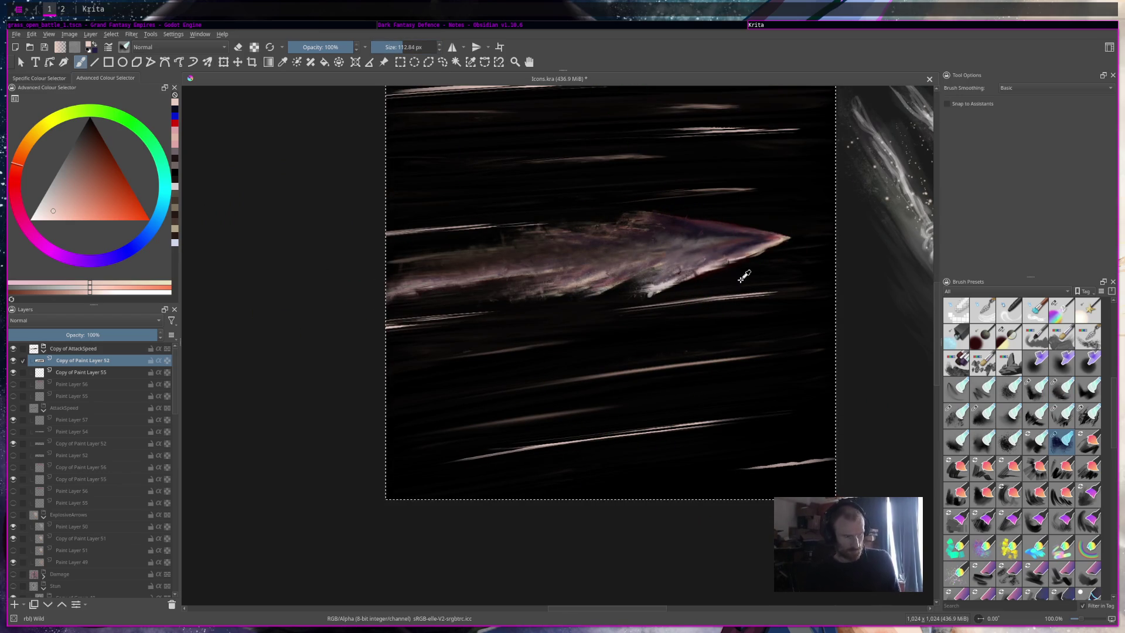
click(1043, 448)
drag(410, 47, 399, 47)
Step: Blend the arrow's bright streaks into a hazy shaft, working from the tip leftward
drag(686, 242, 595, 262)
drag(697, 265, 527, 293)
drag(686, 289, 568, 293)
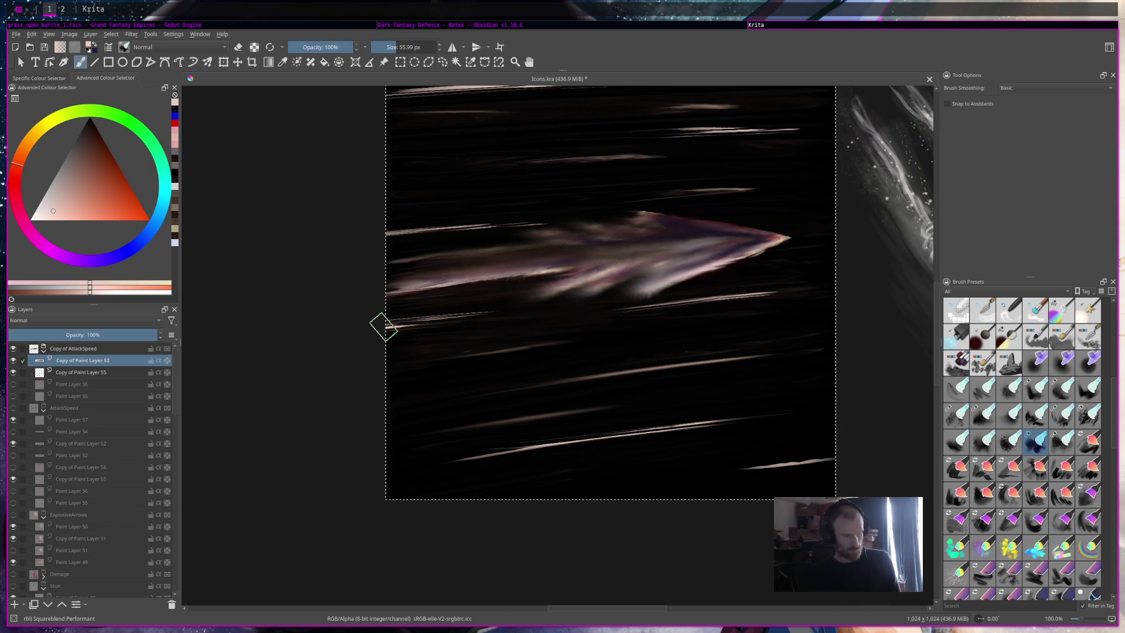
drag(782, 254, 468, 286)
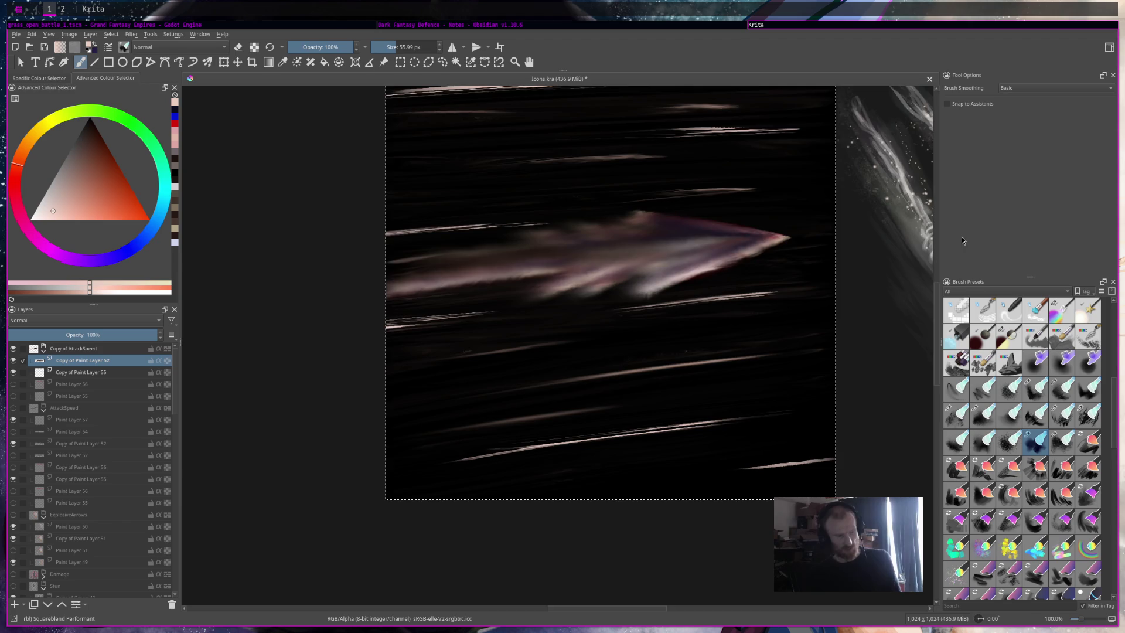
scroll(821, 283, down, 6)
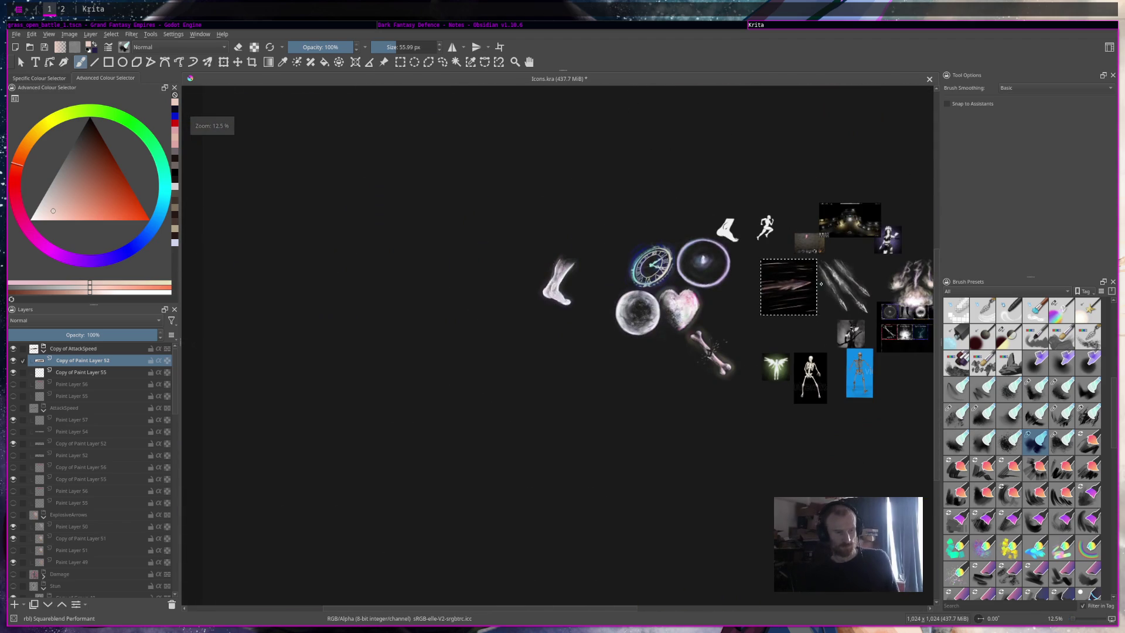
Step: Try scattering speckles along the arrow with a 72 px Speckles brush, then undo them
scroll(821, 283, up, 8)
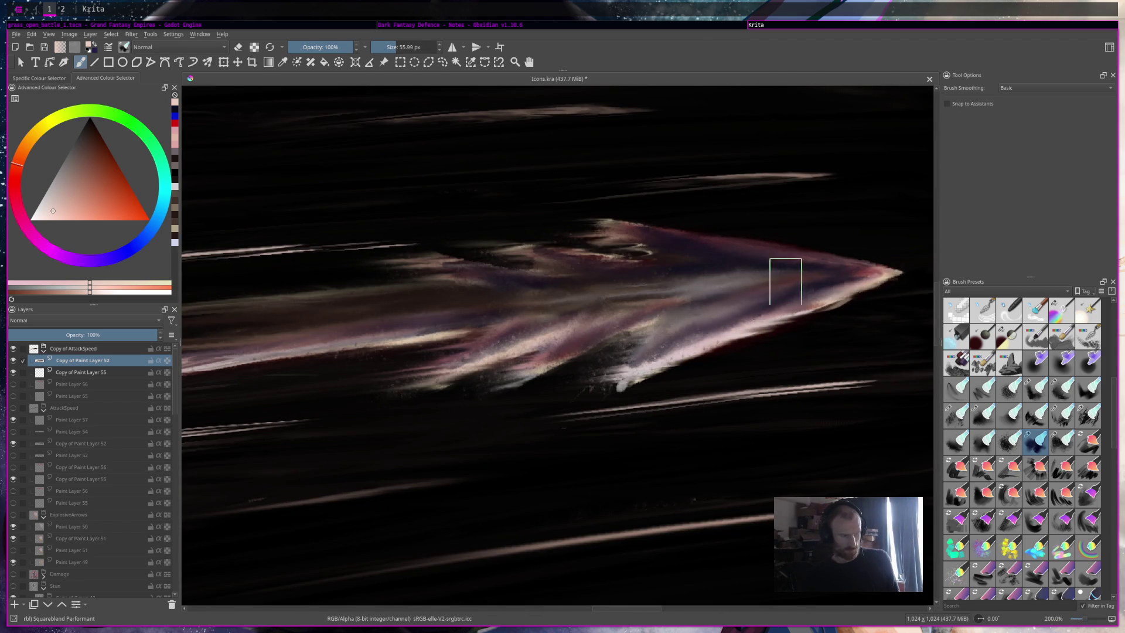
click(1015, 450)
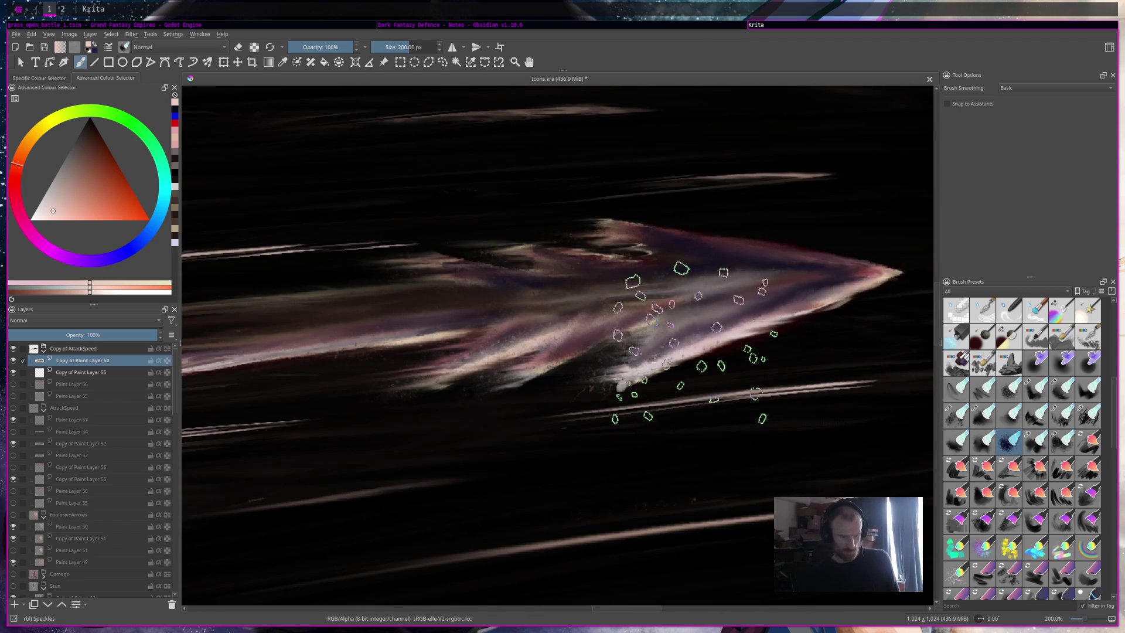
scroll(674, 328, down, 2)
drag(416, 47, 403, 46)
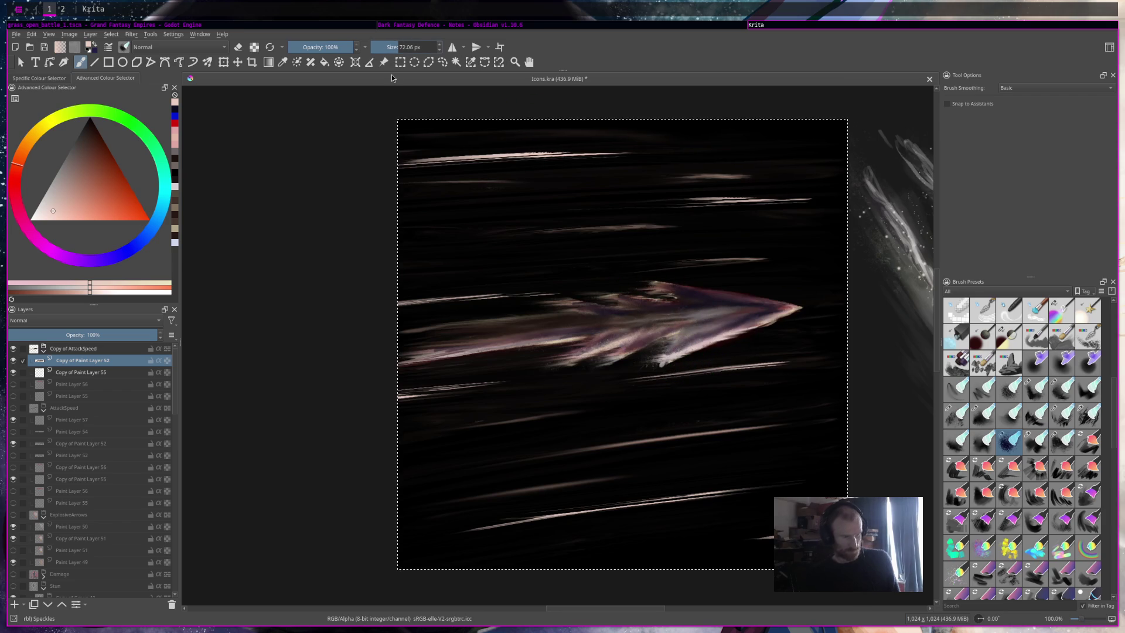
click(657, 295)
mouse_move(567, 309)
mouse_down()
mouse_move(690, 302)
mouse_move(445, 331)
mouse_move(736, 306)
mouse_move(732, 343)
mouse_up()
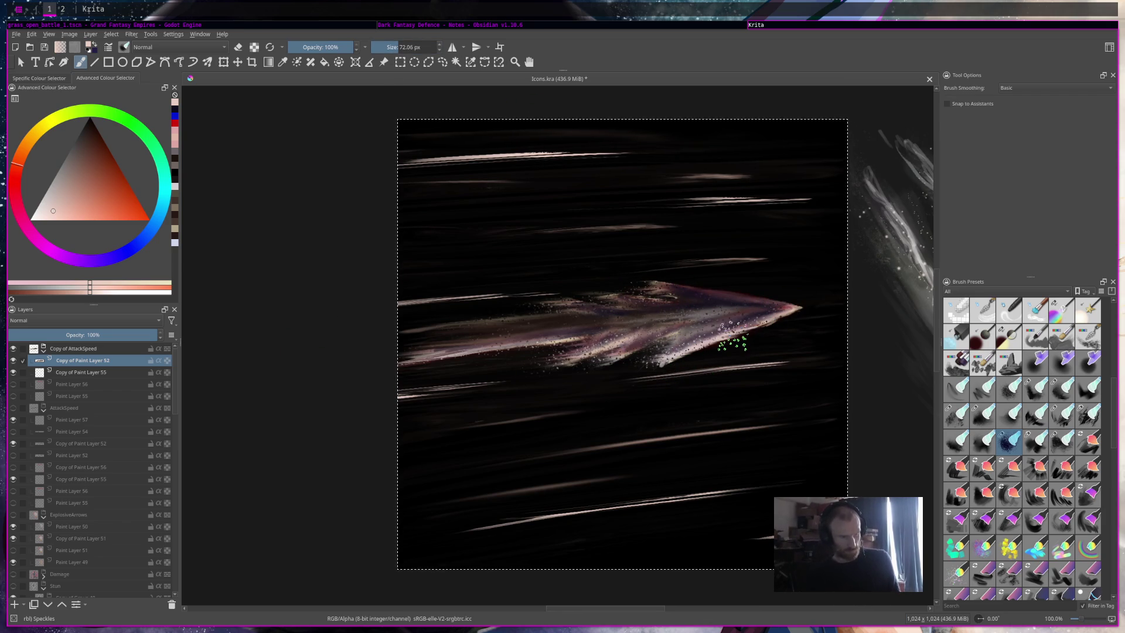
scroll(732, 343, down, 2)
key(ctrl+z)
key(ctrl+z)
key(ctrl+z)
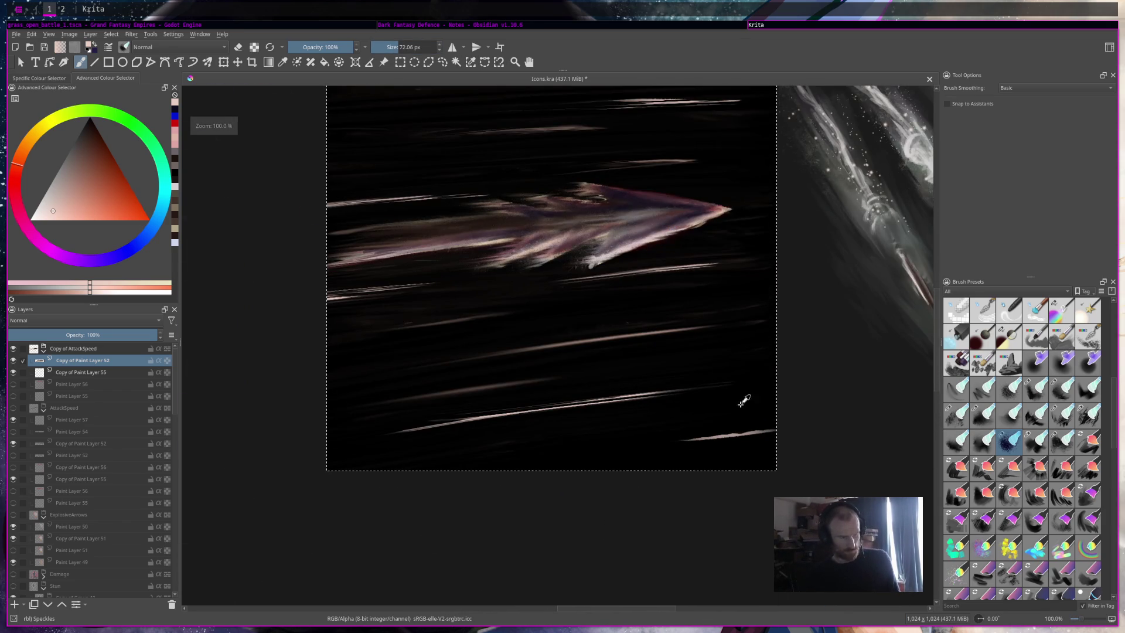
Step: Repaint the arrow's upper and left parts with the Rough brush, then recenter the arrow
click(953, 440)
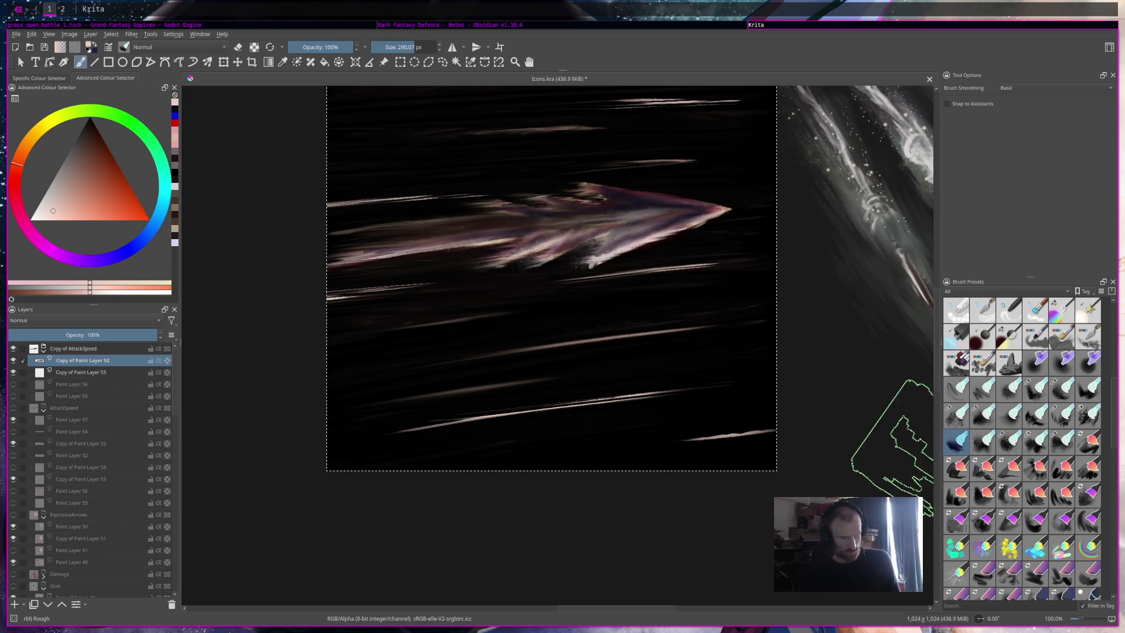
mouse_move(540, 208)
mouse_down()
mouse_move(371, 211)
mouse_move(653, 201)
mouse_move(467, 234)
mouse_up()
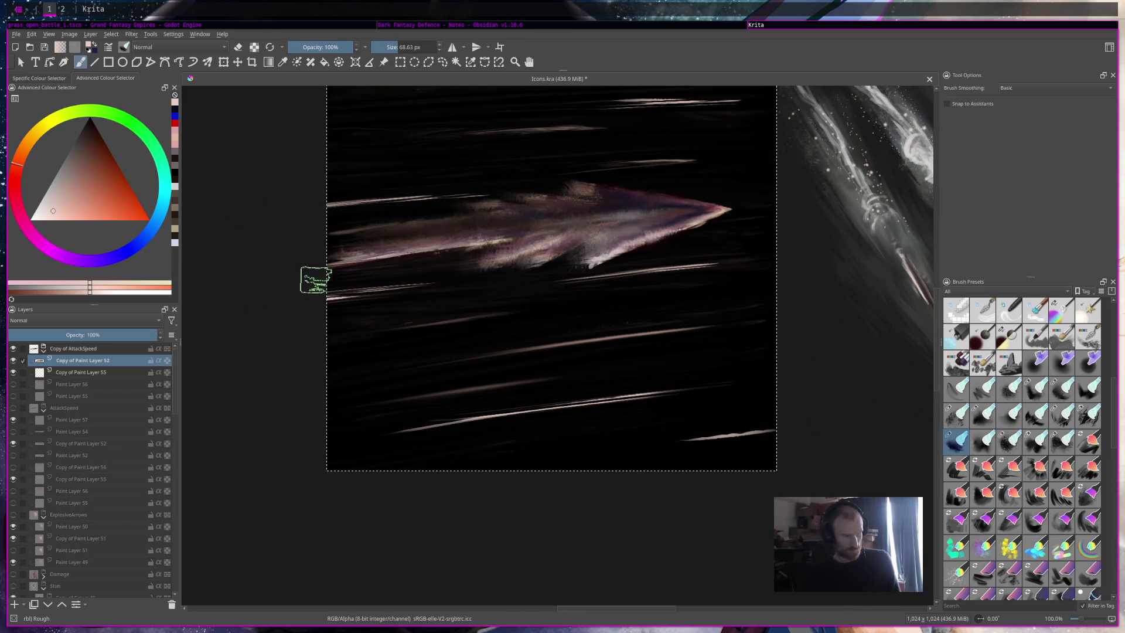
key(minus)
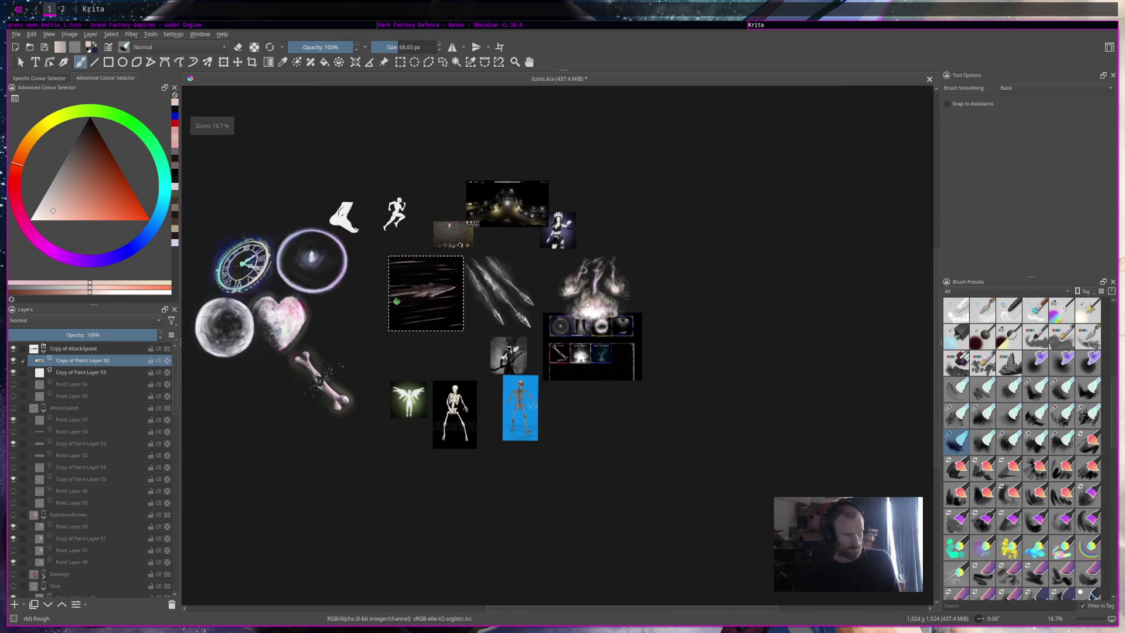
scroll(466, 316, up, 4)
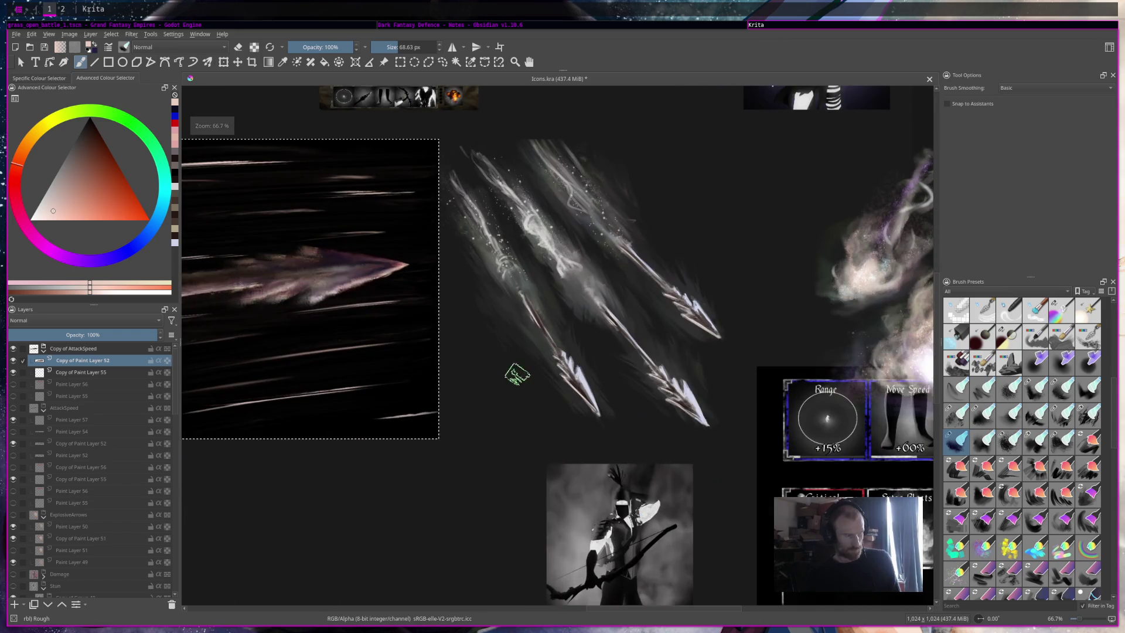
drag(514, 374, 814, 369)
scroll(639, 269, up, 3)
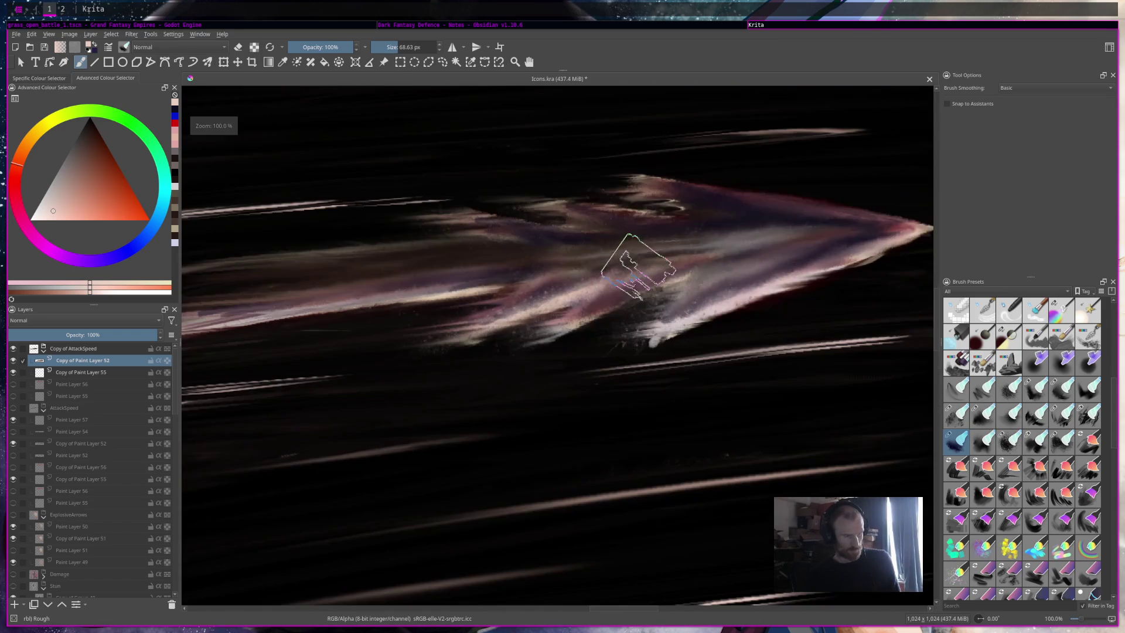
click(1087, 394)
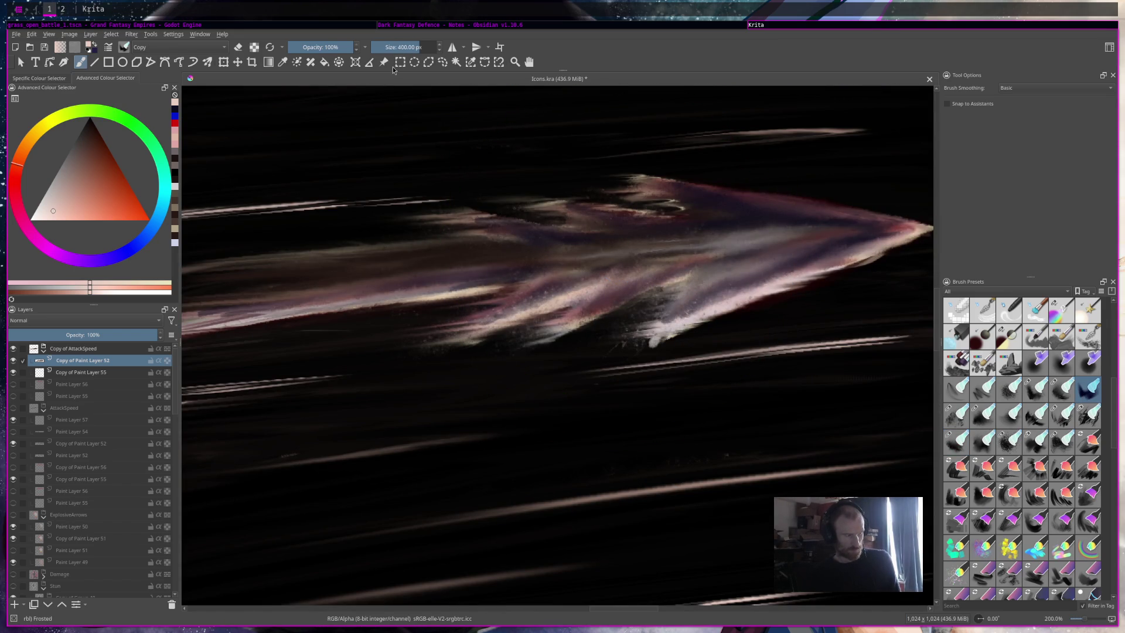
Step: Smear and brighten the left half of the arrow shaft with a 50 px Rakeglide brush
click(396, 43)
scroll(790, 248, down, 4)
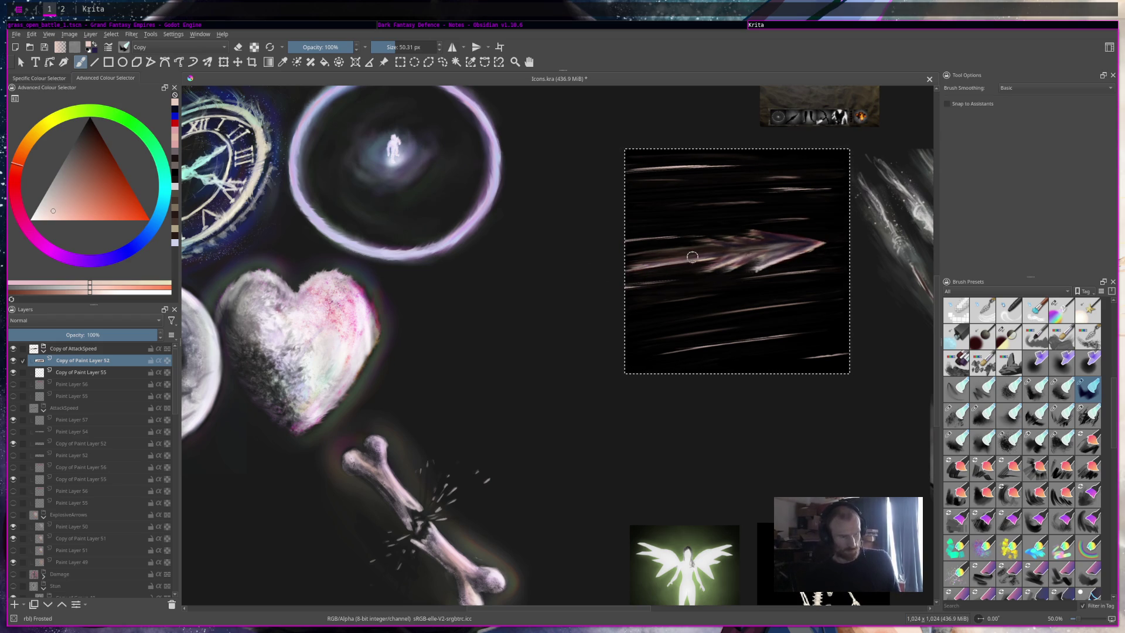
click(1088, 416)
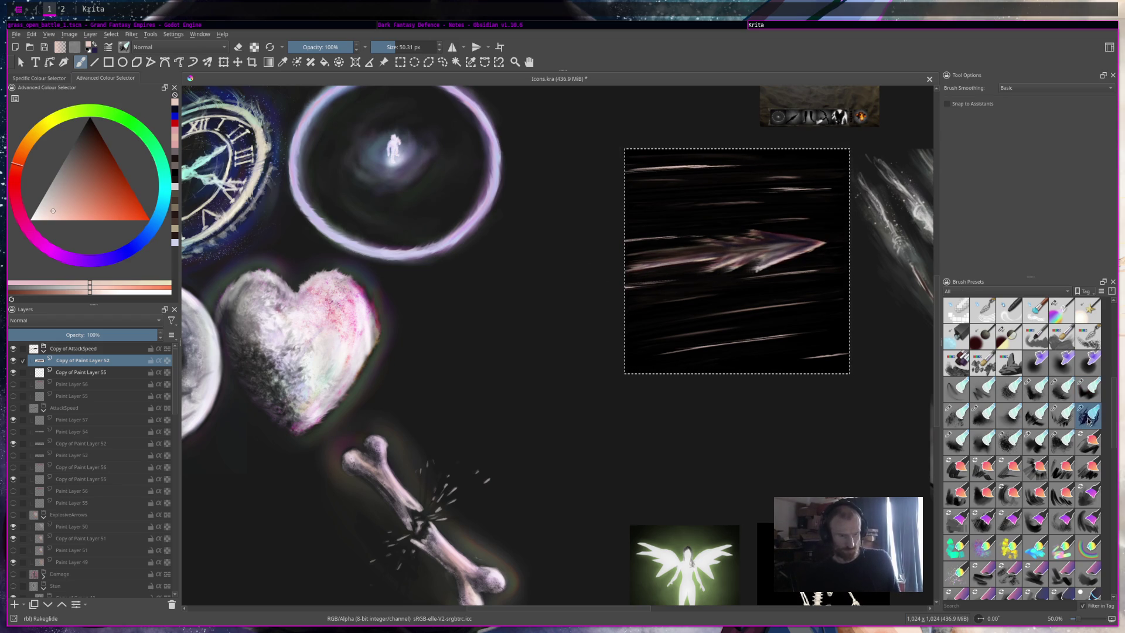
drag(761, 241, 676, 245)
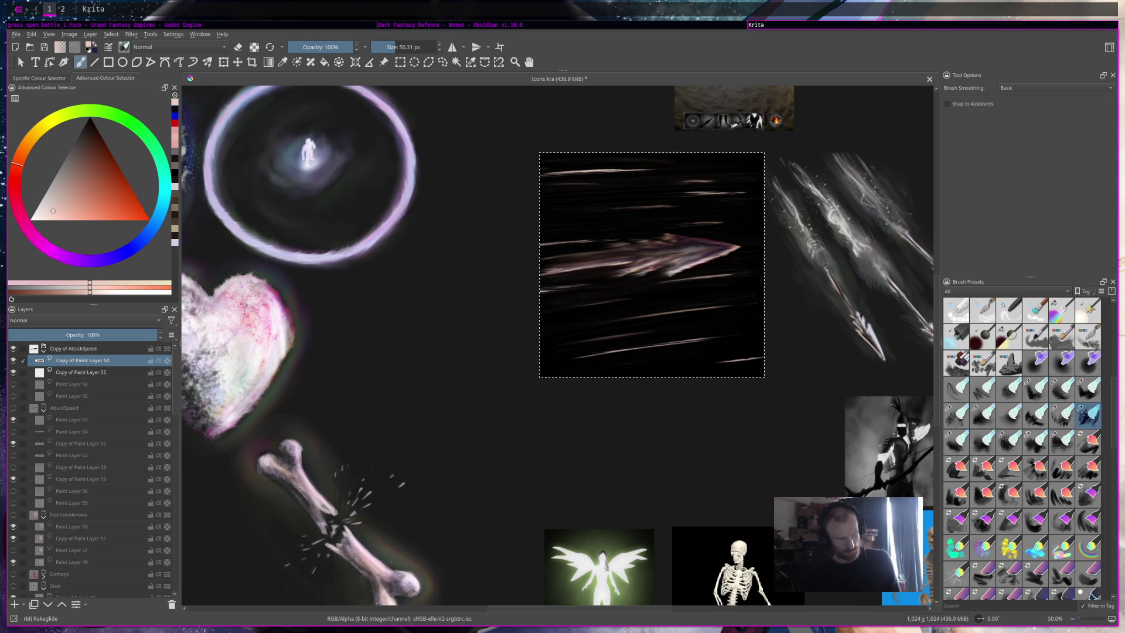
drag(684, 241, 563, 246)
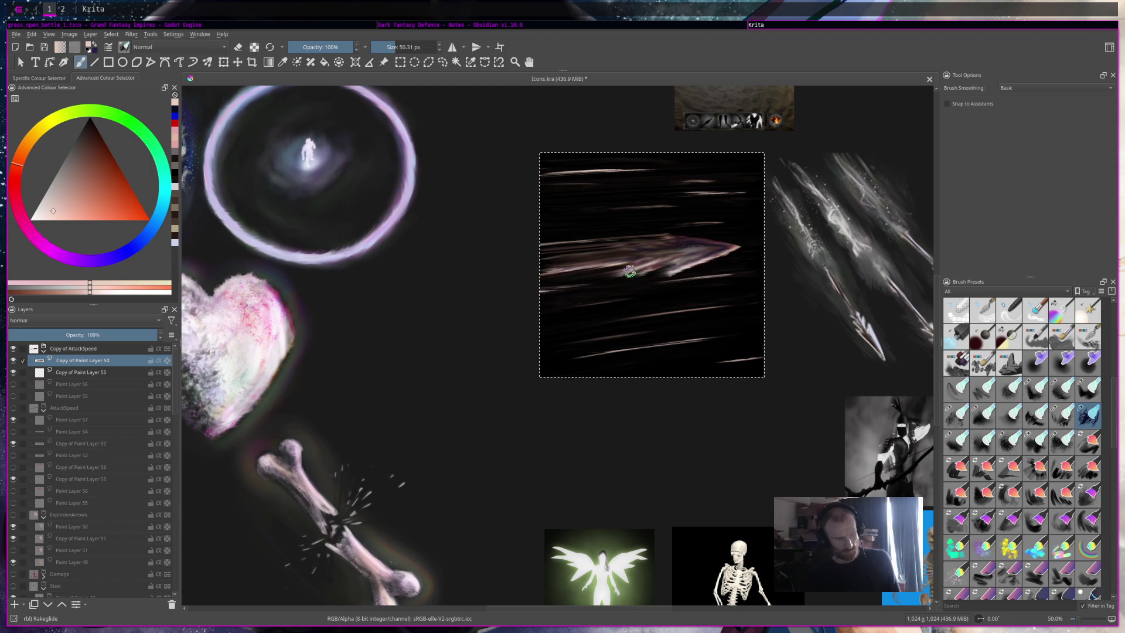
Step: Compare smeared and sharp versions, keep the sharper-spiked arrow, and save Icons.kra
scroll(739, 240, down, 5)
scroll(739, 238, up, 2)
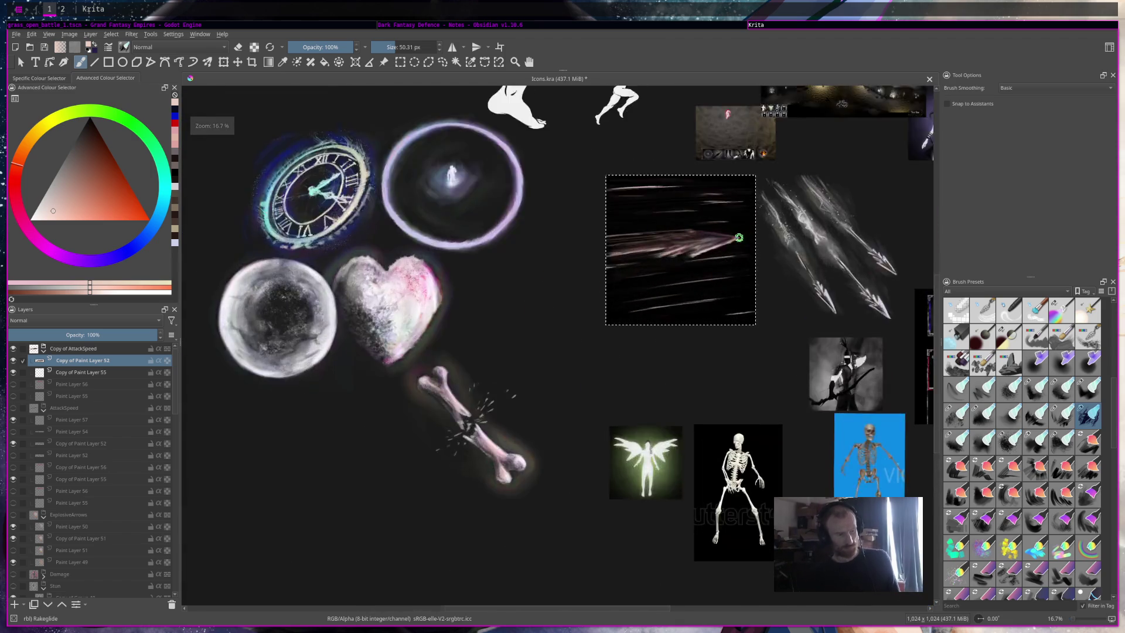
scroll(739, 237, up, 5)
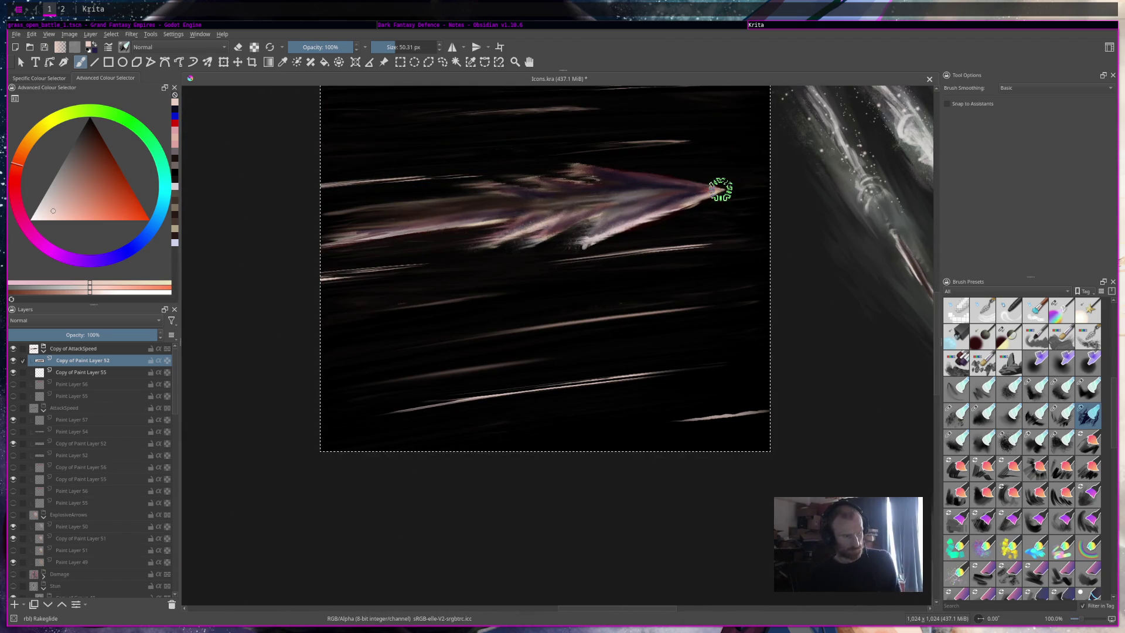
key(ctrl+z)
key(ctrl+shift+z)
key(ctrl+z)
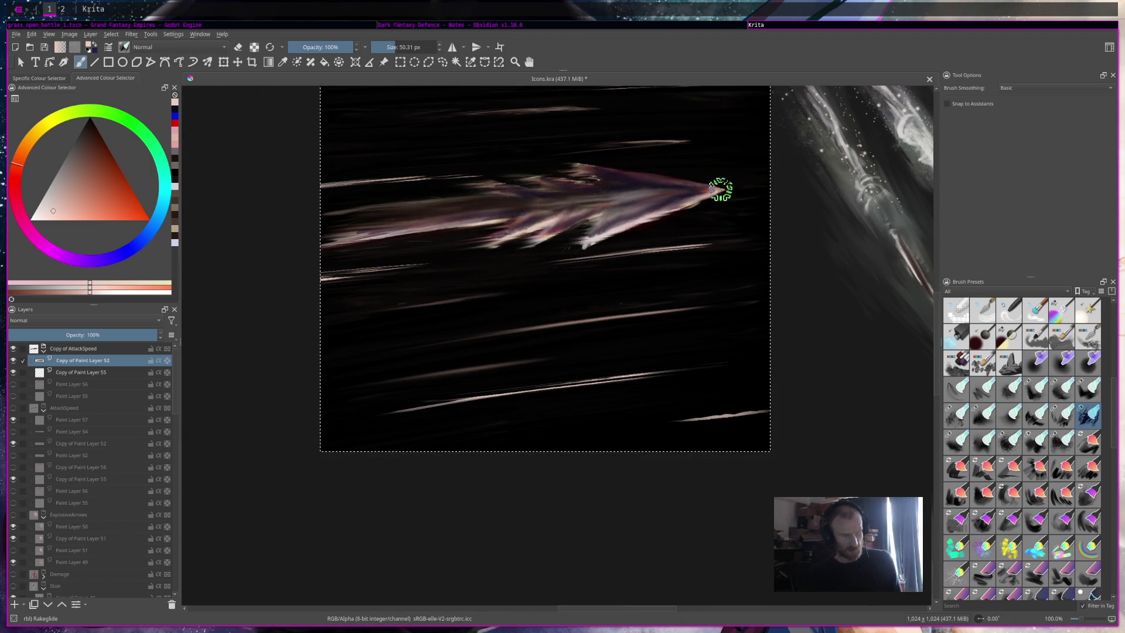
key(ctrl+s)
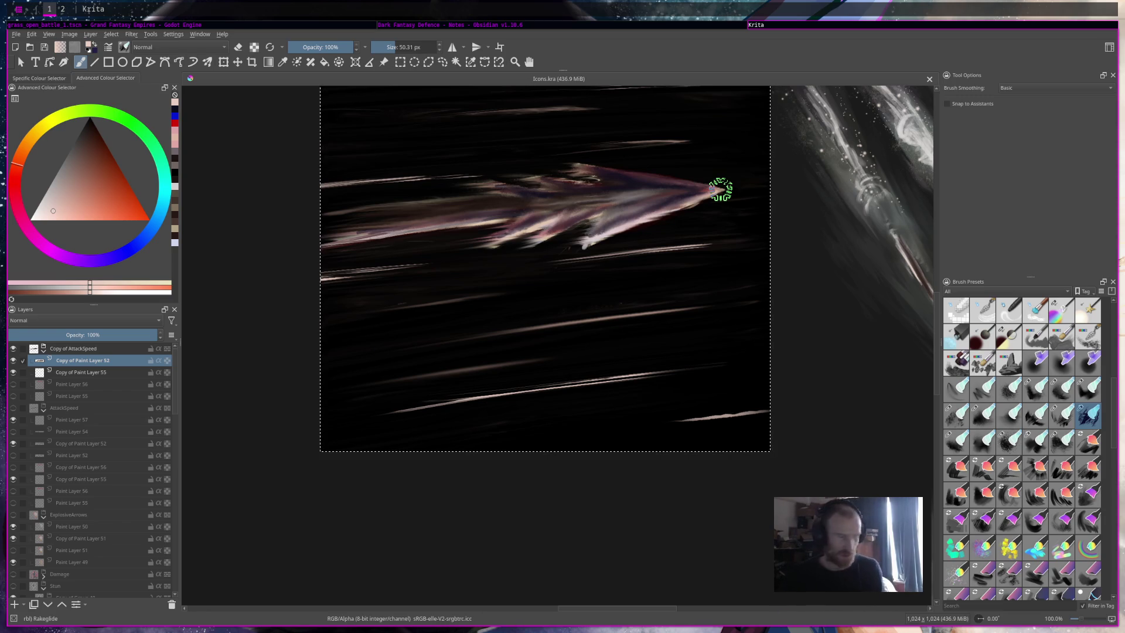
key(ctrl+j)
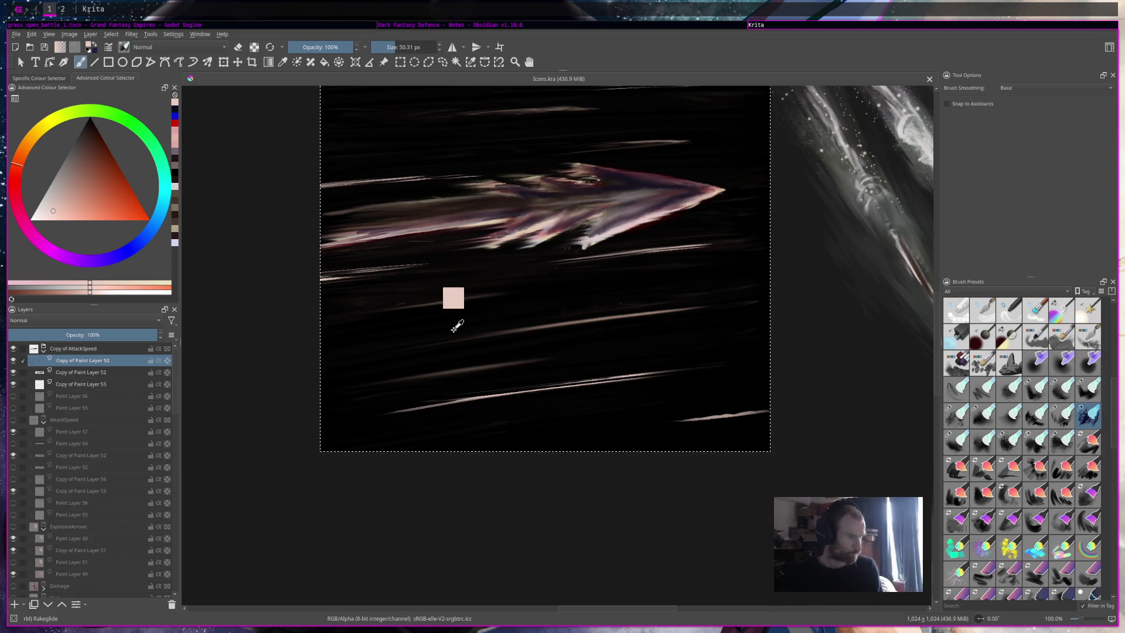
Step: Paint a bright left-to-right streak across the arrow and smear the lower streaks leftward
drag(606, 352, 749, 438)
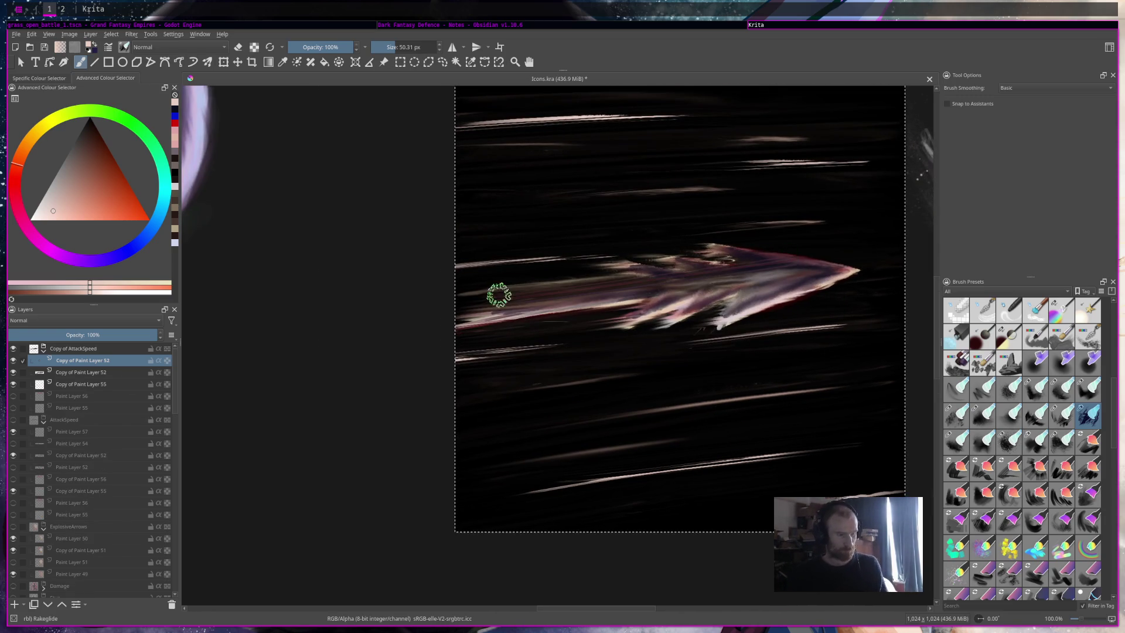
mouse_move(467, 279)
mouse_down()
mouse_move(716, 261)
mouse_move(889, 269)
mouse_up()
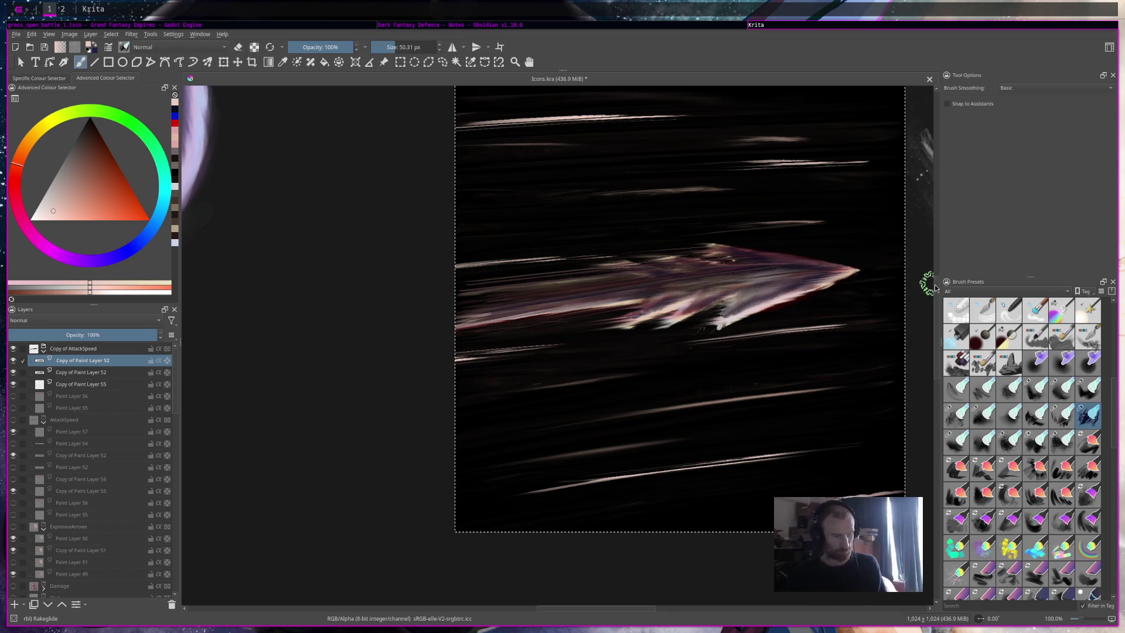
scroll(762, 283, down, 5)
ctrl+scroll(814, 273, down, 2)
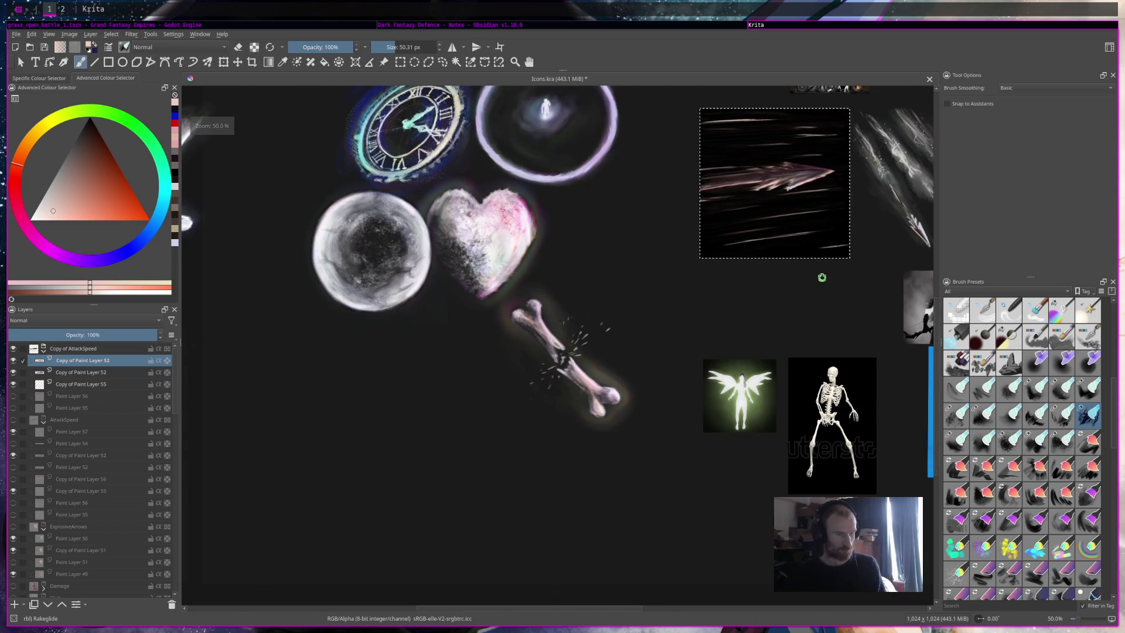
drag(794, 201, 688, 294)
scroll(748, 300, up, 2)
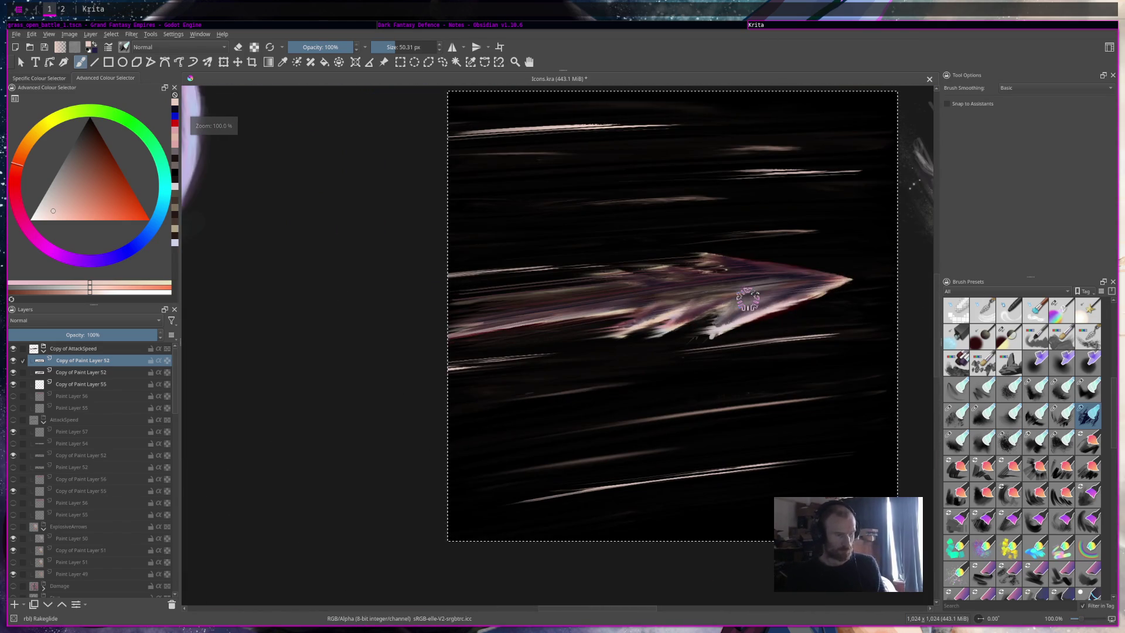
drag(741, 327, 449, 351)
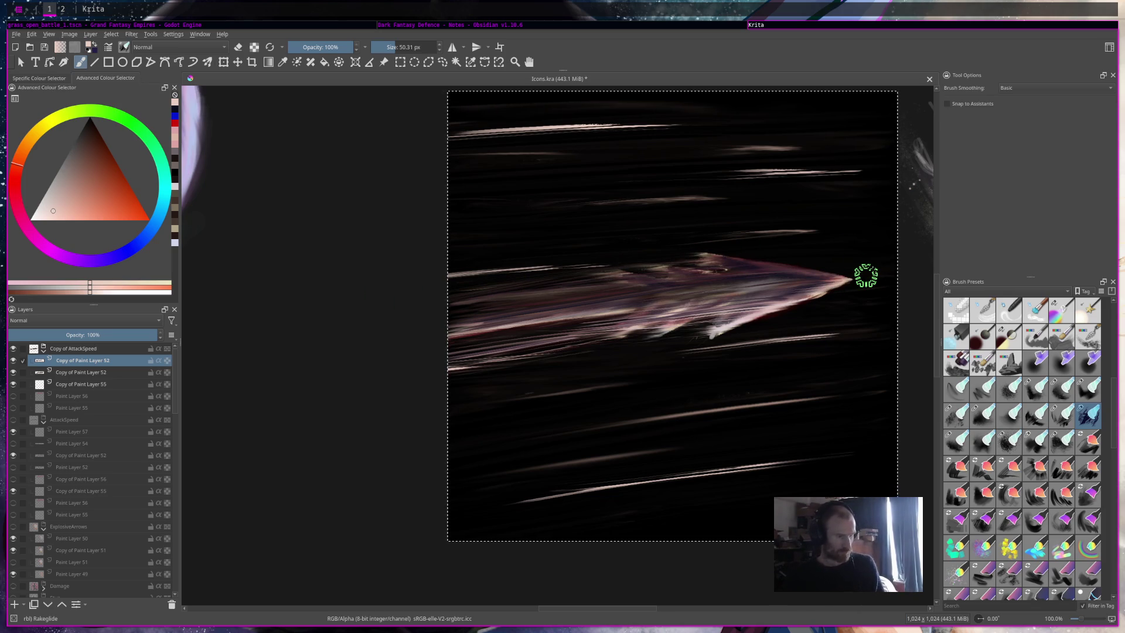
drag(613, 276, 566, 281)
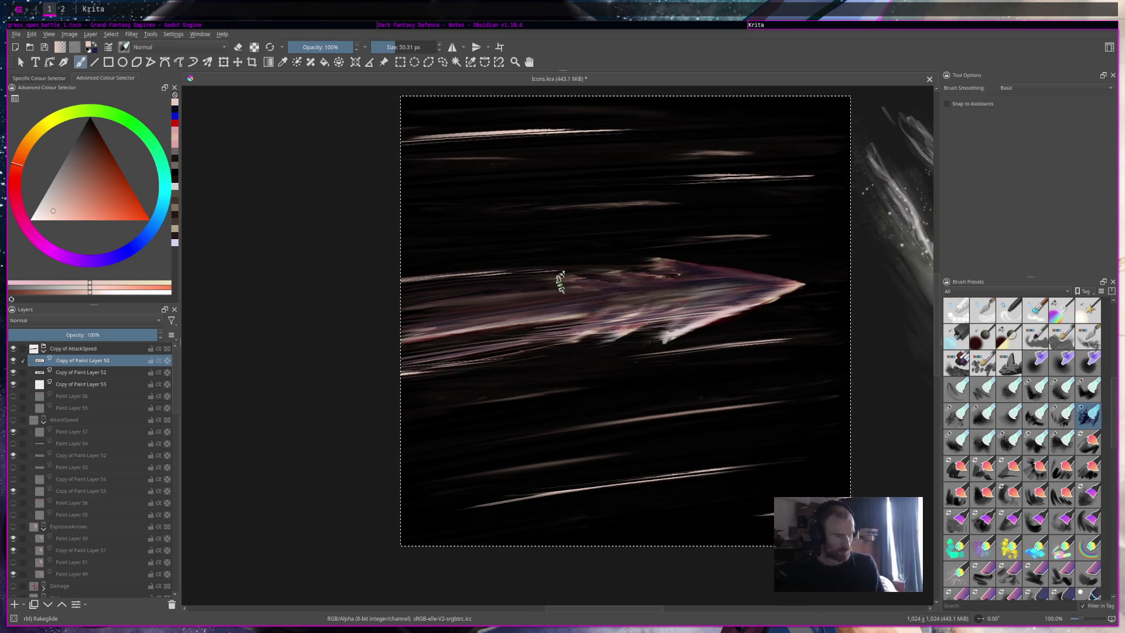
Step: Fade the duplicated streak layer to about 32% opacity
click(92, 332)
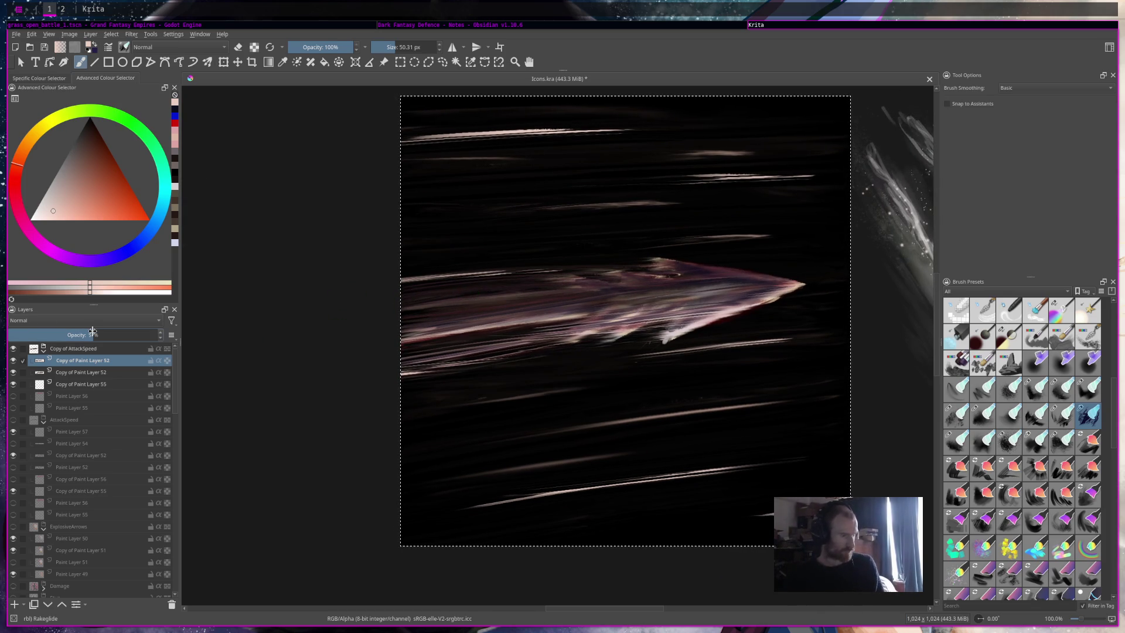
drag(93, 332, 57, 332)
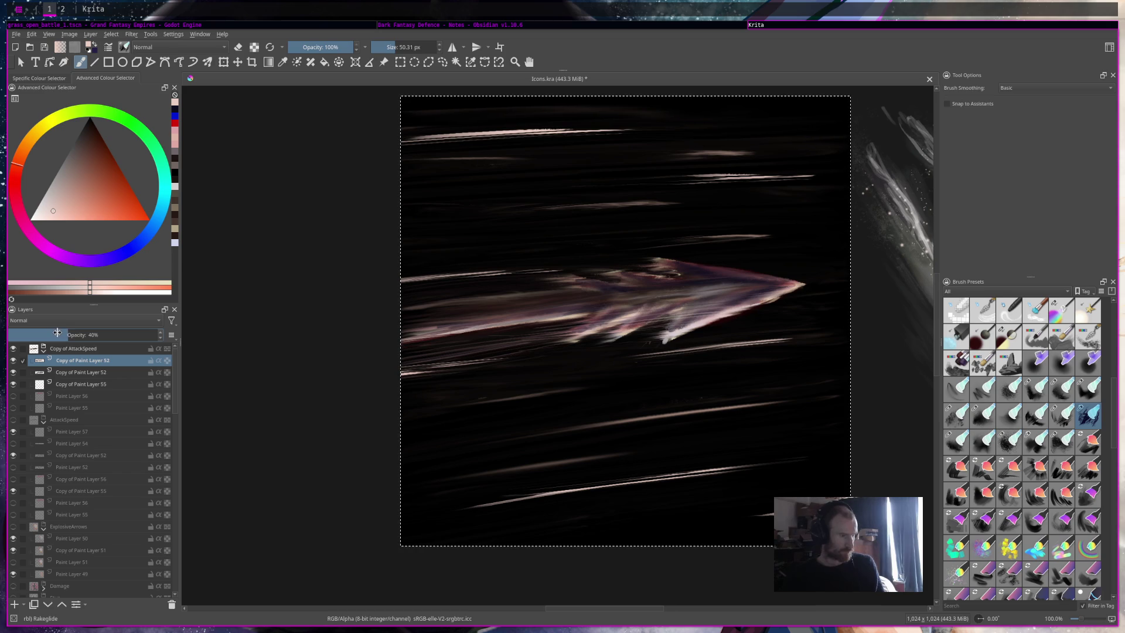
scroll(609, 392, down, 6)
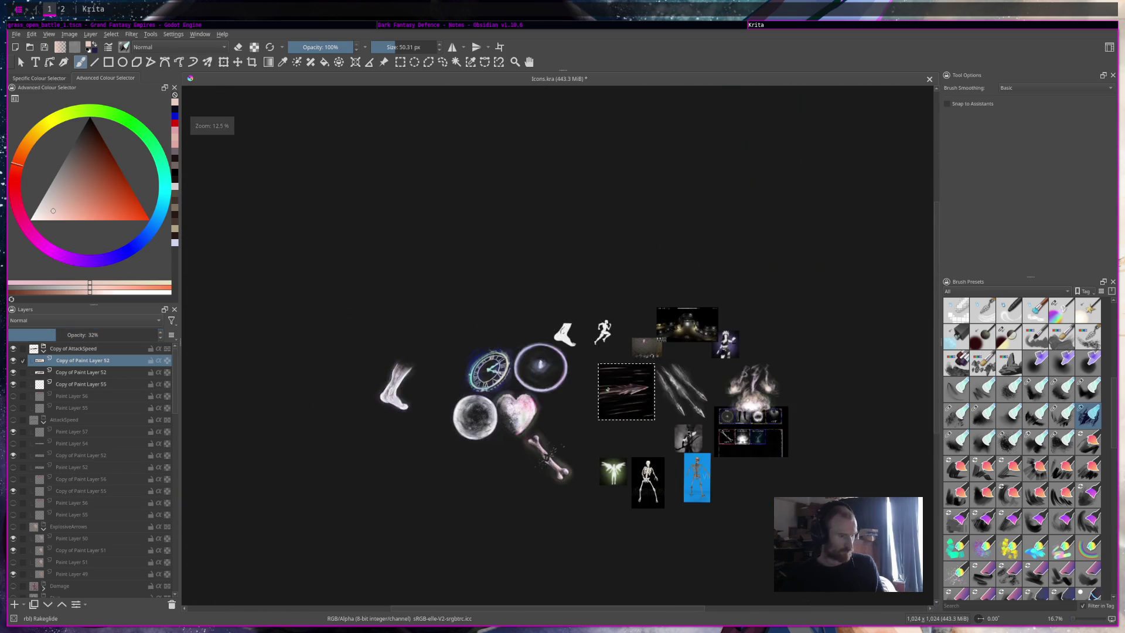
scroll(608, 390, up, 6)
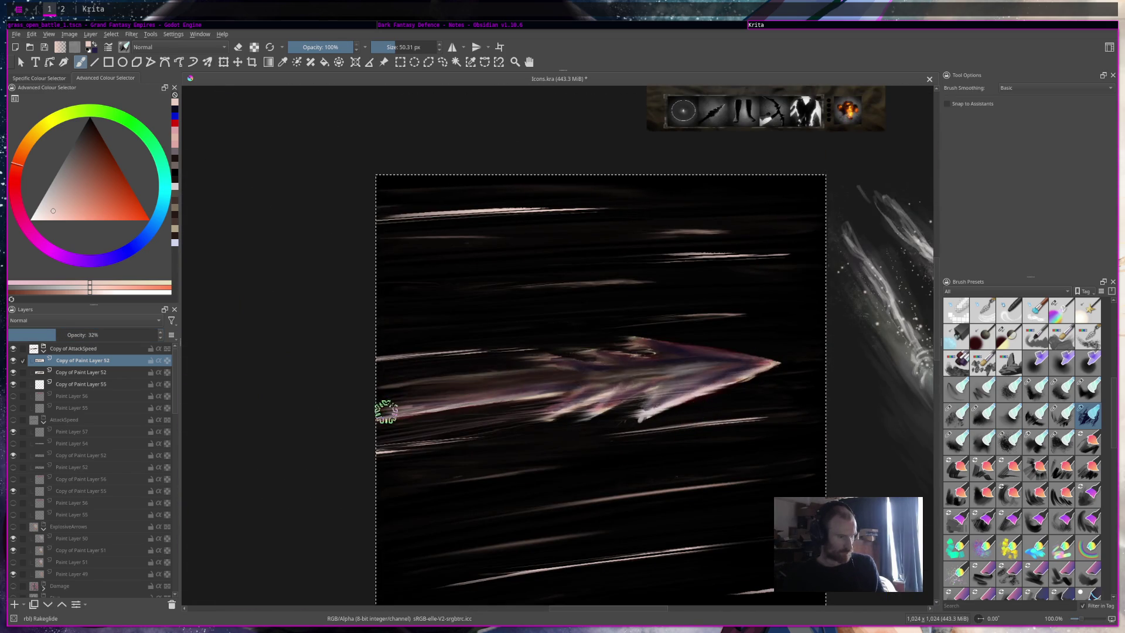
scroll(656, 404, down, 6)
scroll(714, 400, up, 3)
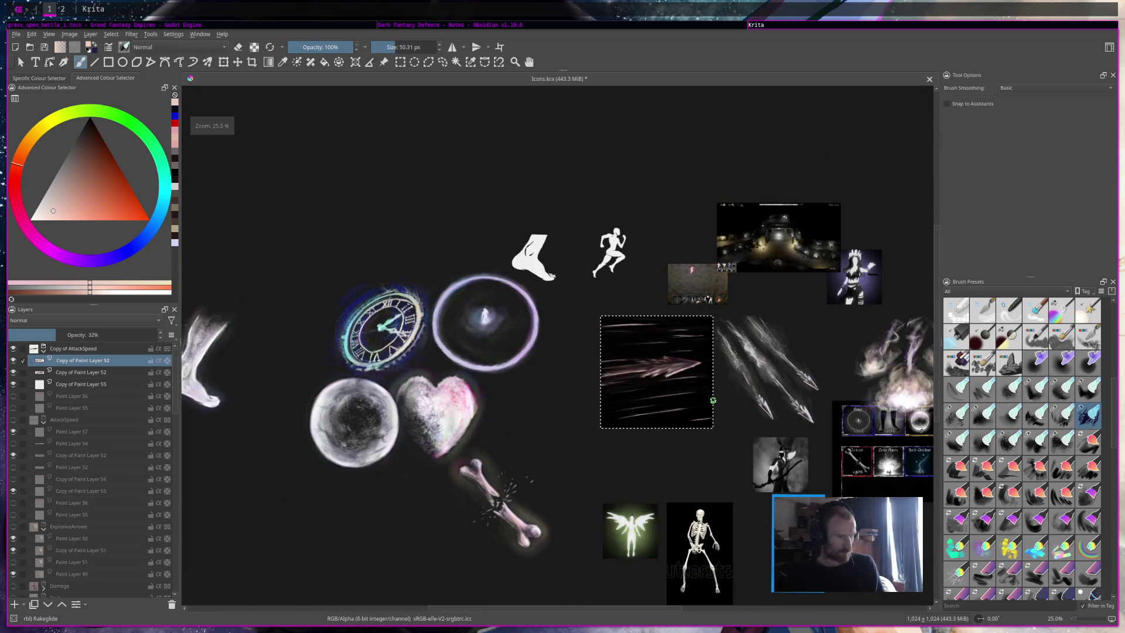
scroll(713, 400, up, 3)
drag(503, 322, 743, 376)
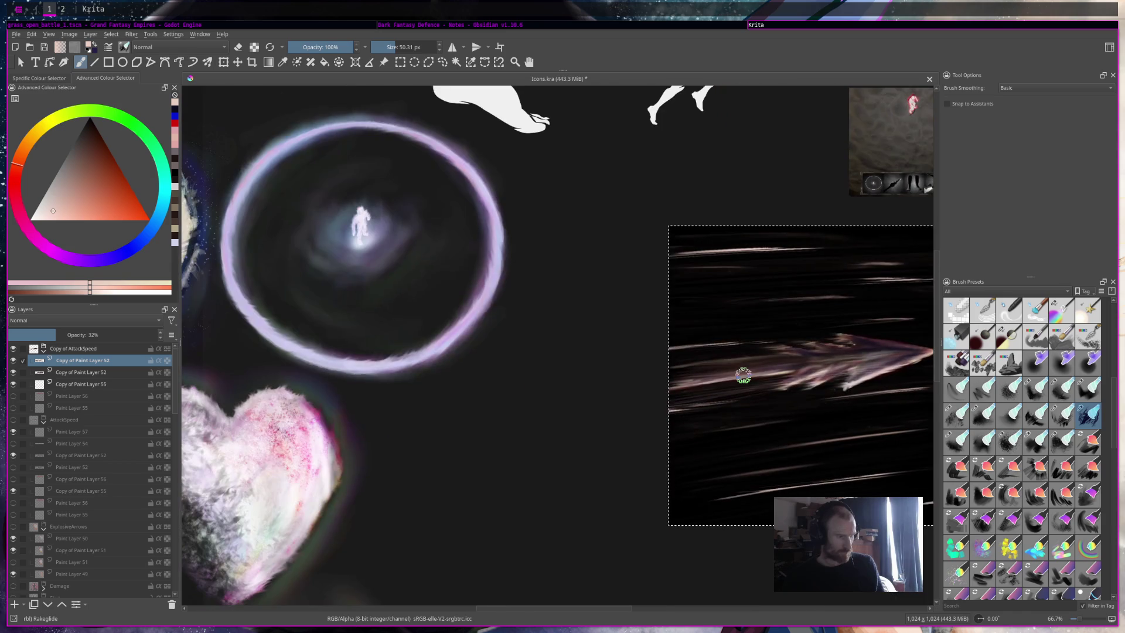
scroll(743, 378, up, 3)
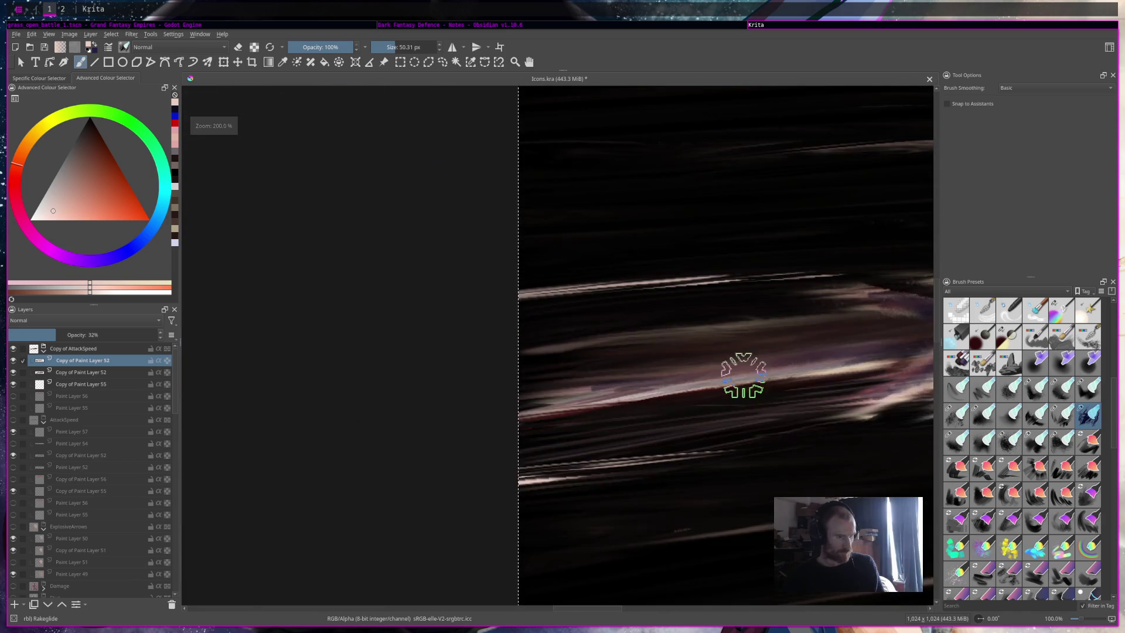
Step: Select the Copy of Paint Layer 55 layer, then the AttackSpeed group
click(88, 384)
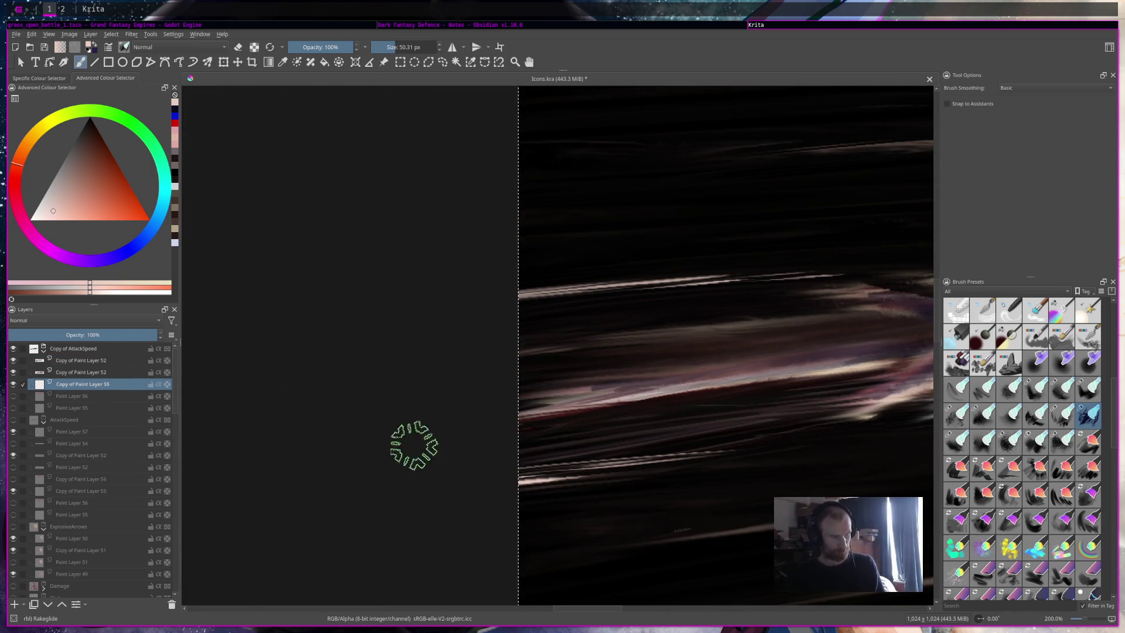
scroll(692, 381, down, 5)
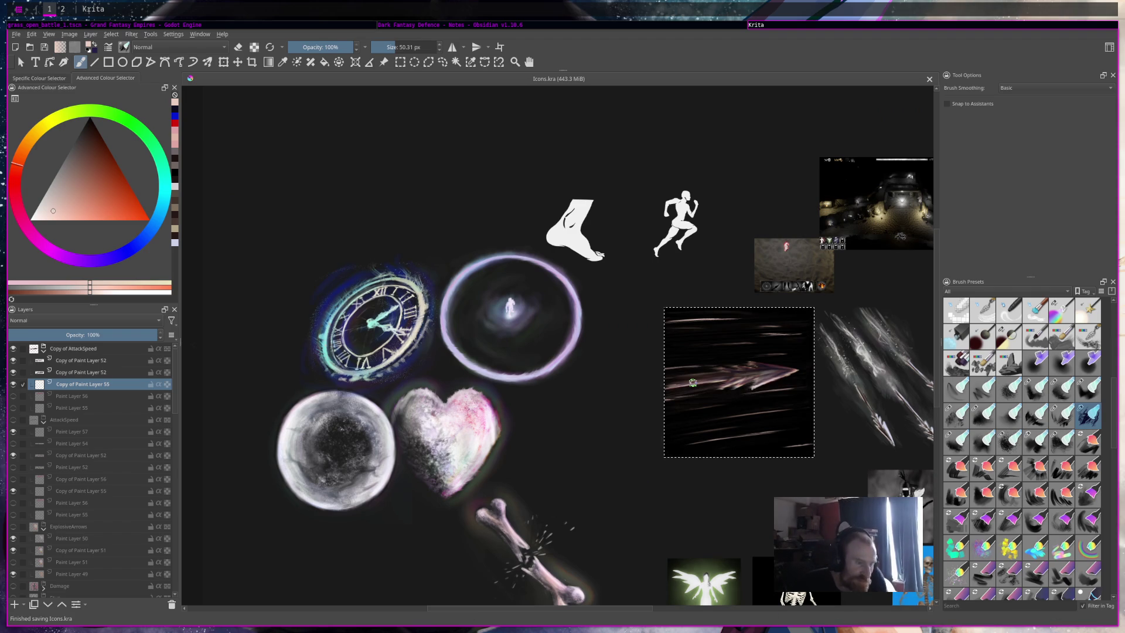
scroll(693, 383, up, 3)
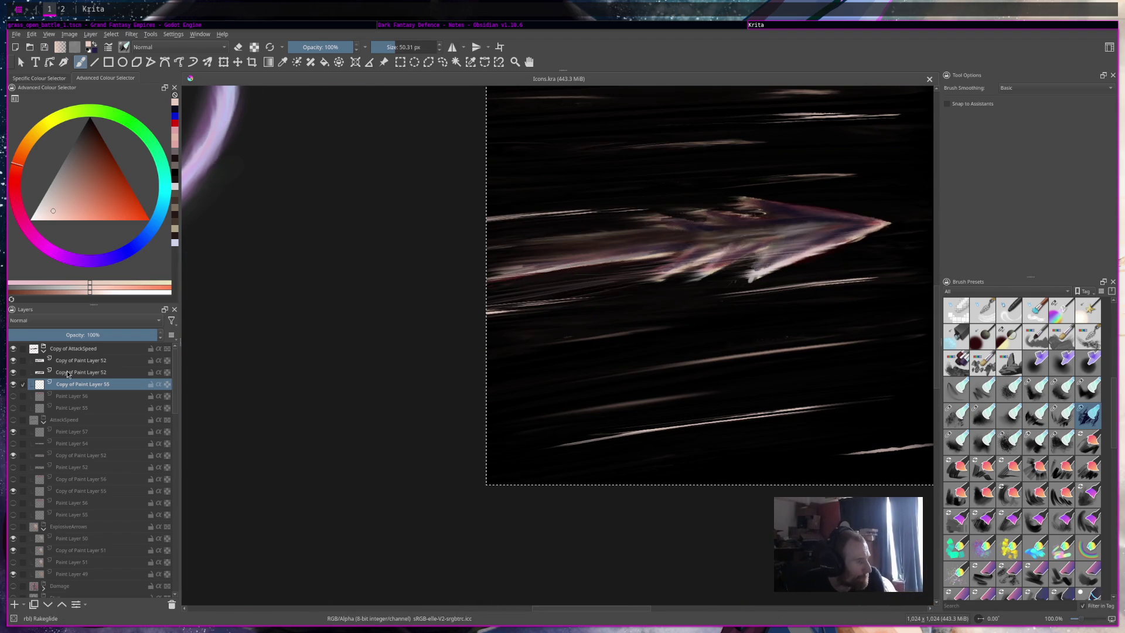
click(71, 348)
Step: Collapse the AttackSpeed group and place a new Paint Layer 58 above Copy of AttackSpeed
right_click(80, 420)
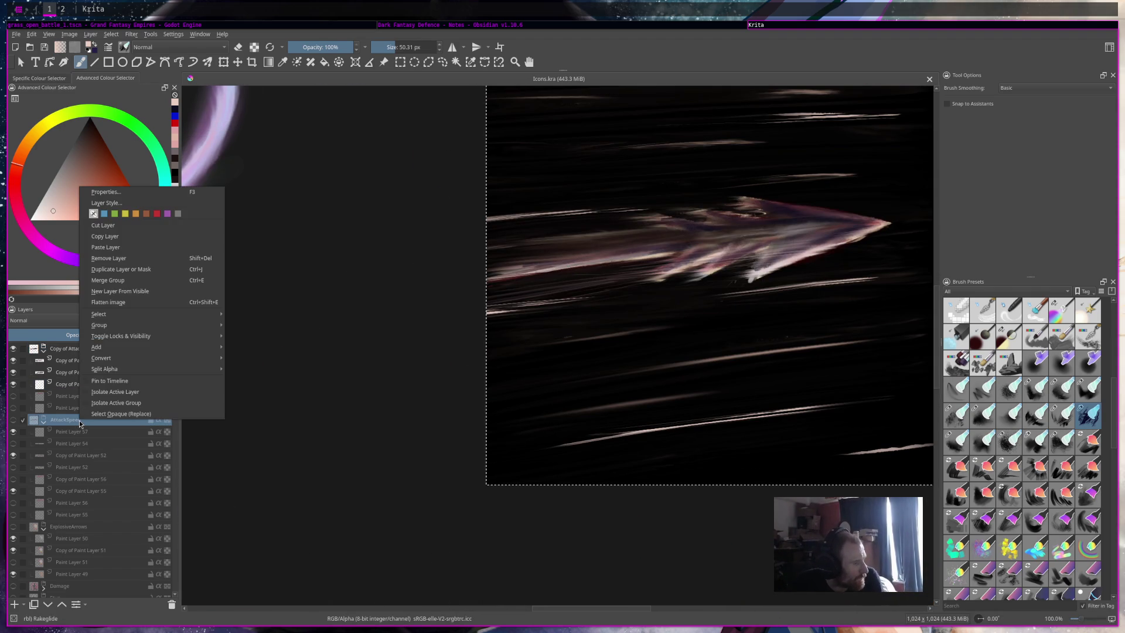
click(37, 426)
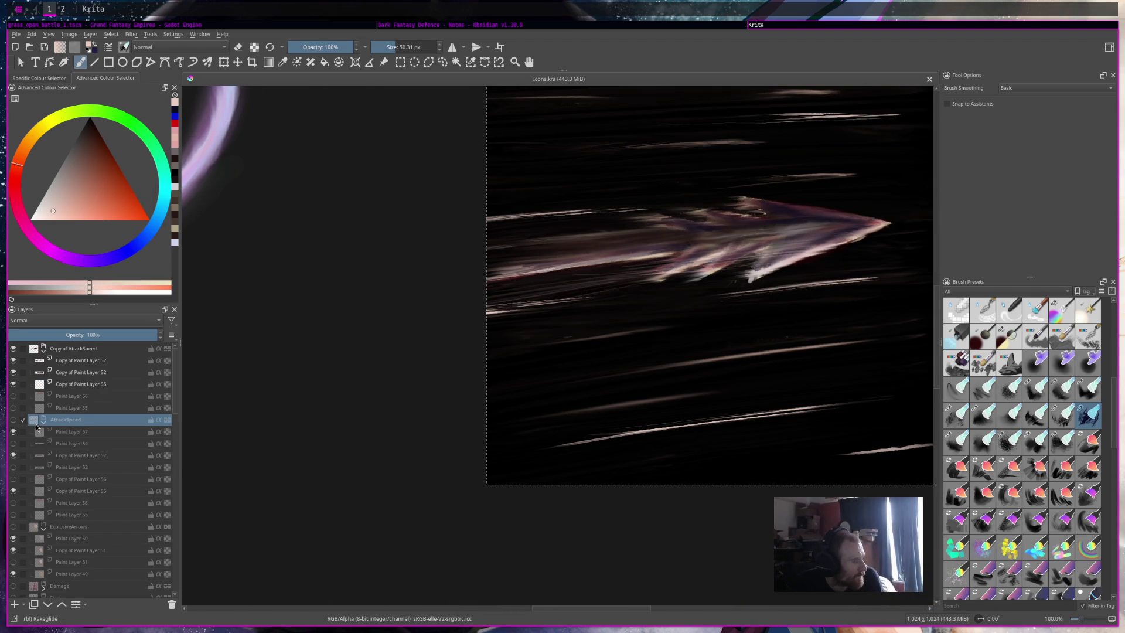
click(43, 421)
click(82, 349)
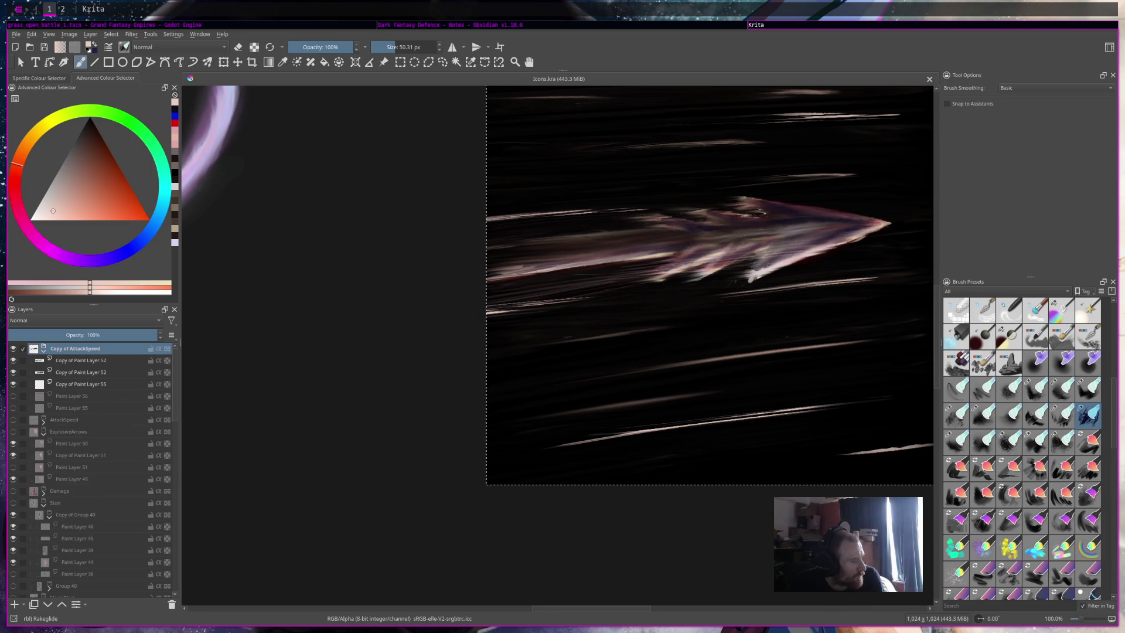
click(13, 604)
drag(74, 361, 98, 346)
click(39, 366)
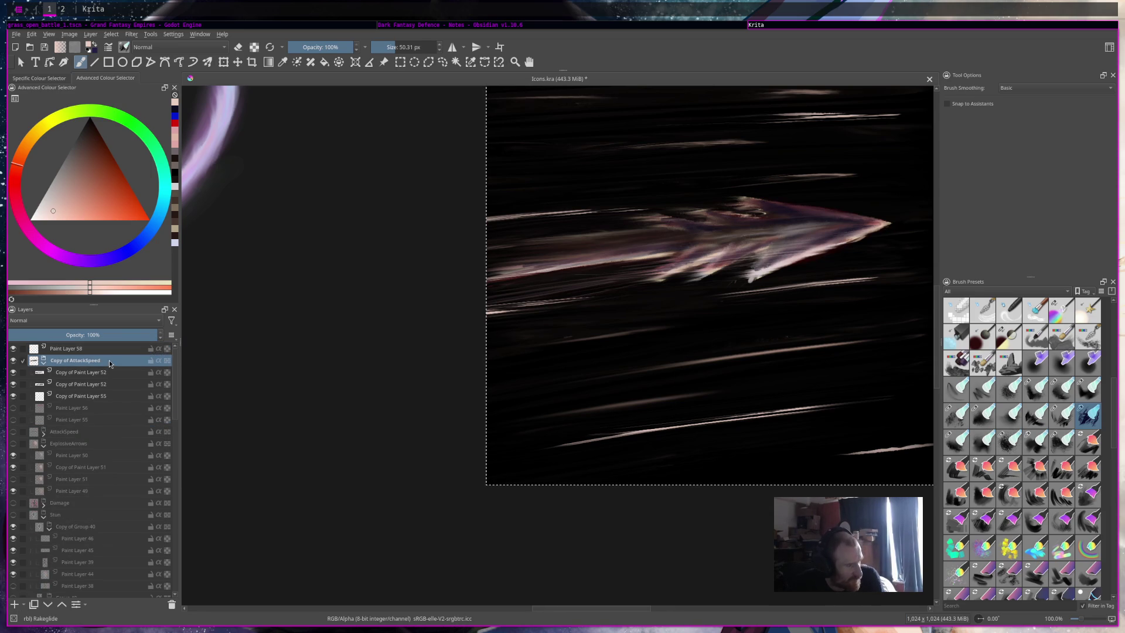
Step: Collapse and hide the Copy of AttackSpeed group, then save Icons.kra
click(42, 362)
click(13, 361)
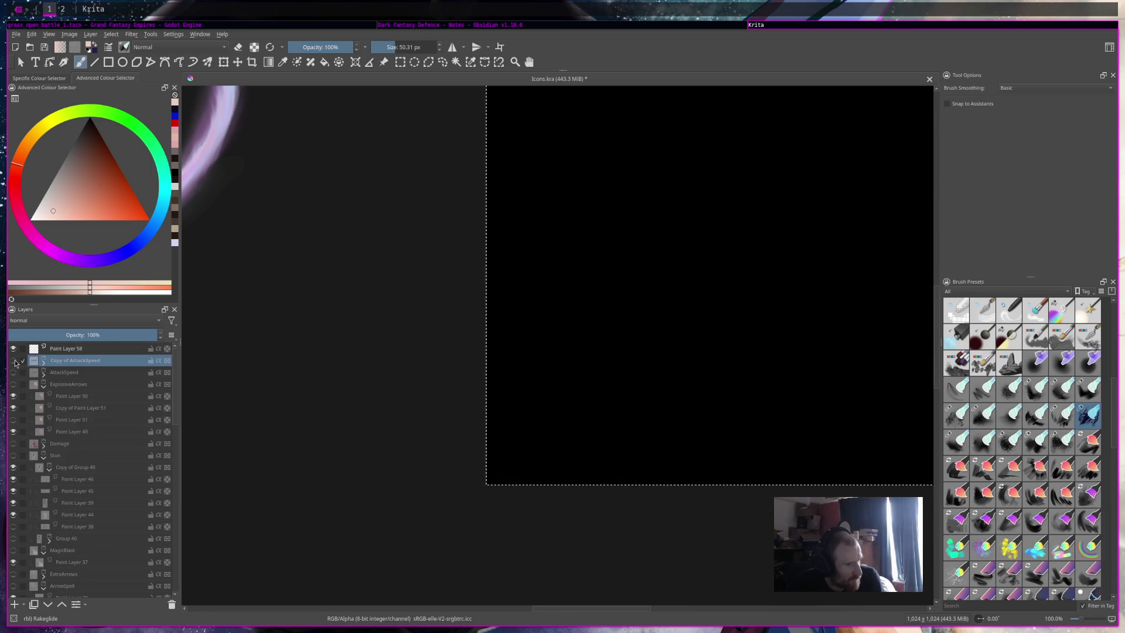
drag(616, 384, 562, 442)
key(ctrl+s)
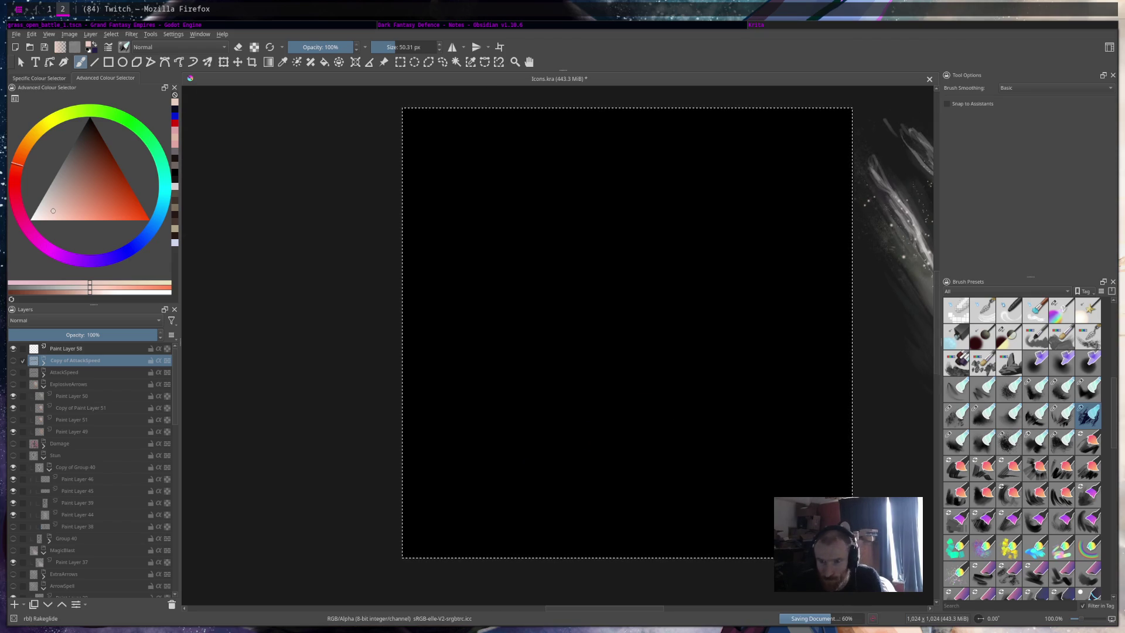
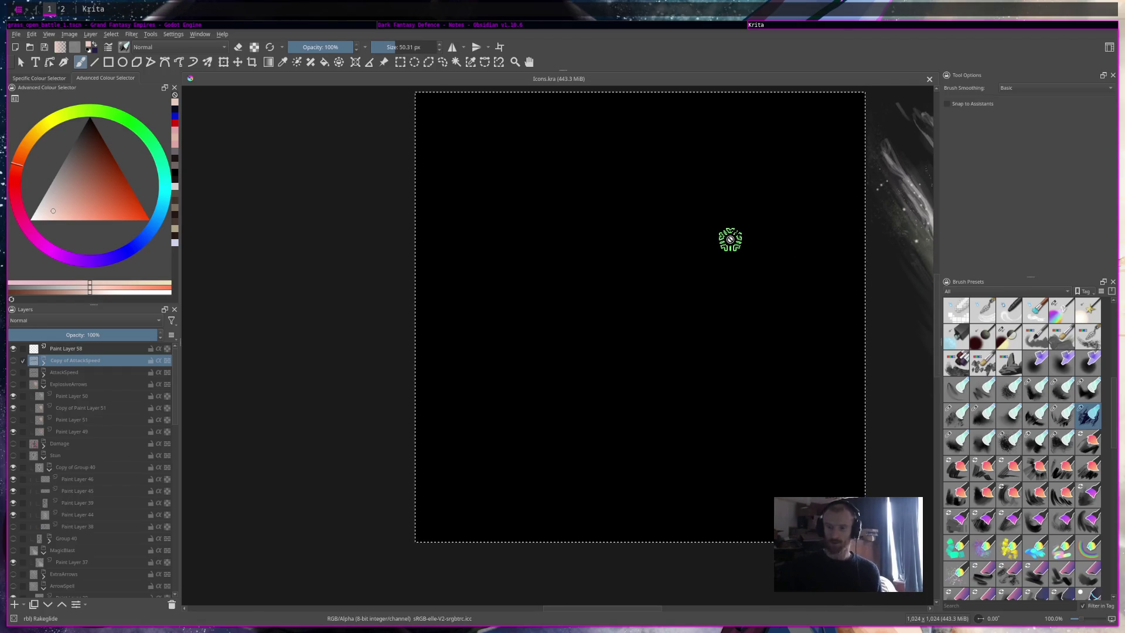
Step: Group Paint Layer 58 into a new group, Group 59
drag(579, 352, 620, 373)
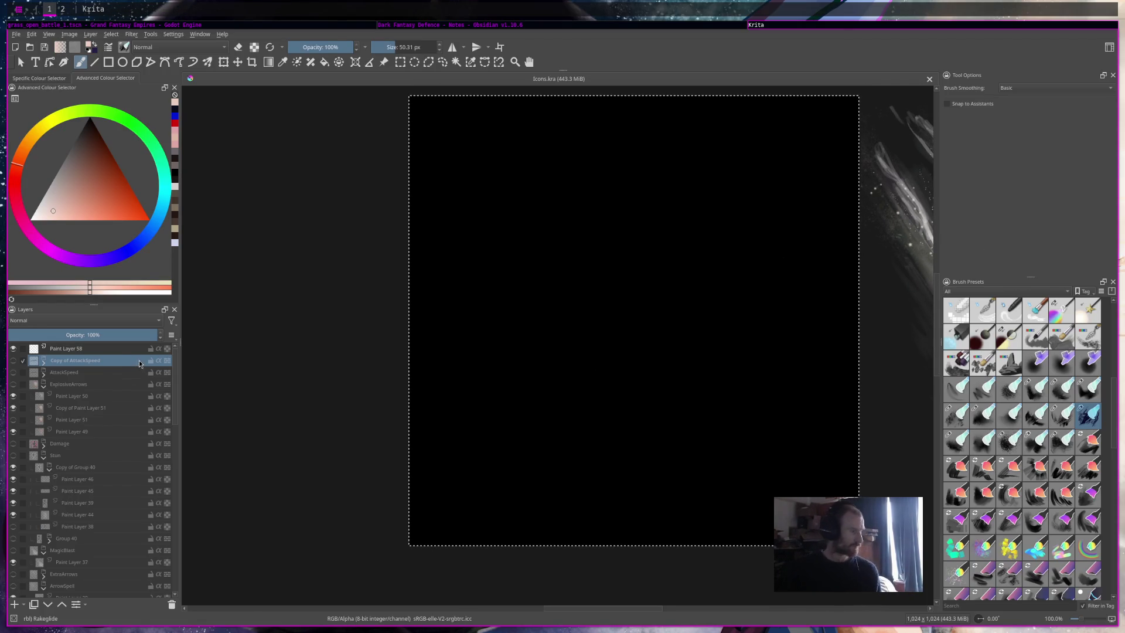
click(116, 350)
key(ctrl+g)
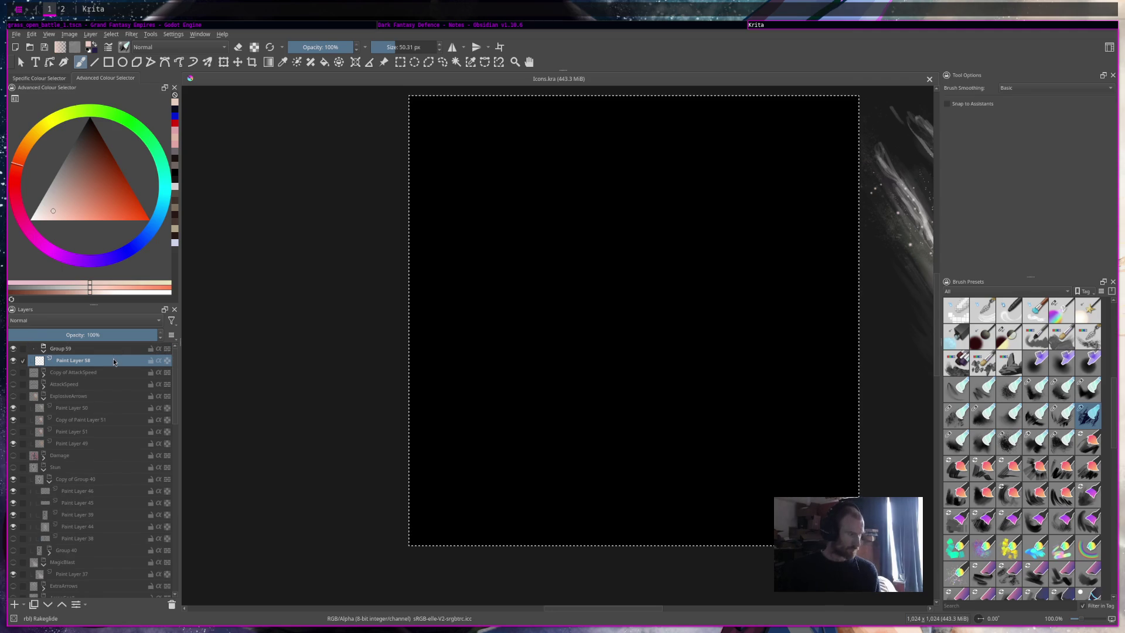
key(F2)
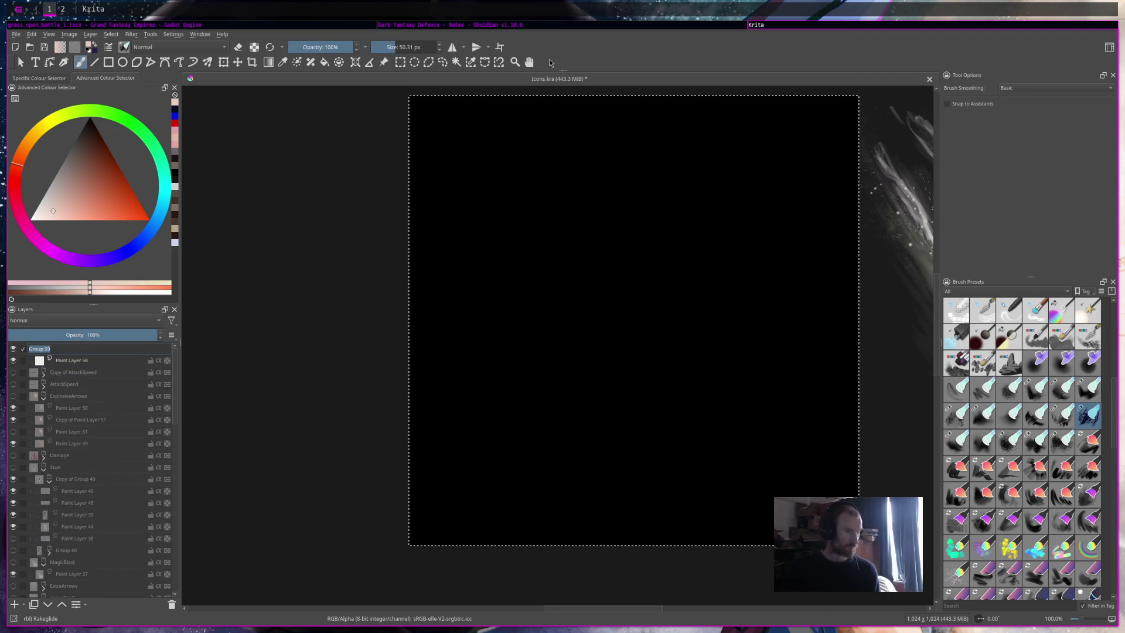
Step: Tick off the attack speed task in the Obsidian notes, then return to Krita
click(553, 27)
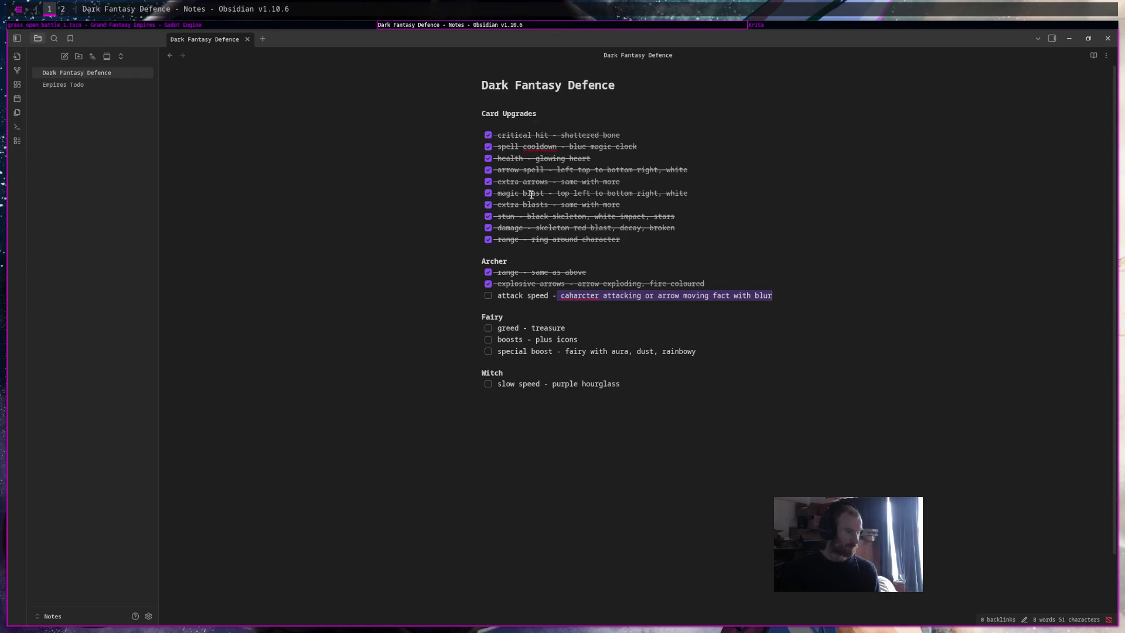
click(489, 296)
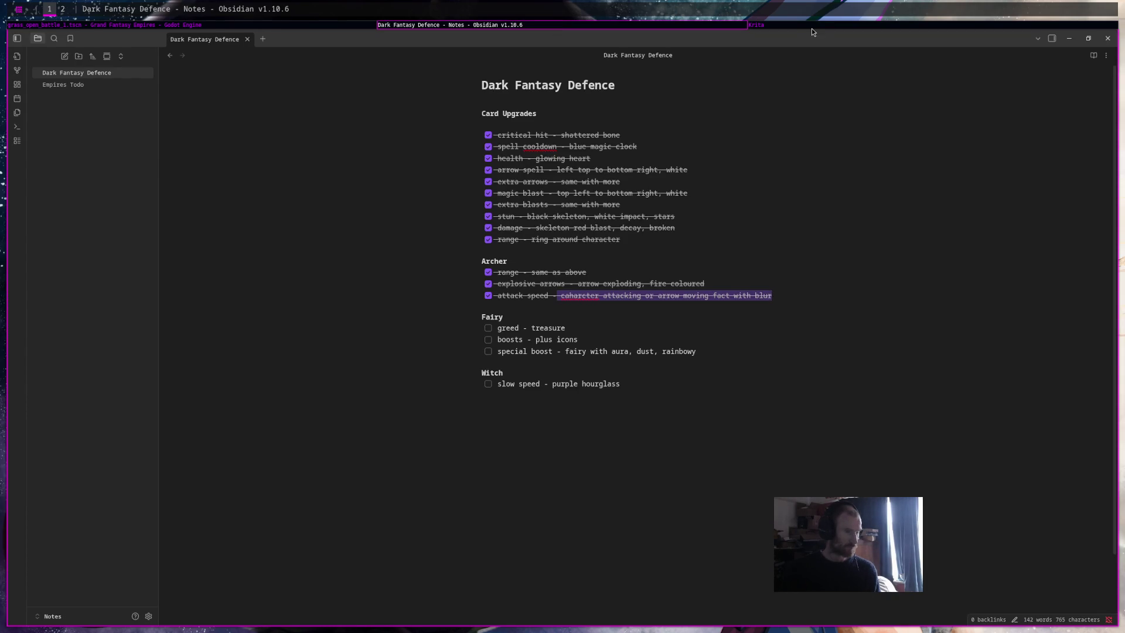
click(811, 26)
scroll(600, 317, down, 2)
key(super+2)
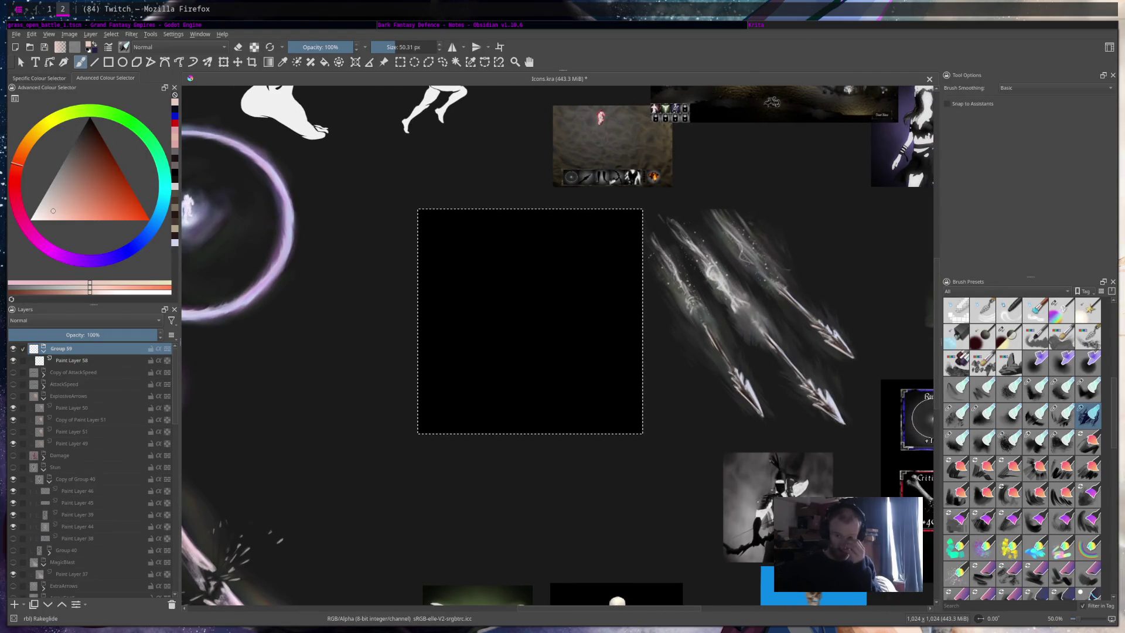
Step: Save a treasure chest image from a web search and drop it onto the canvas as a reference image
key(ctrl+Tab)
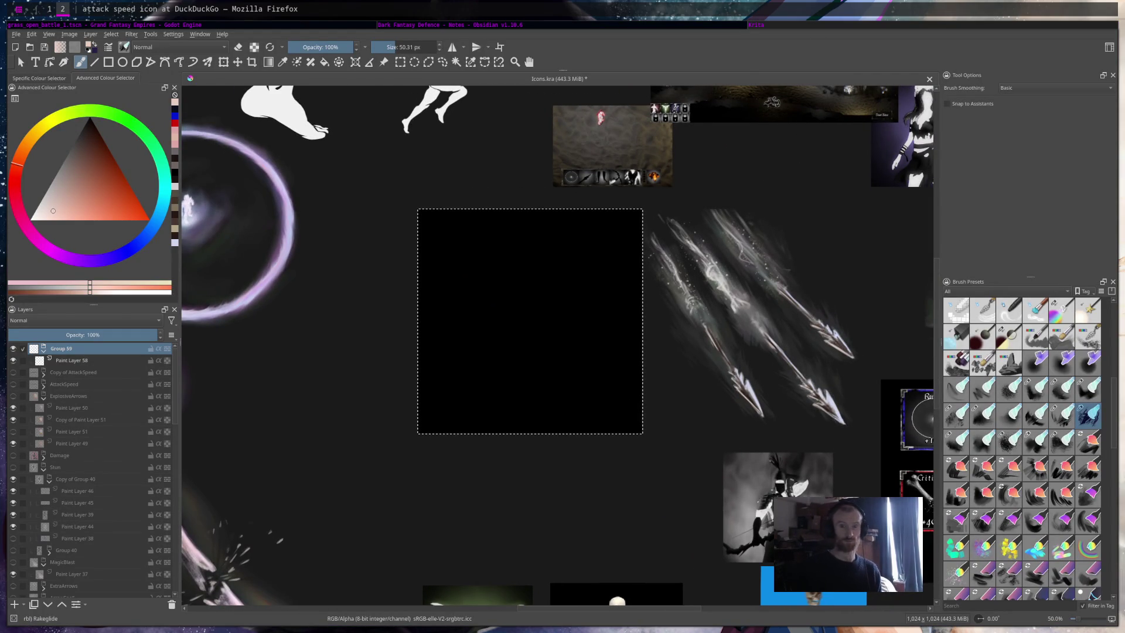
key(ctrl+Tab)
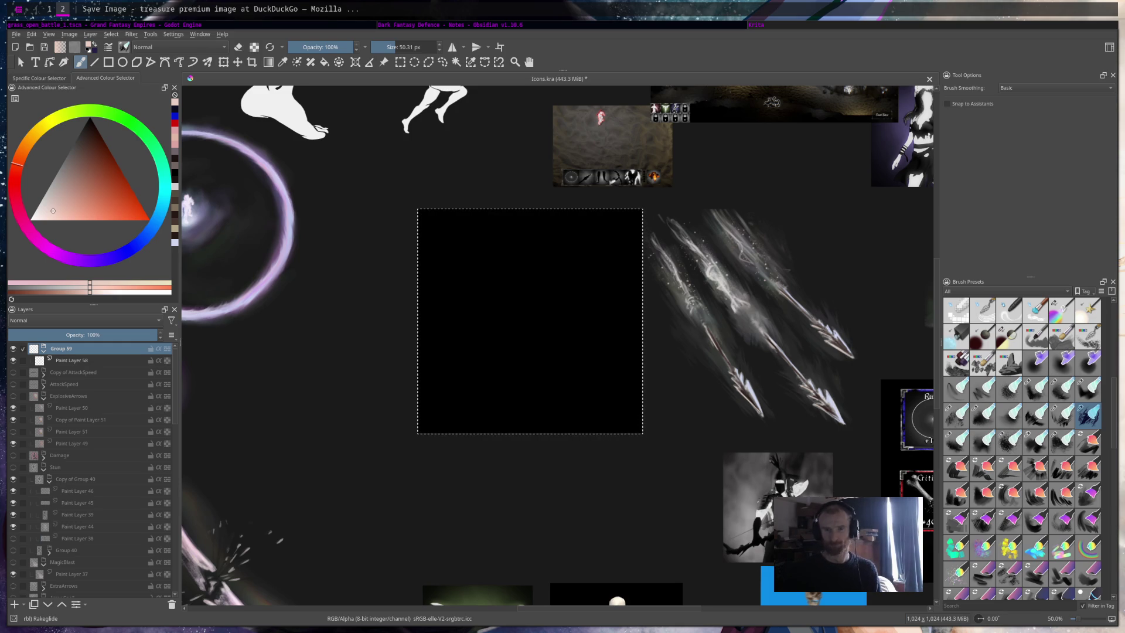
key(Return)
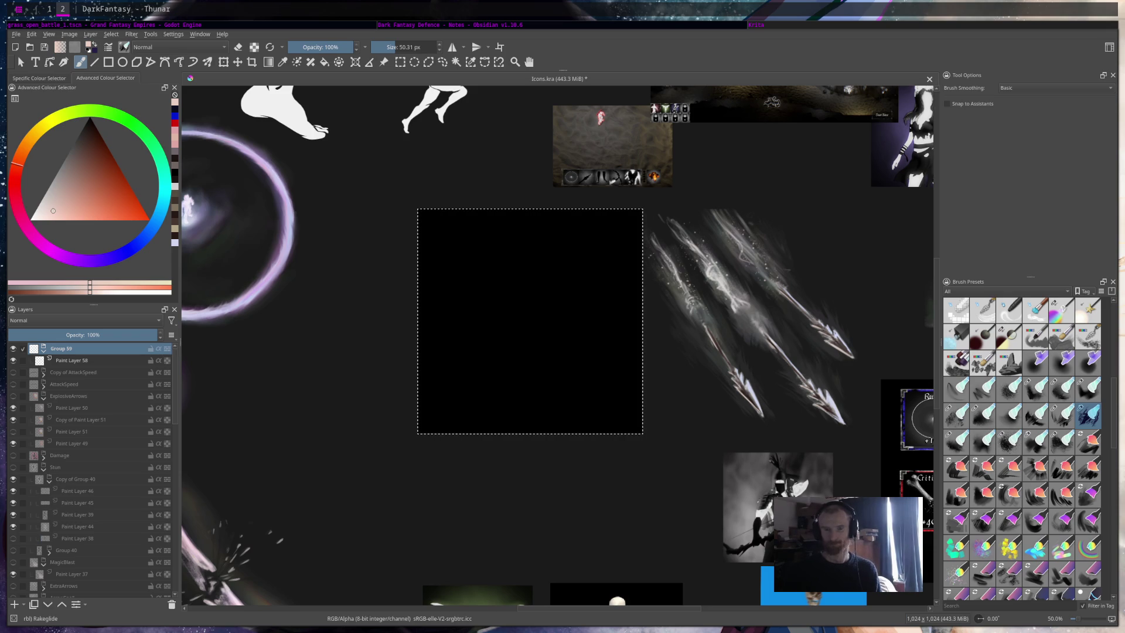
drag(446, 410, 309, 381)
click(340, 421)
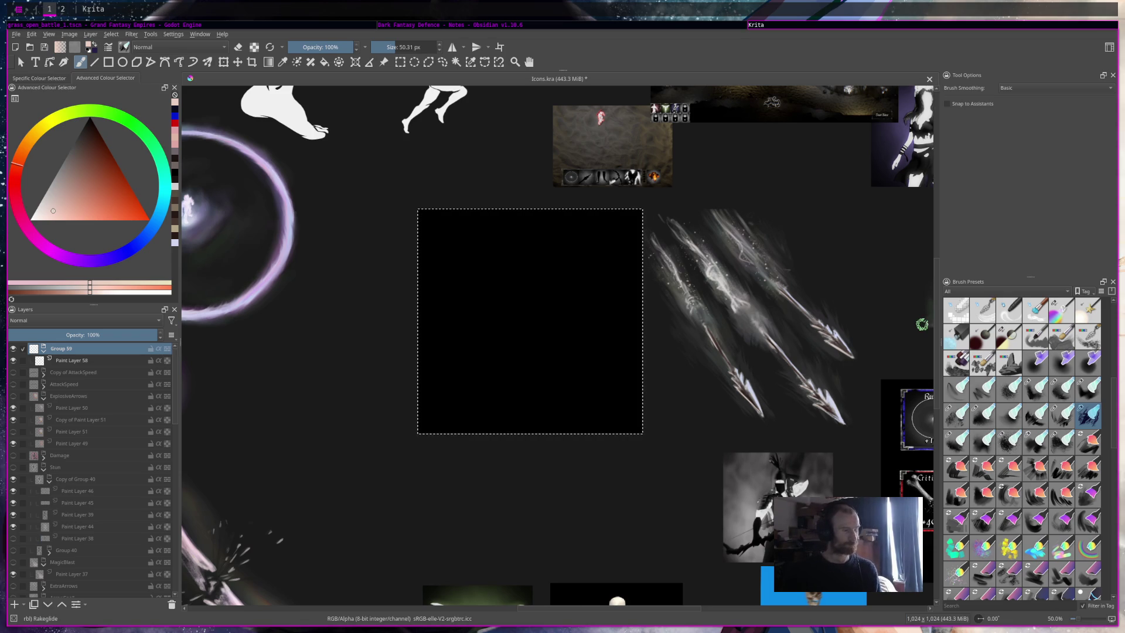
Step: Shrink the treasure chest reference, move the purple orb reference up-left and nudge the chest into place
mouse_move(538, 369)
mouse_down()
mouse_move(334, 346)
mouse_move(371, 291)
mouse_move(701, 375)
mouse_up()
mouse_move(535, 276)
mouse_down()
mouse_move(466, 124)
mouse_move(473, 111)
mouse_move(372, 114)
mouse_up()
drag(598, 396, 612, 386)
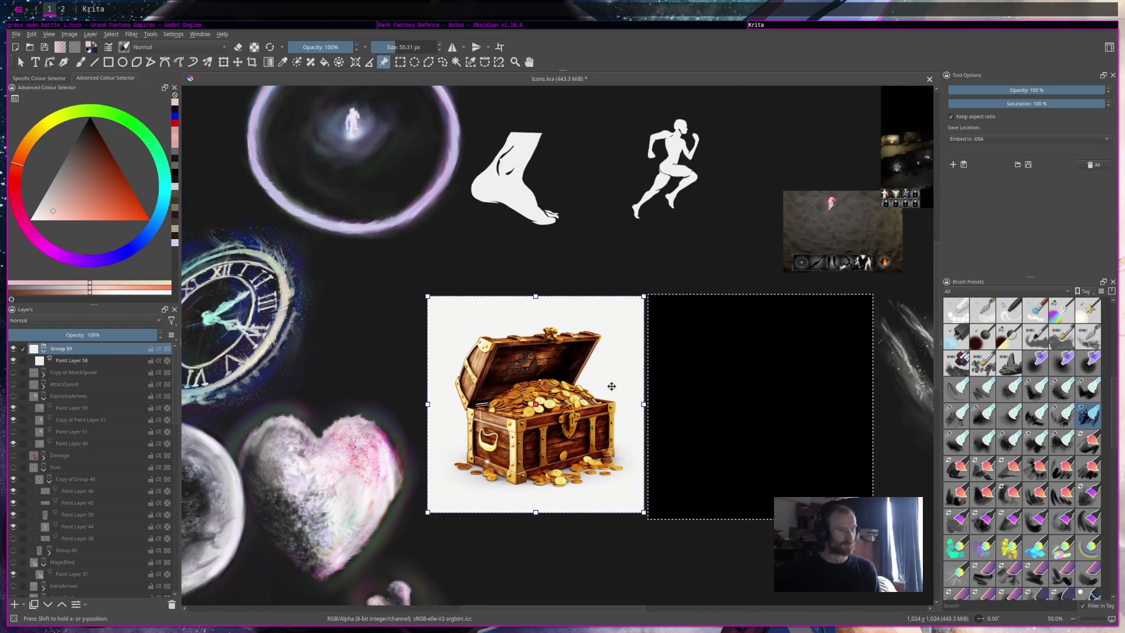
Step: Frame the chest reference and black square in view, and select the Charcoal Rock Soft brush
drag(772, 460, 846, 369)
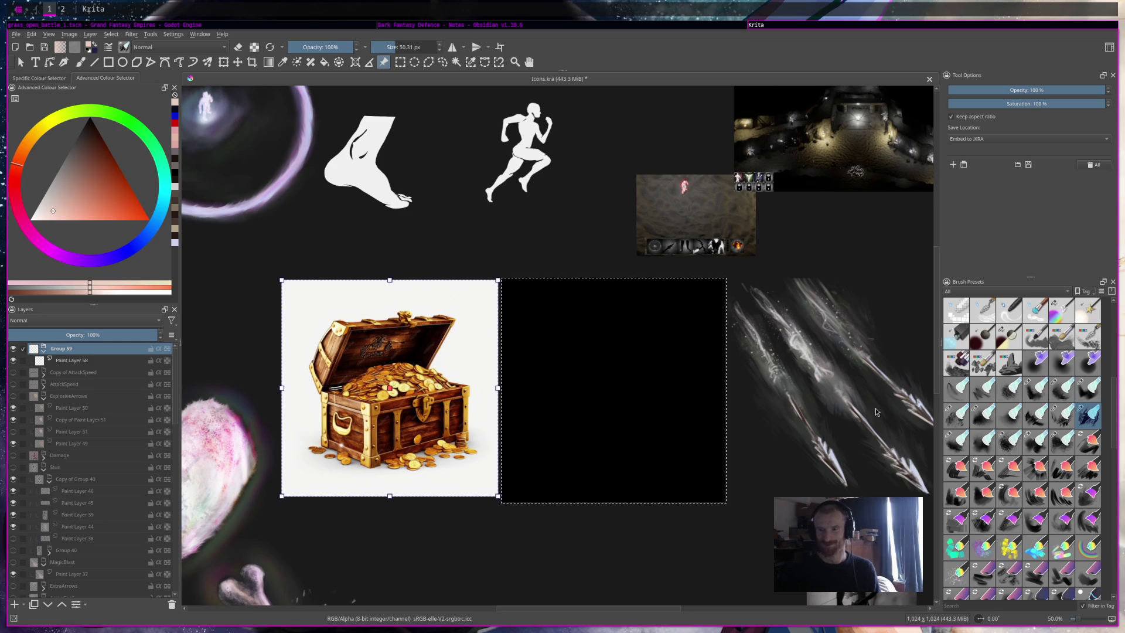
drag(515, 389, 475, 355)
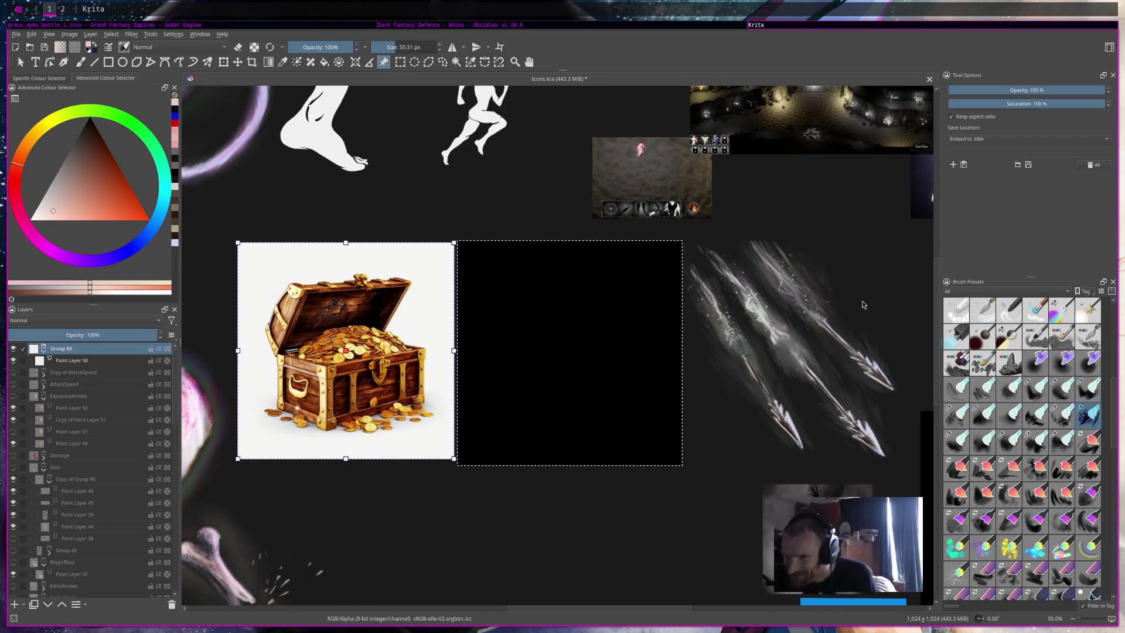
scroll(865, 310, down, 2)
scroll(869, 351, left, 5)
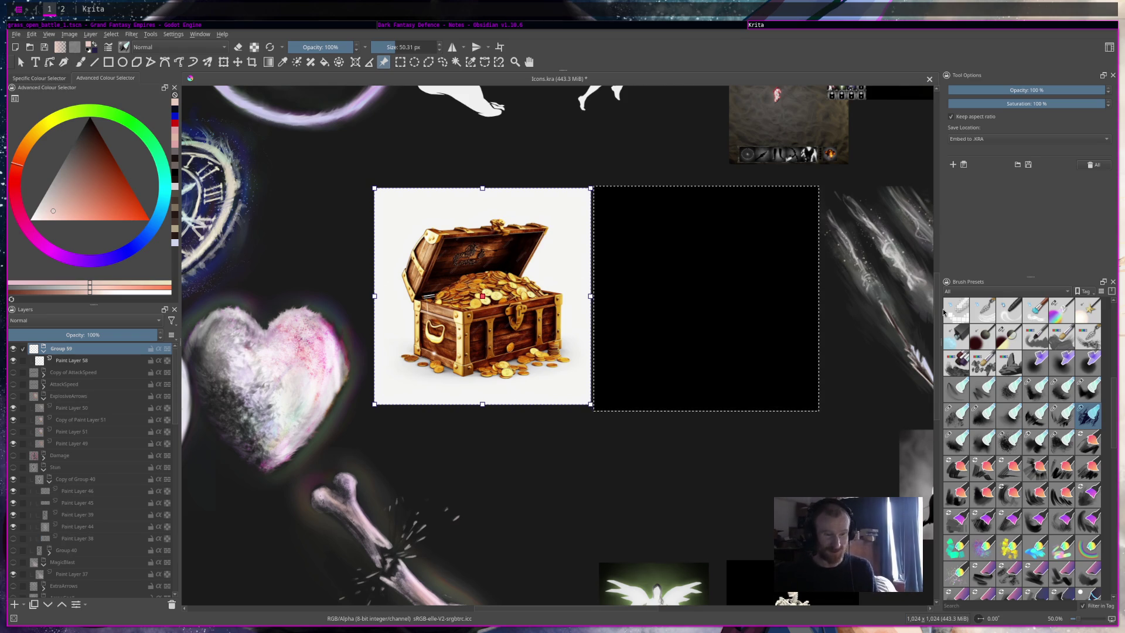
scroll(879, 352, right, 1)
scroll(1062, 408, up, 5)
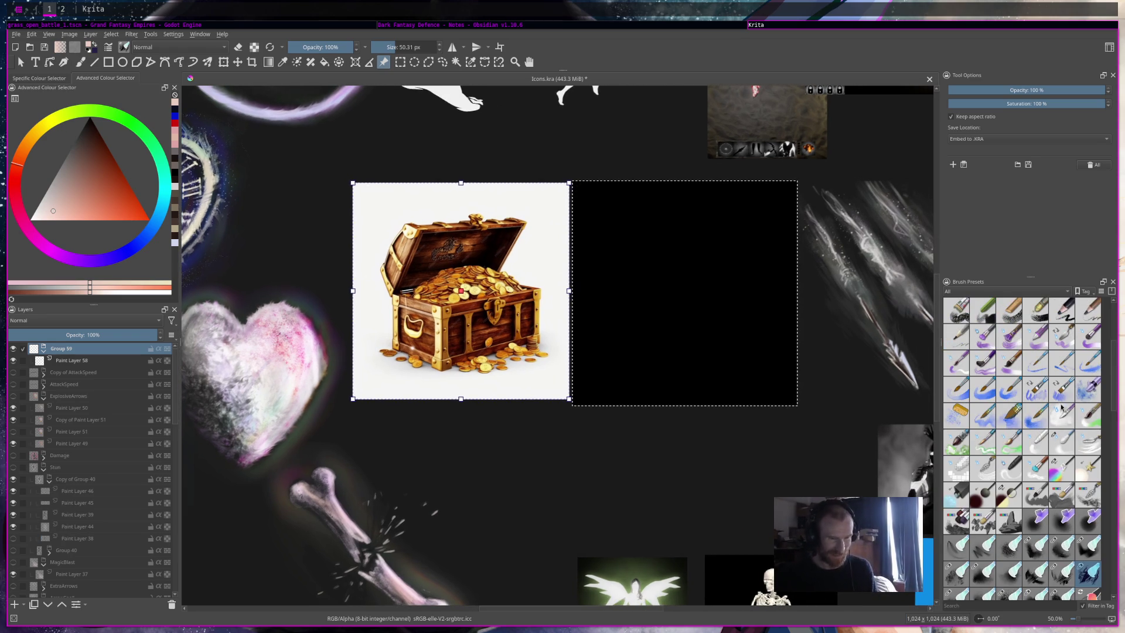
scroll(1071, 415, up, 5)
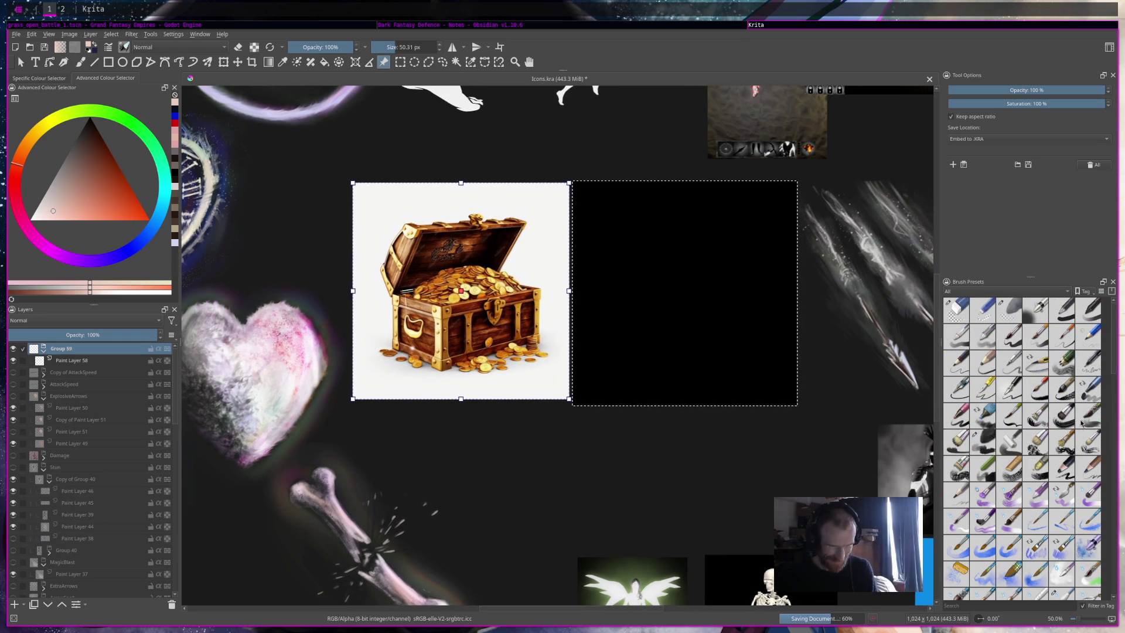
click(983, 442)
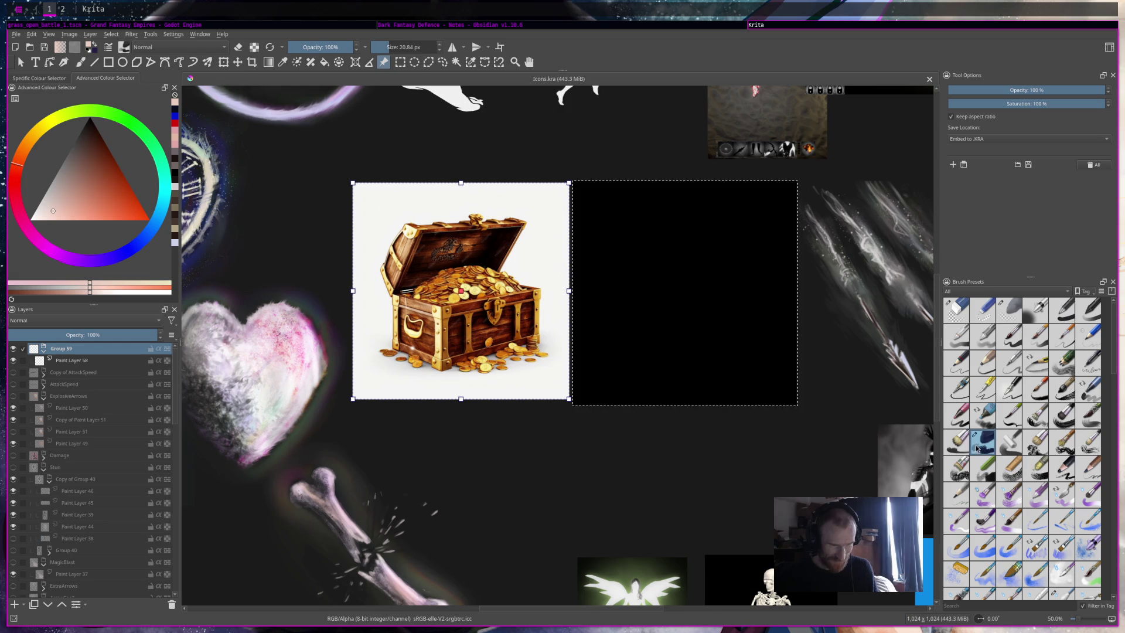
Step: Rename Group 59 to 'Treasure' and save the file
key(b)
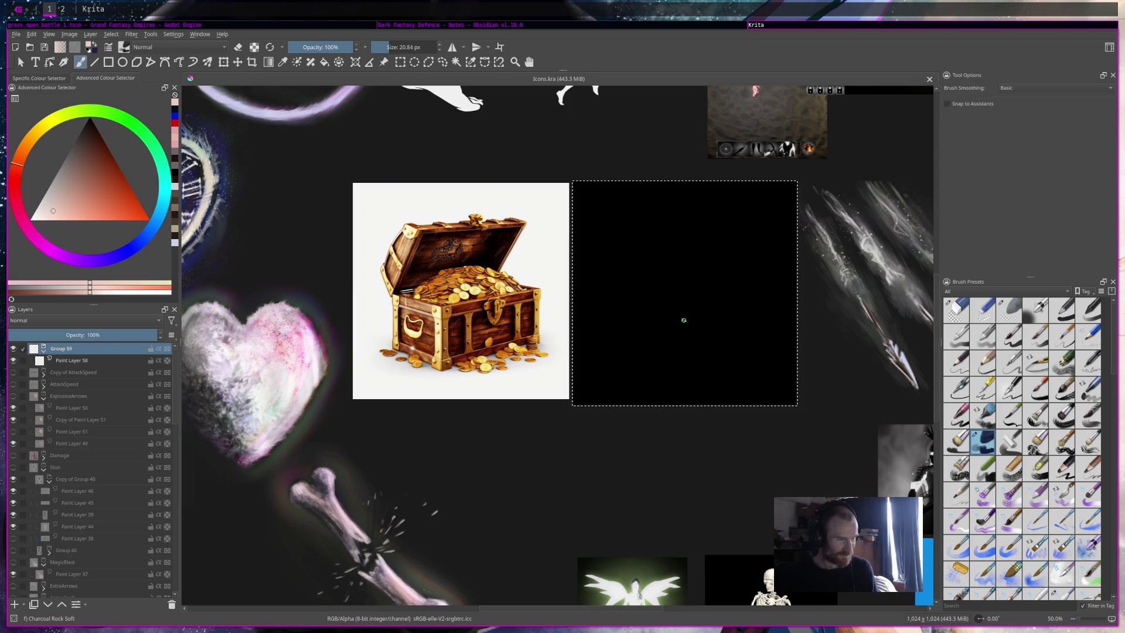
double_click(100, 349)
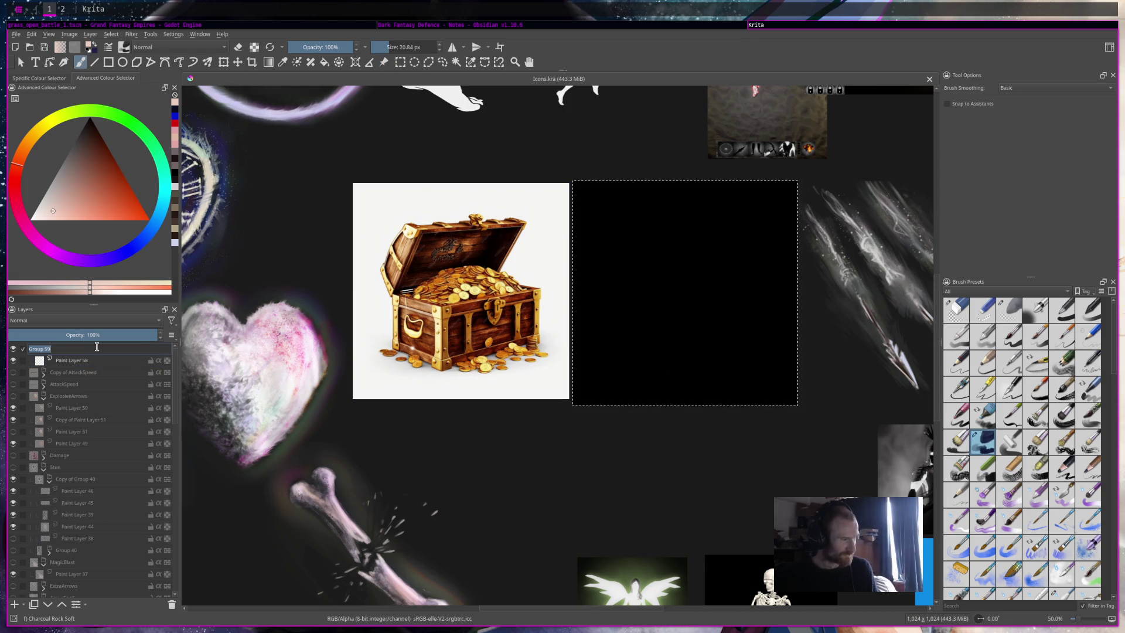
text(Treasure)
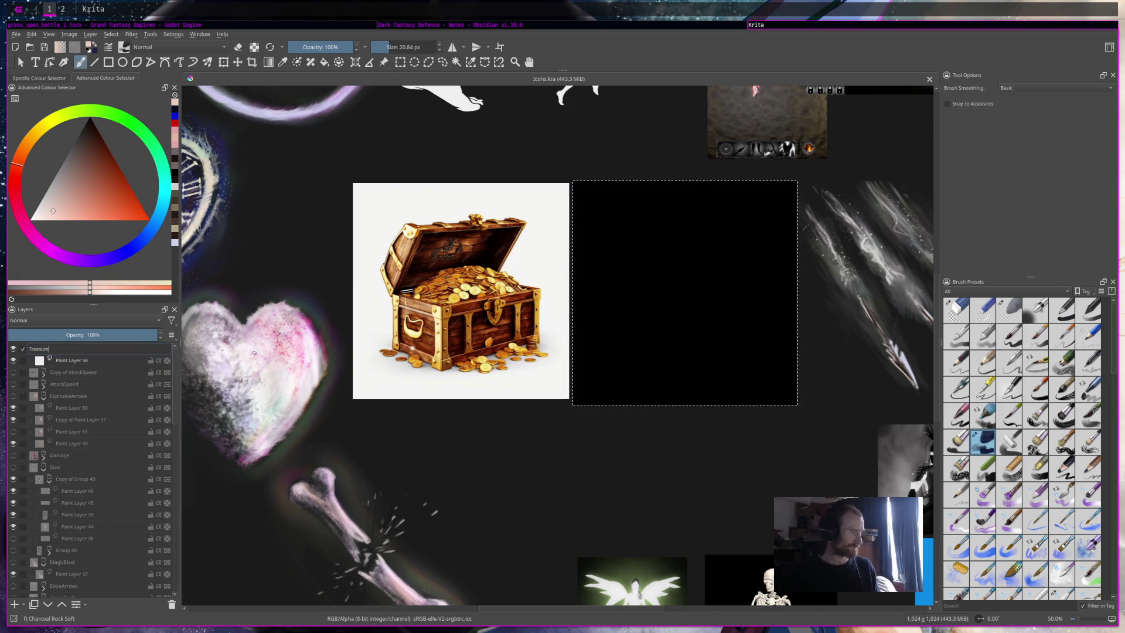
key(Return)
key(ctrl+s)
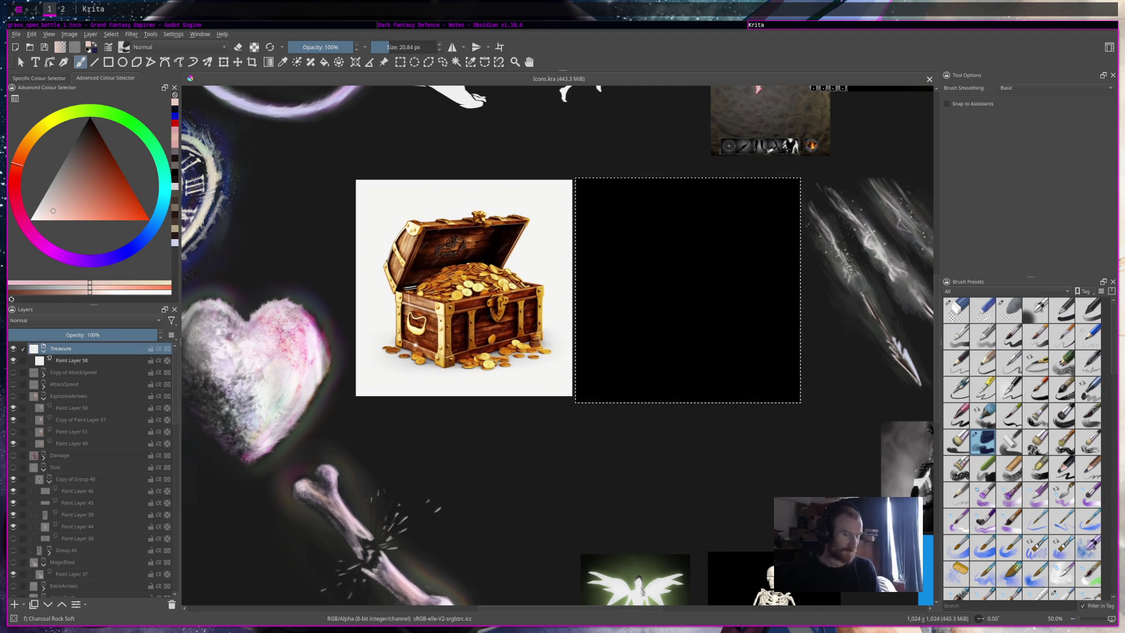
Step: On Paint Layer 58, sketch the chest box edges and raised lid in grey lines
click(114, 363)
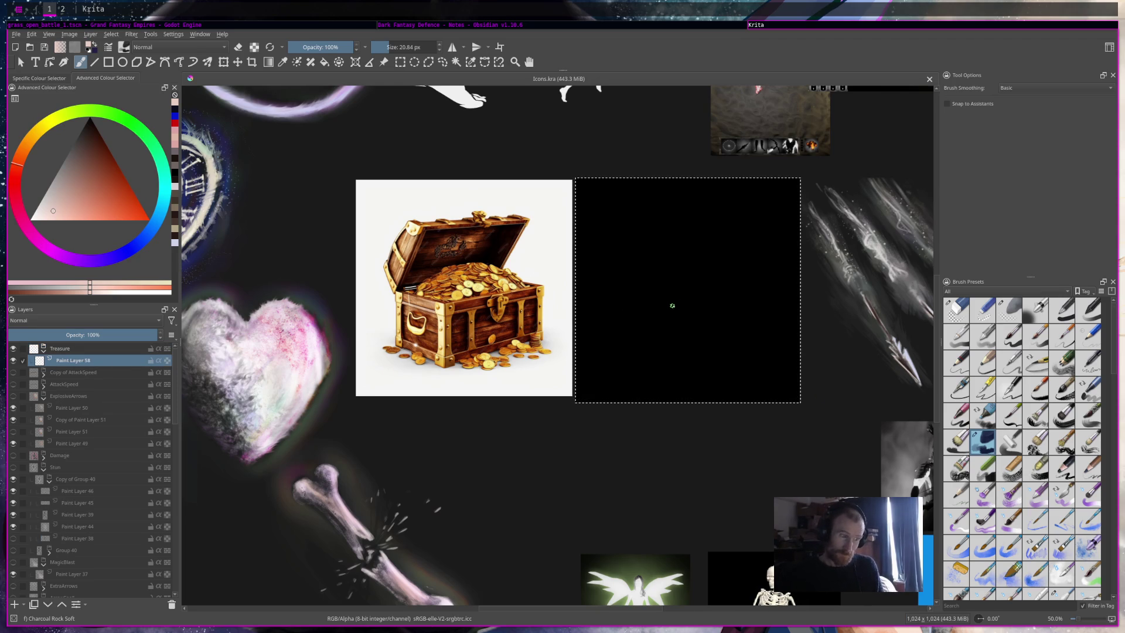
drag(703, 298, 751, 283)
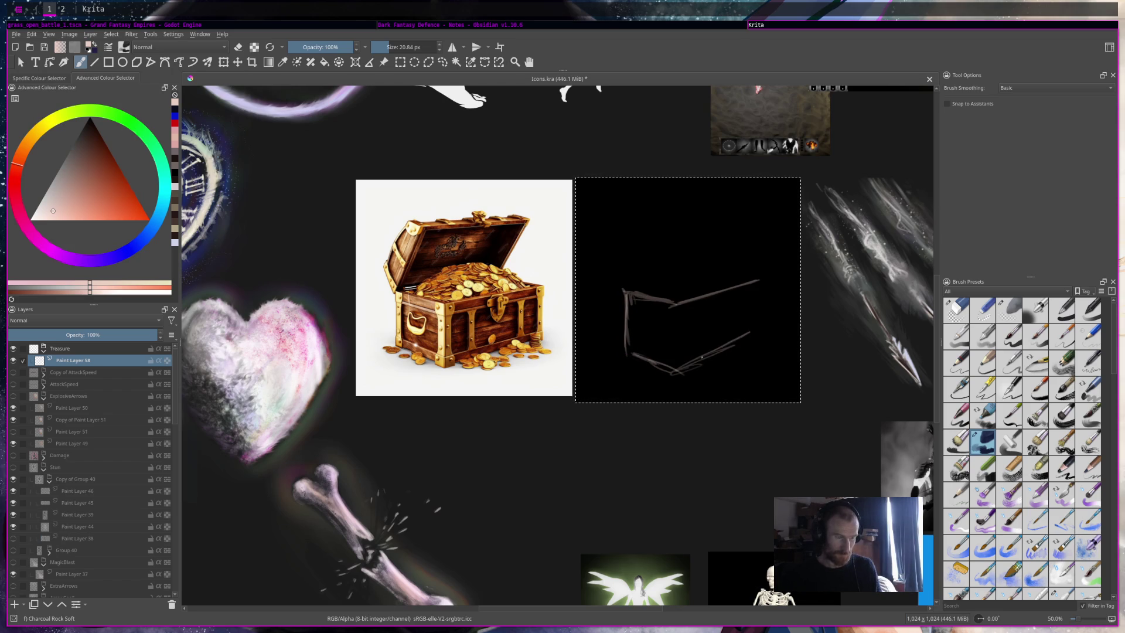
drag(760, 281, 763, 327)
drag(766, 284, 765, 334)
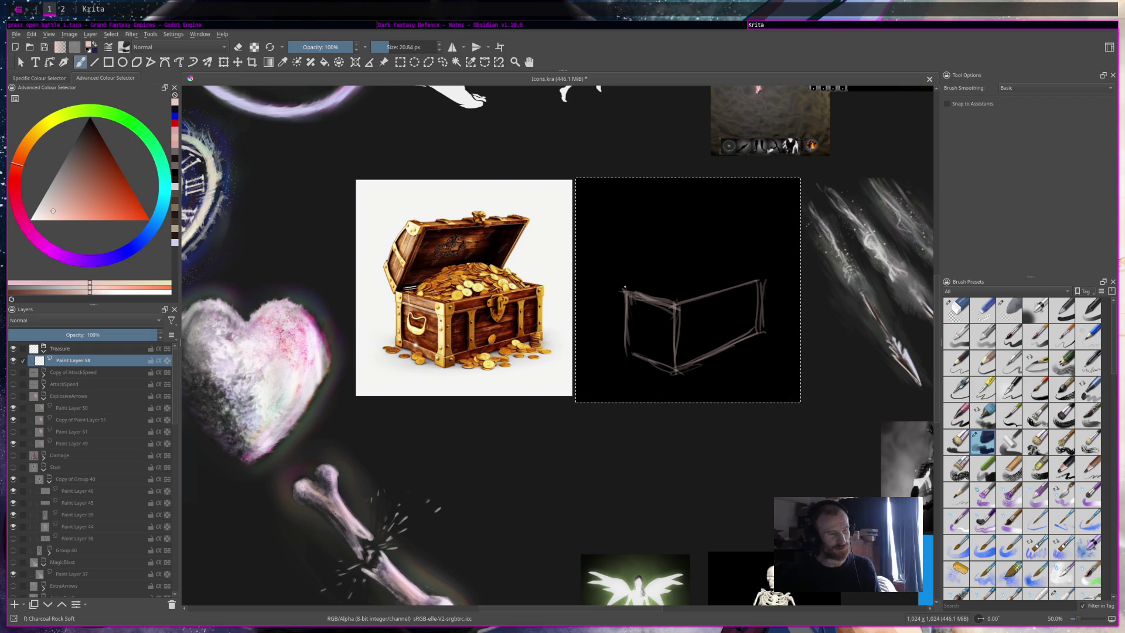
right_click(618, 309)
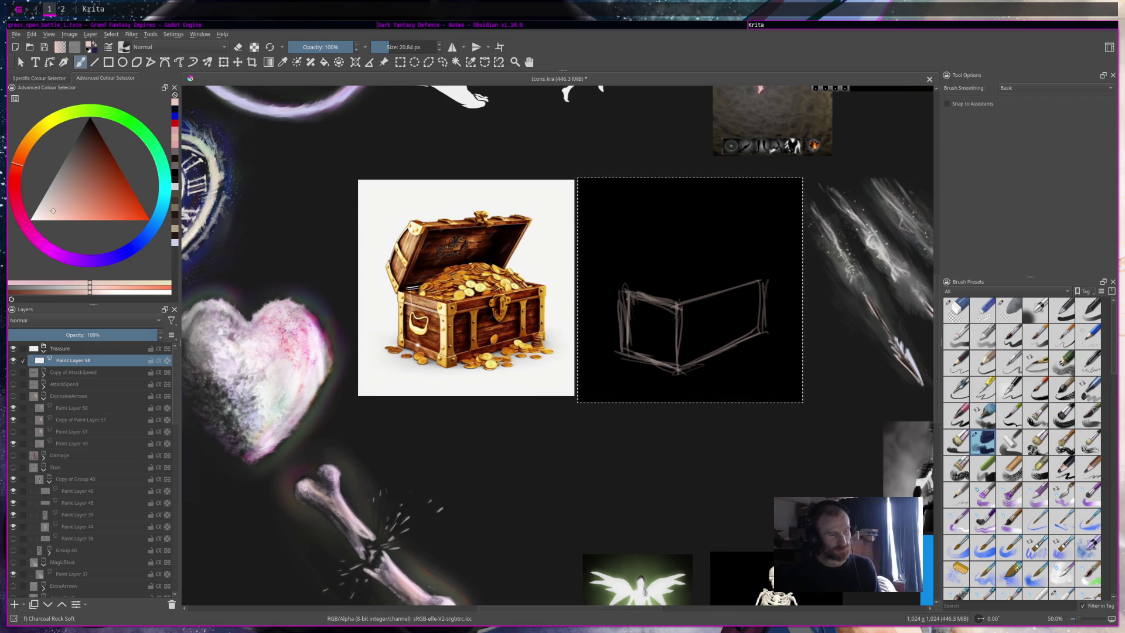
drag(633, 292, 684, 280)
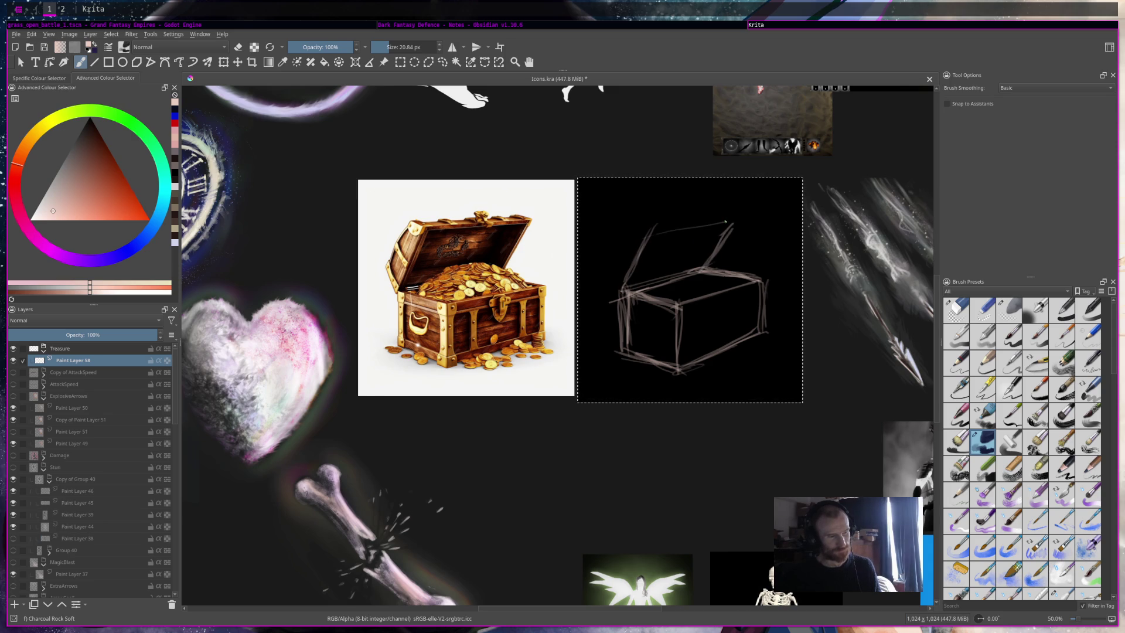
drag(725, 219, 738, 219)
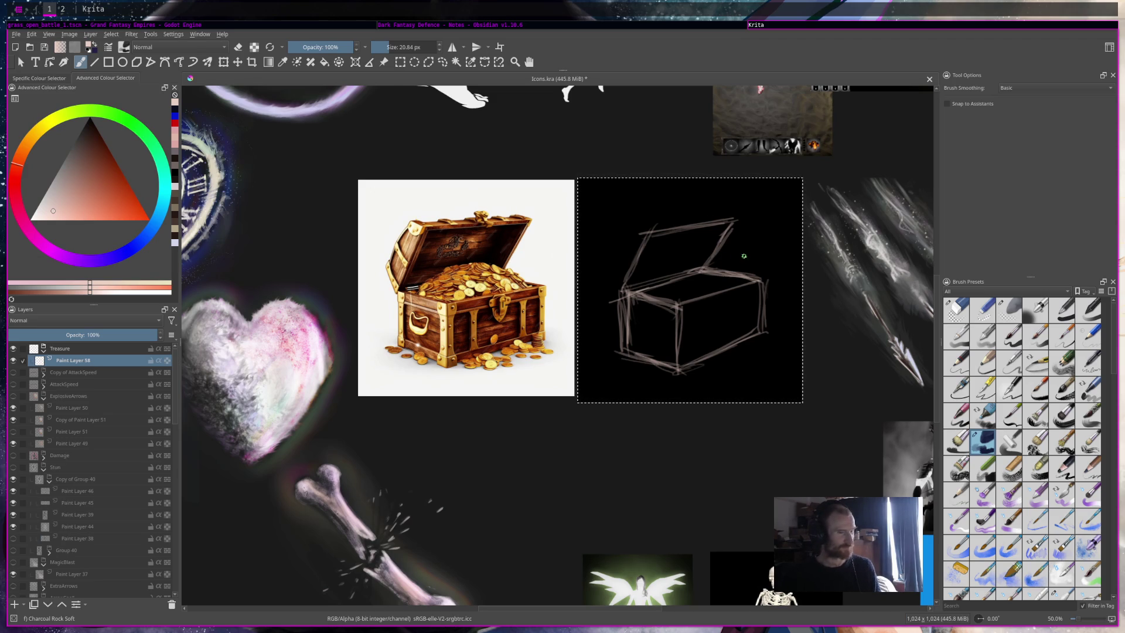
click(949, 312)
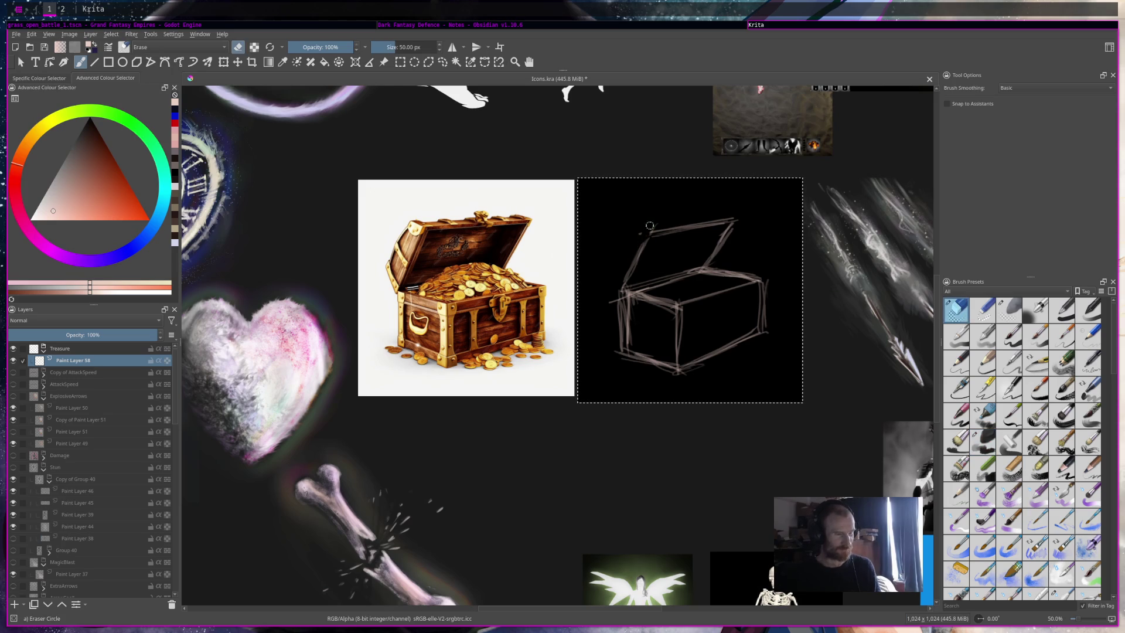
Step: Erase the lid lines, box edges and leftover marks so the black icon square is empty
mouse_move(652, 228)
mouse_down()
mouse_move(611, 302)
mouse_move(621, 358)
mouse_up()
mouse_move(653, 230)
mouse_down()
mouse_move(724, 235)
mouse_move(686, 270)
mouse_move(732, 352)
mouse_move(691, 328)
mouse_move(675, 345)
mouse_move(648, 338)
mouse_up()
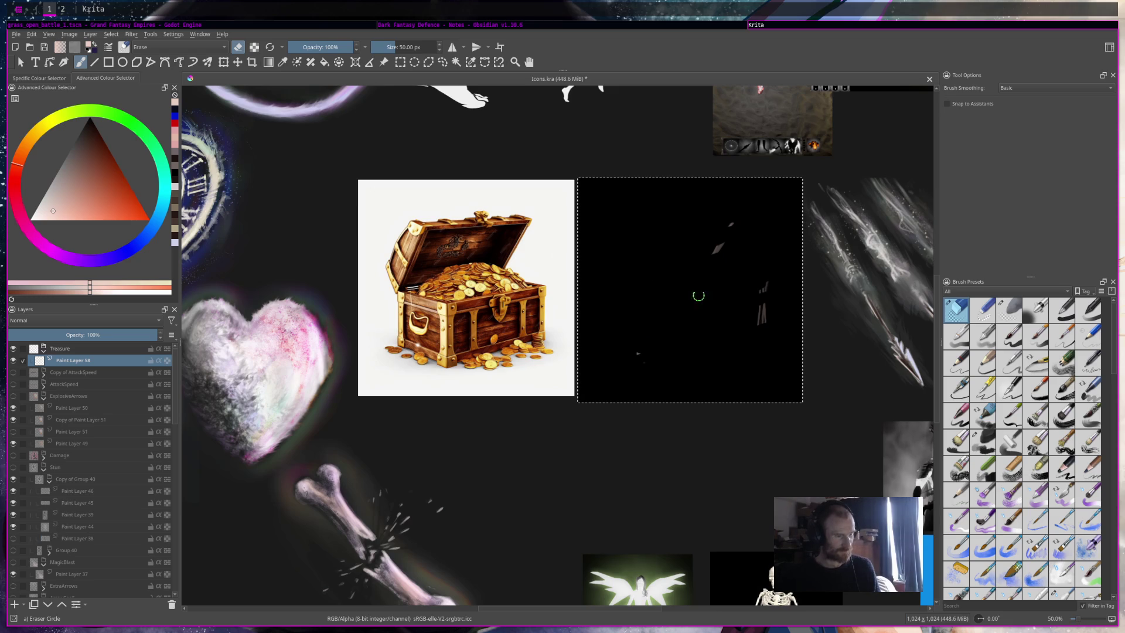
click(766, 322)
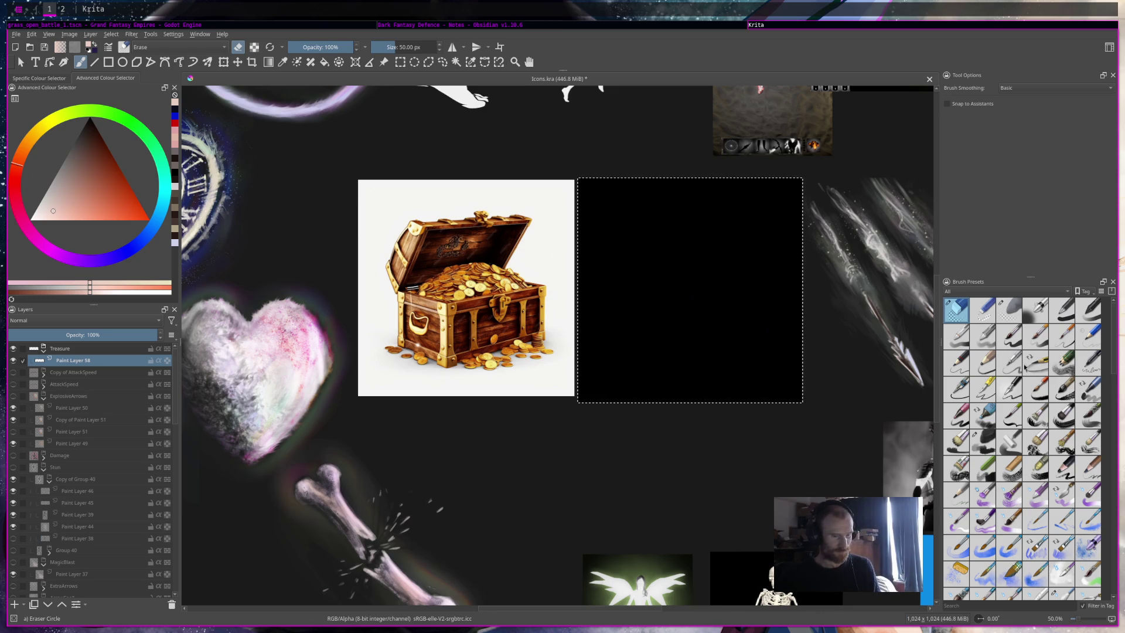
click(983, 441)
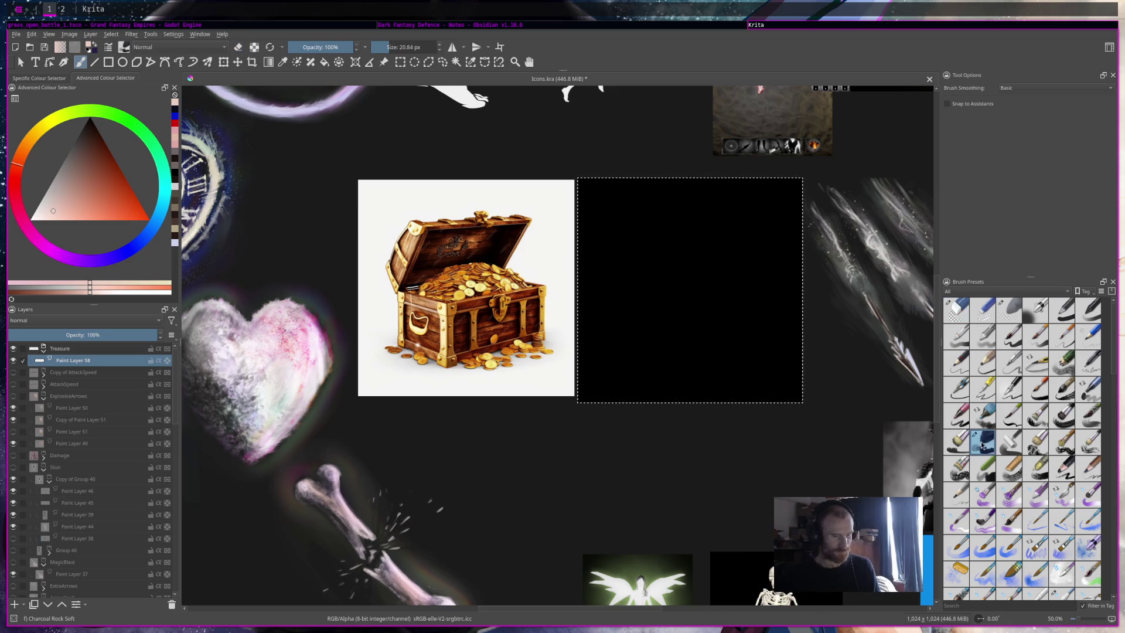
Step: Using the chest's orange-brown, paint a large brown smudge with blobs and a lighter orange band
ctrl+click(501, 276)
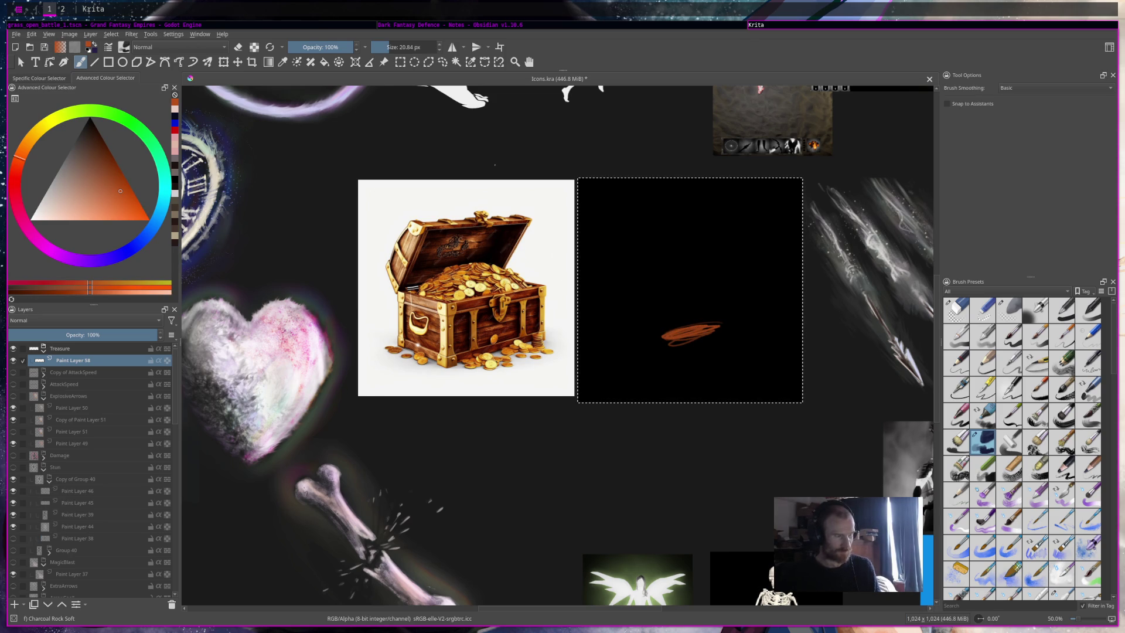
mouse_move(732, 326)
mouse_down()
mouse_move(680, 326)
mouse_move(701, 322)
mouse_up()
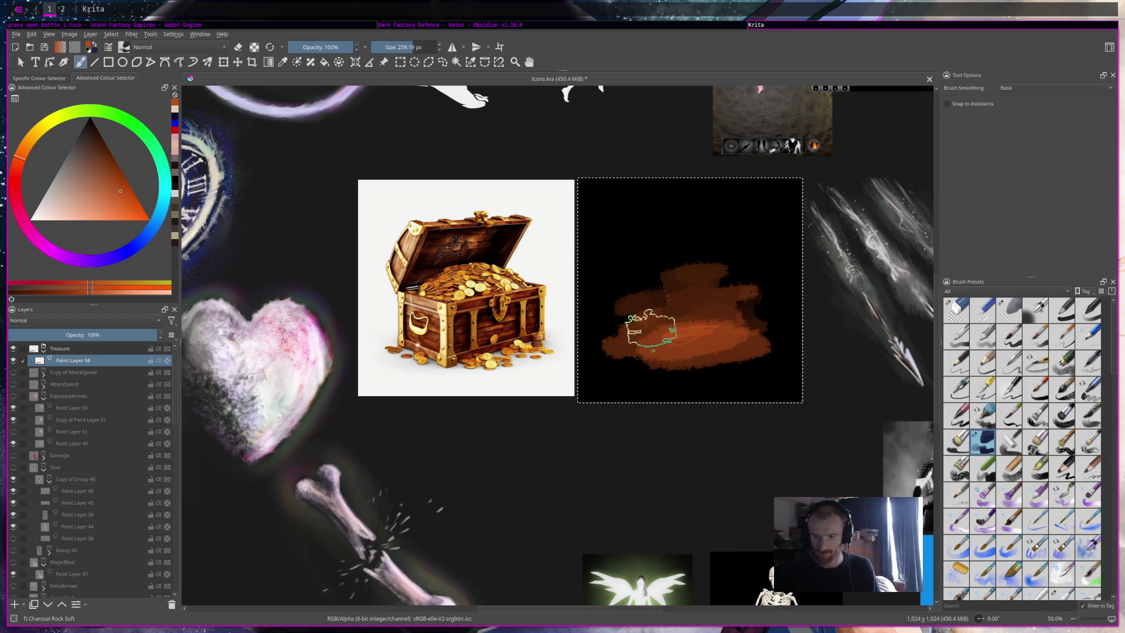
drag(645, 326, 640, 267)
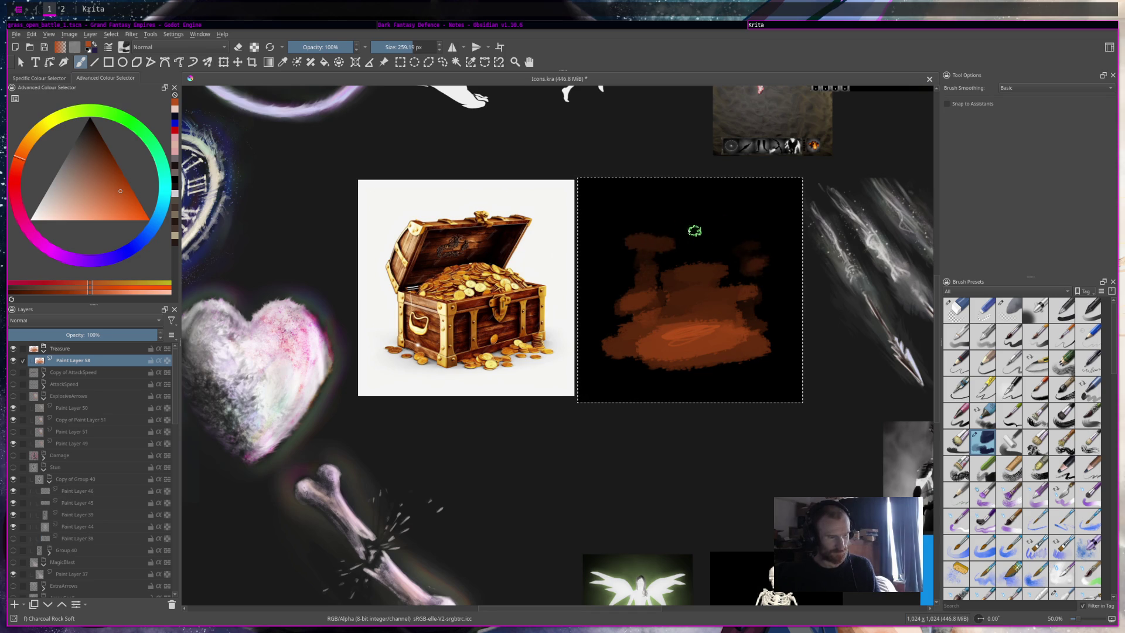
drag(619, 272, 666, 327)
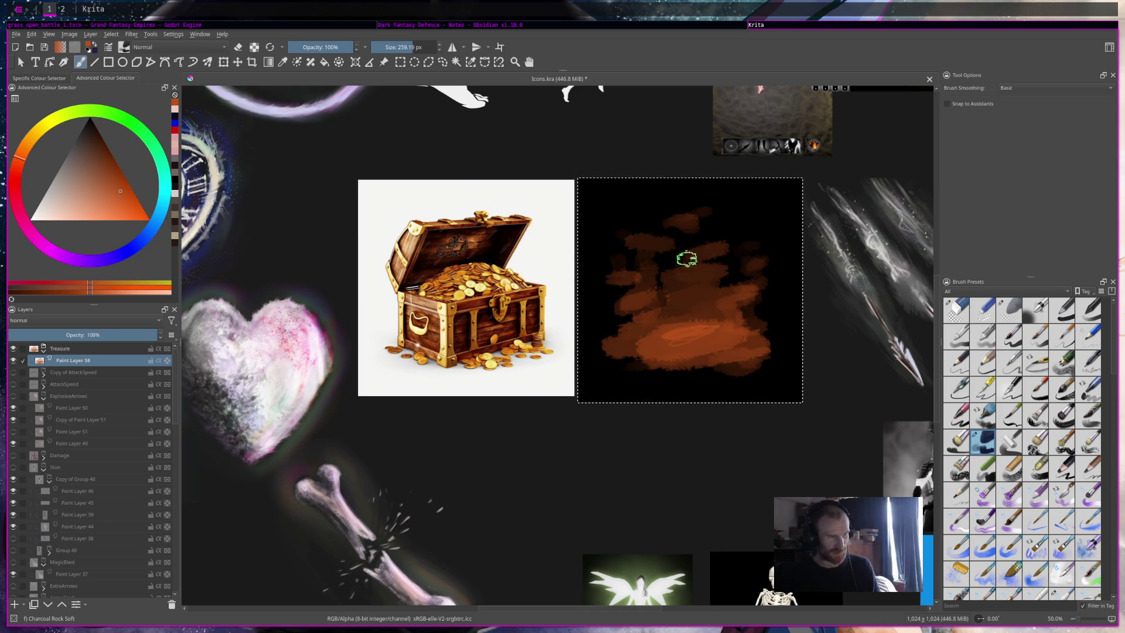
drag(708, 352, 642, 346)
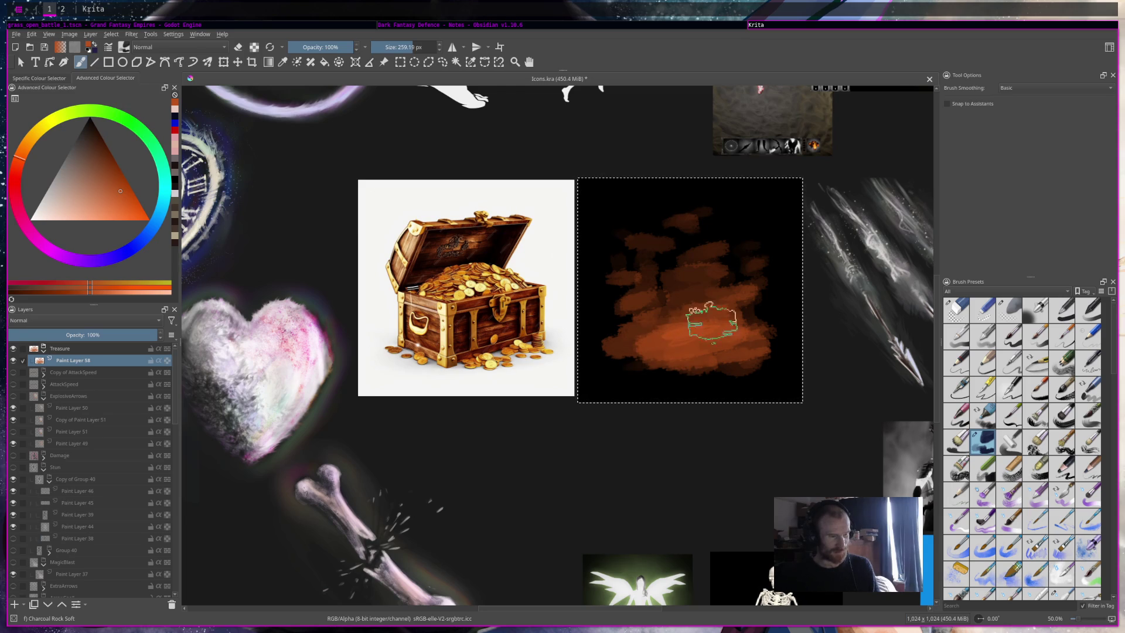
Step: Sample pale gold and orange-brown from the reference and paint an orange-brown stroke across the smudge
drag(179, 223, 175, 222)
ctrl+click(484, 281)
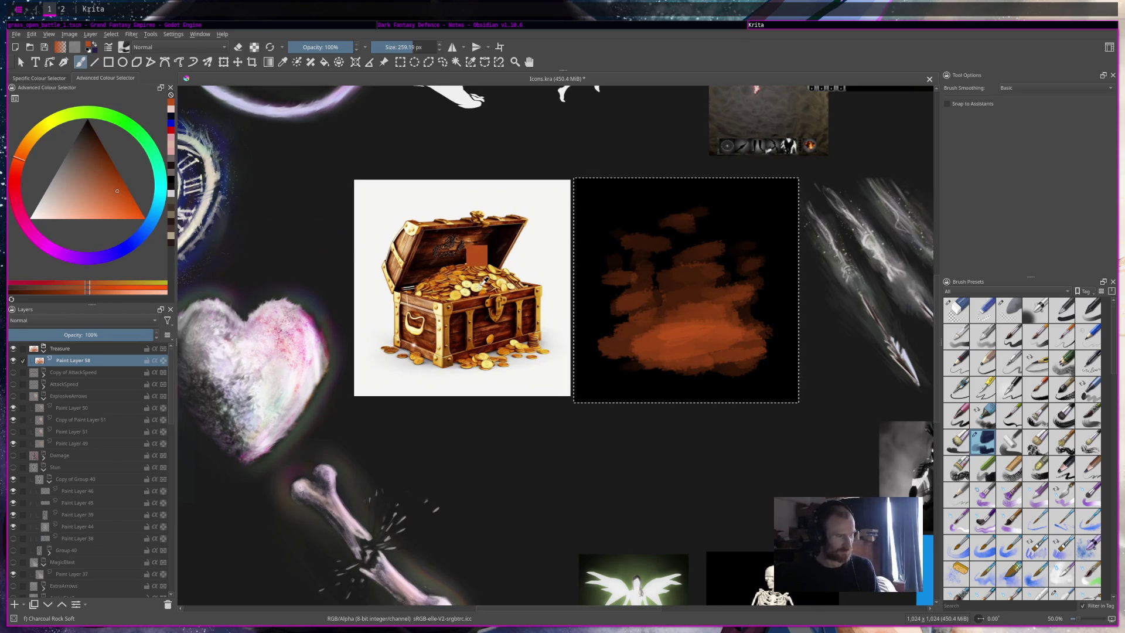
ctrl+click(484, 281)
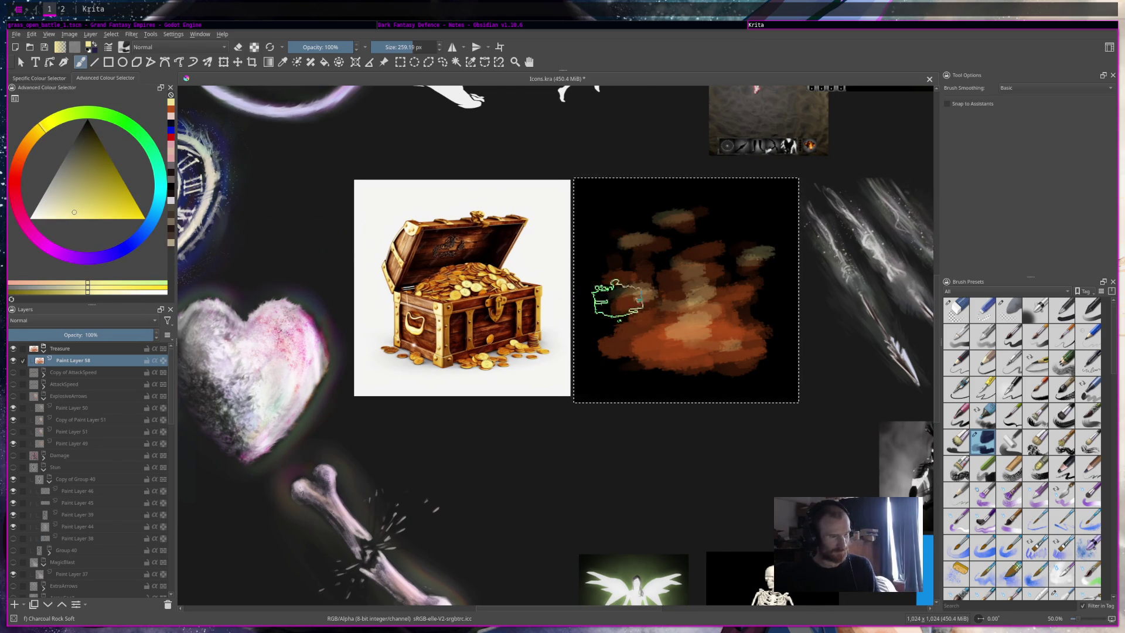
ctrl+click(452, 246)
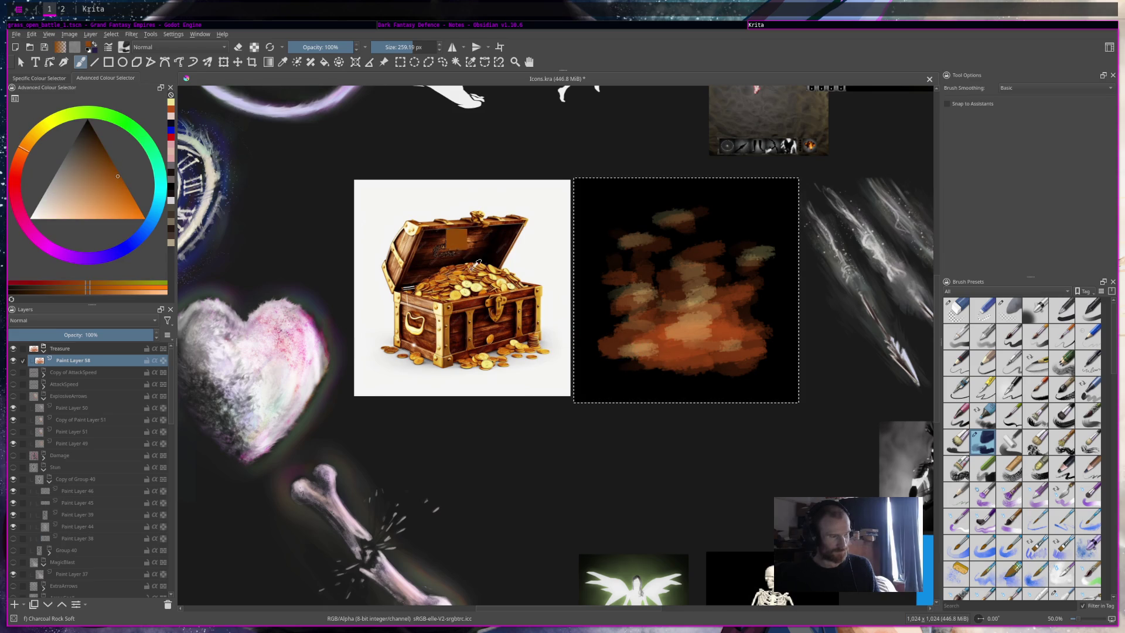
drag(690, 373, 738, 364)
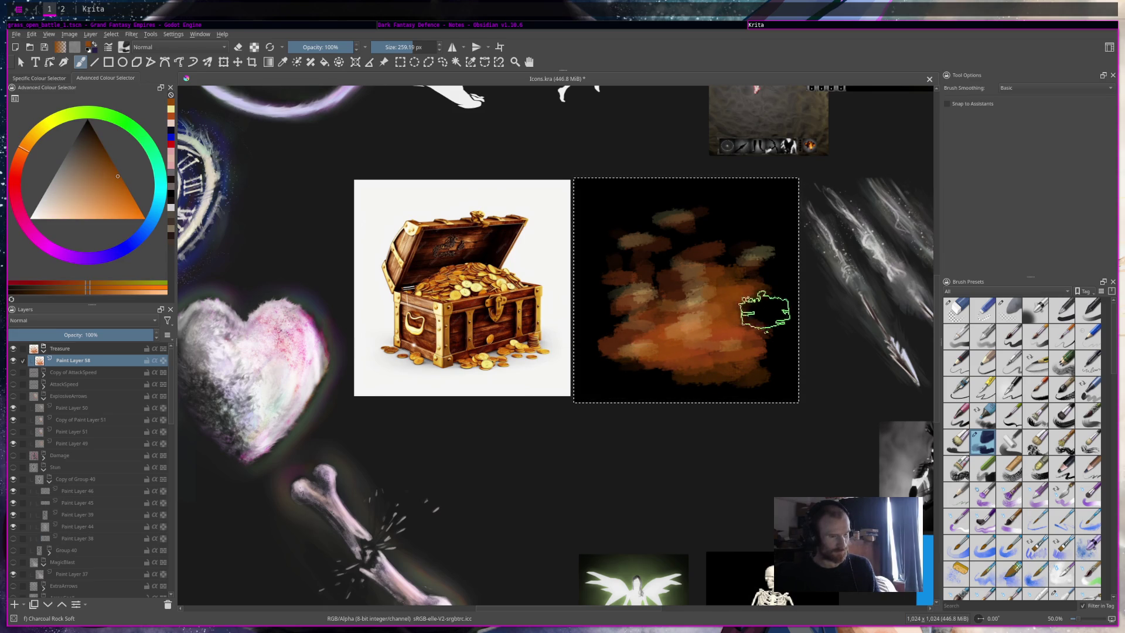
Step: Switch to Ink-7 Brush Rough, zoom in, add a new layer, and sample orange from the painting
ctrl+click(473, 293)
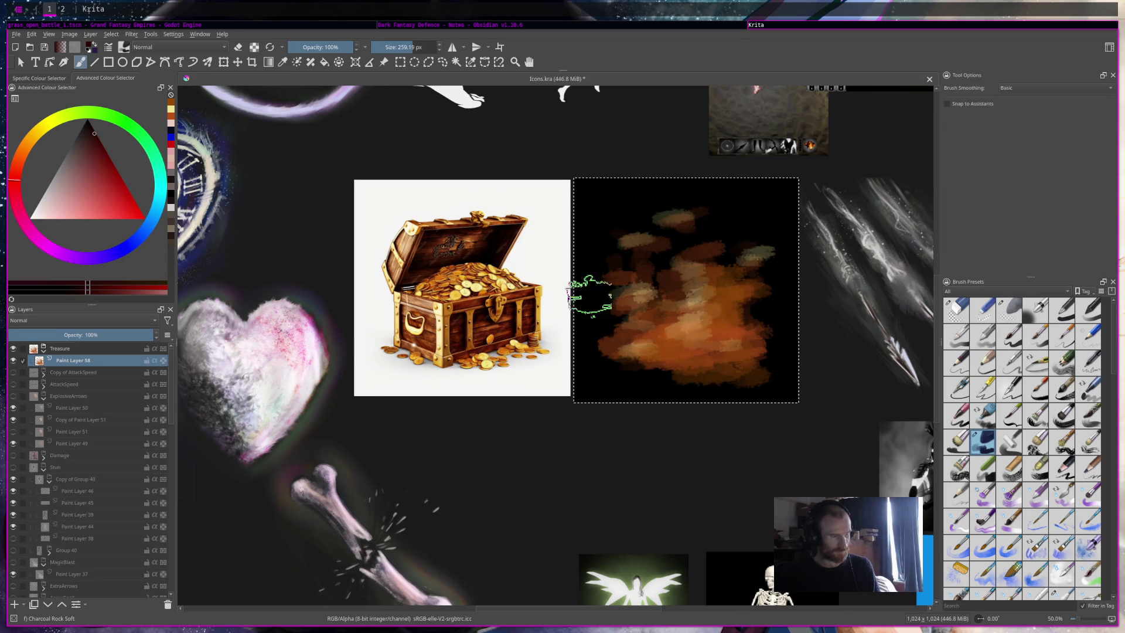
click(1037, 392)
scroll(829, 344, up, 2)
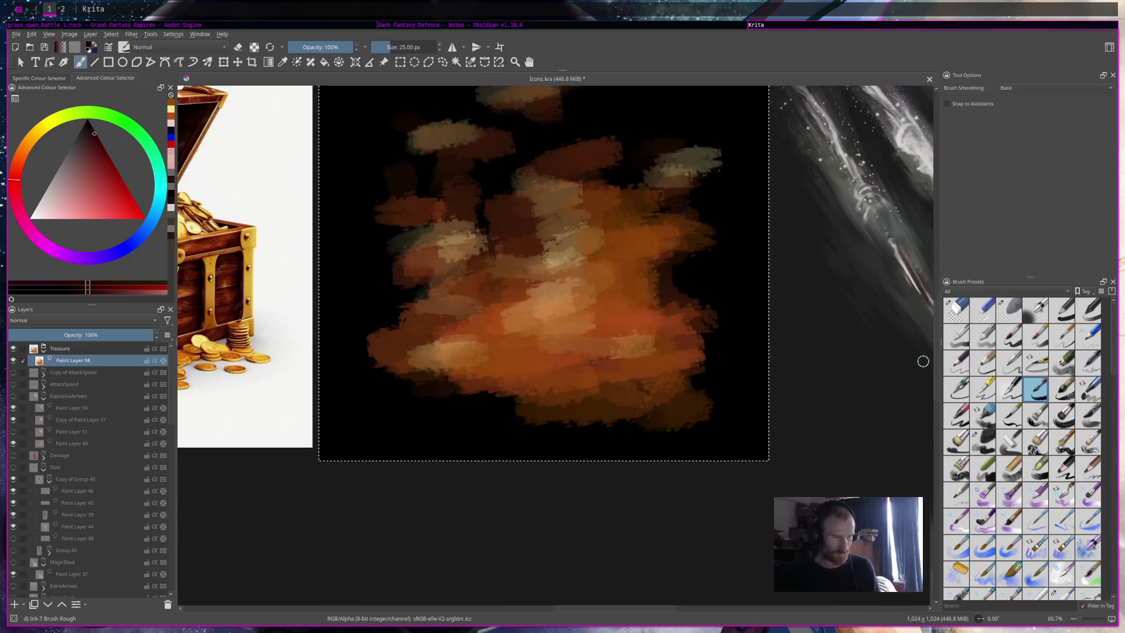
scroll(923, 361, up, 3)
key(Insert)
scroll(595, 439, down, 1)
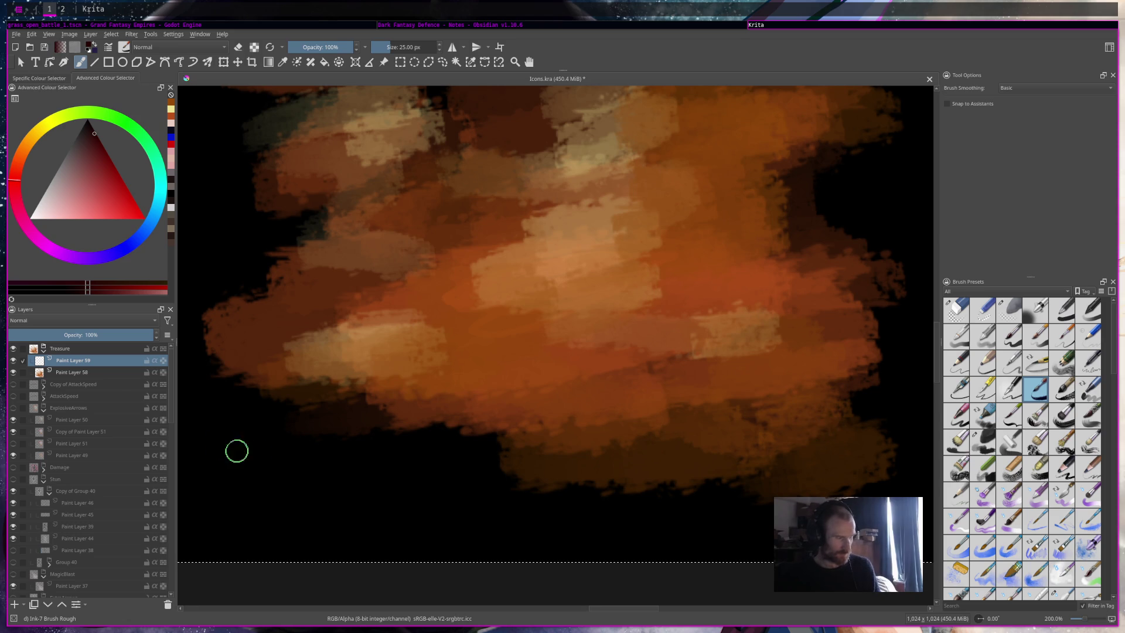
key(Page_Down)
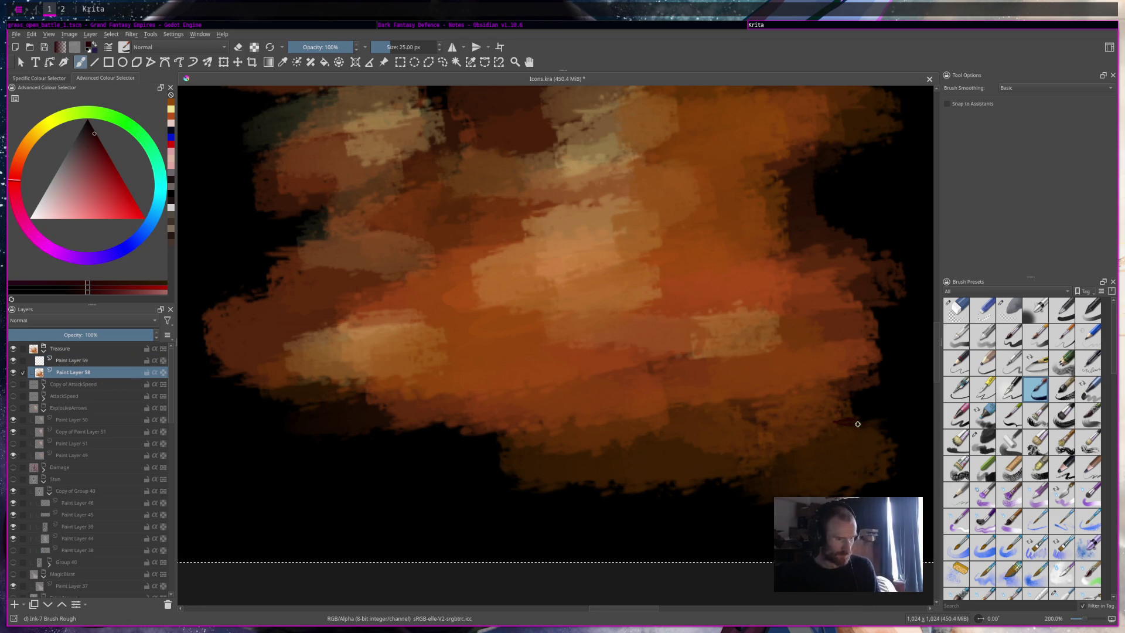
ctrl+click(846, 417)
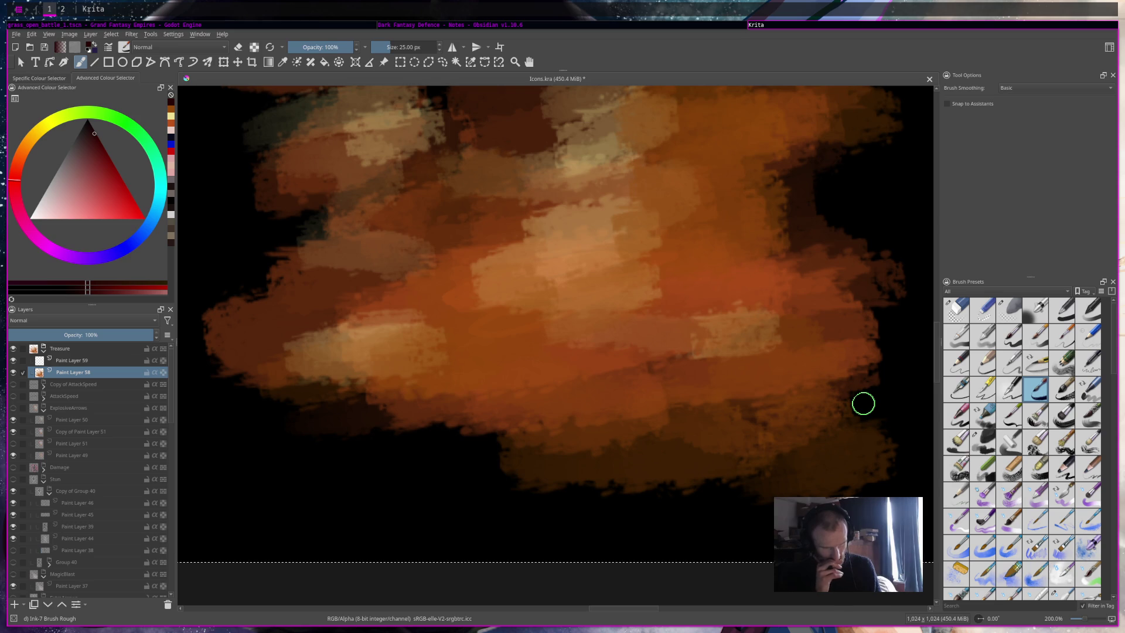
key(ctrl)
ctrl+click(801, 363)
Step: On Paint Layer 59, draw a curved orange coin outline at the bottom right
mouse_move(823, 419)
mouse_down()
mouse_move(847, 424)
mouse_move(876, 452)
mouse_move(827, 481)
mouse_move(878, 441)
mouse_up()
mouse_move(807, 488)
mouse_down()
mouse_move(873, 460)
mouse_move(837, 422)
mouse_move(775, 432)
mouse_up()
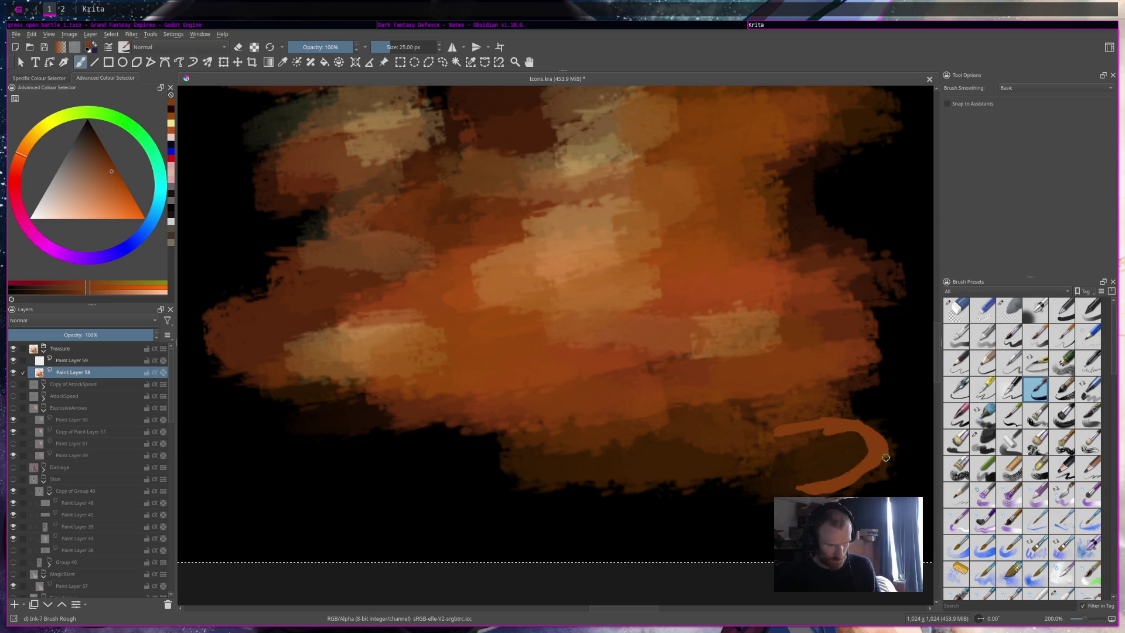
key(ctrl+z)
key(Page_Up)
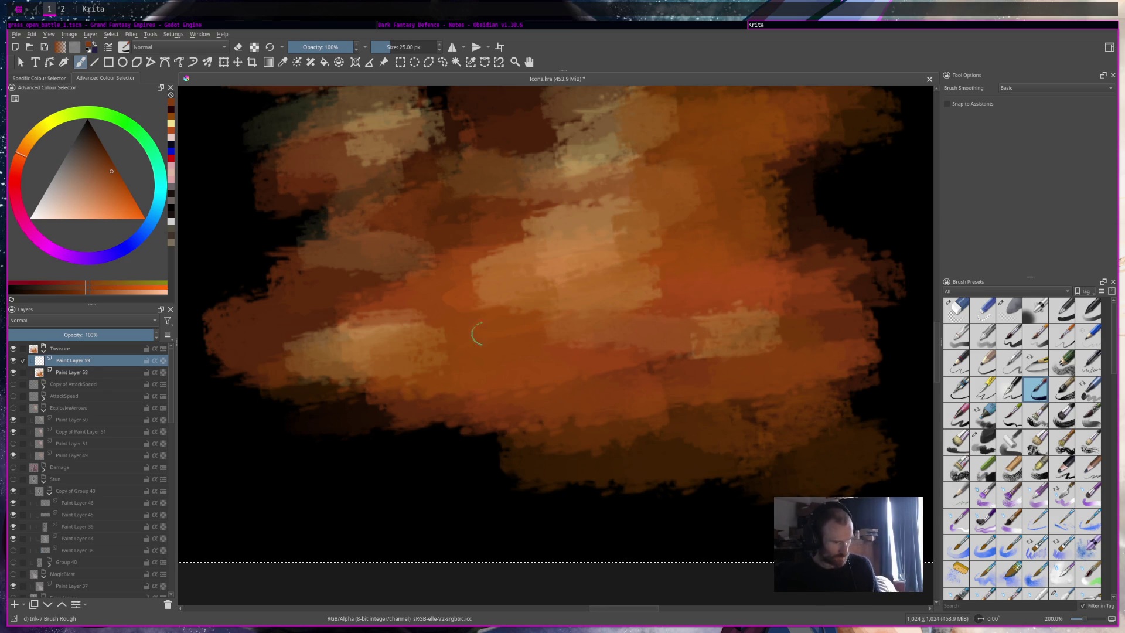
mouse_move(783, 432)
mouse_down()
mouse_move(836, 428)
mouse_move(868, 471)
mouse_move(815, 493)
mouse_up()
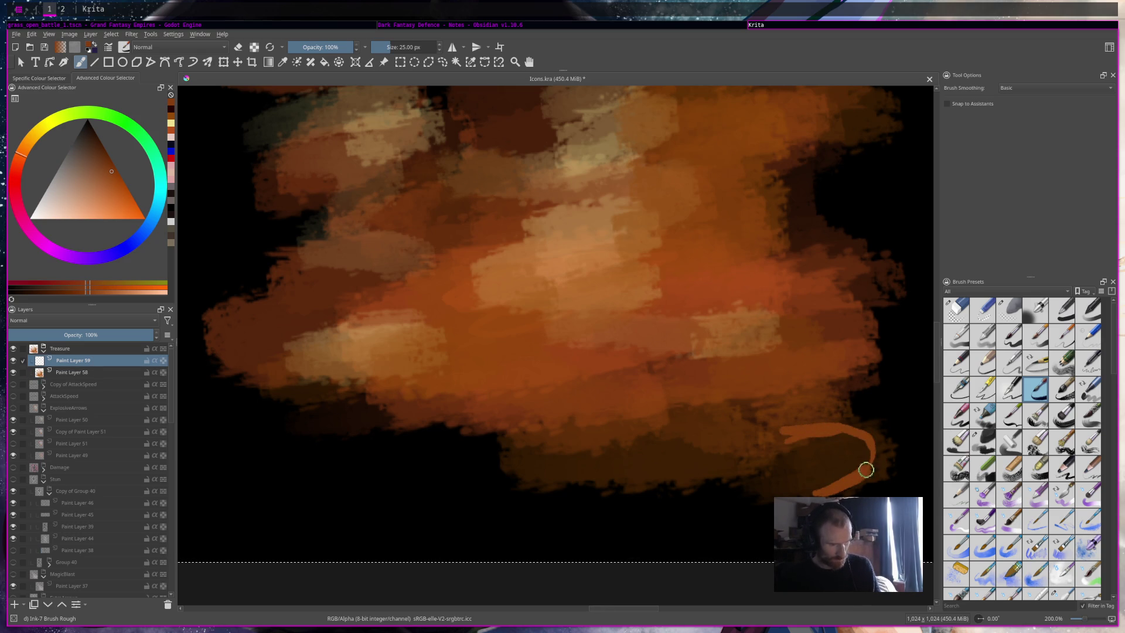
drag(805, 429, 763, 442)
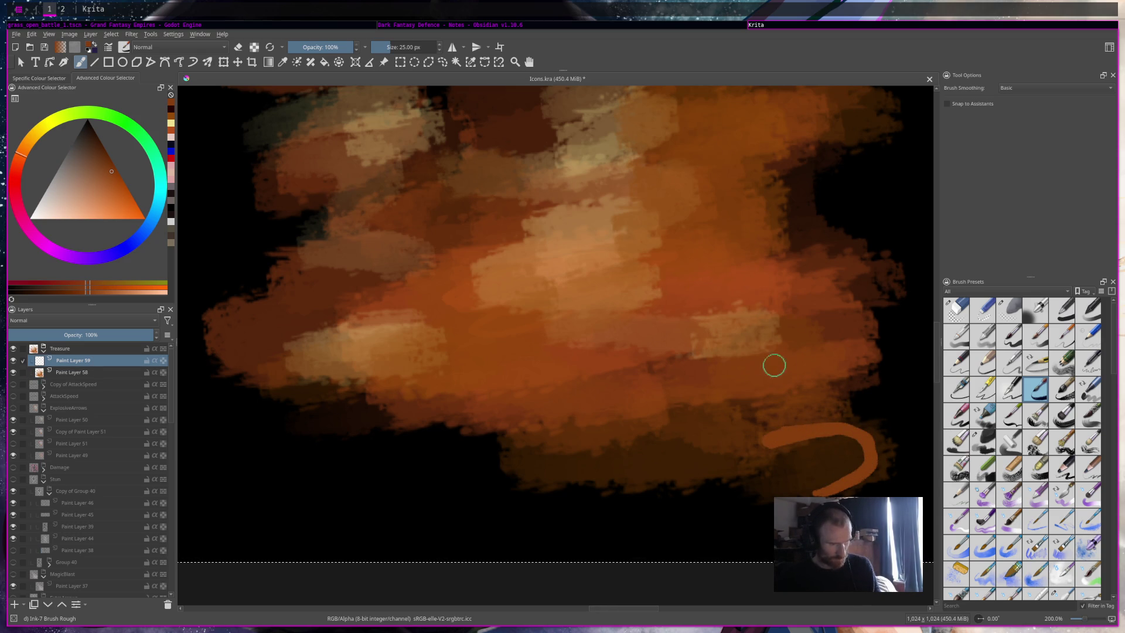
Step: Give the lower coin a light peach rim, dark brown interior and red-orange lower-left edge
ctrl+click(566, 232)
mouse_move(817, 433)
mouse_down()
mouse_move(754, 457)
mouse_move(808, 486)
mouse_move(829, 484)
mouse_up()
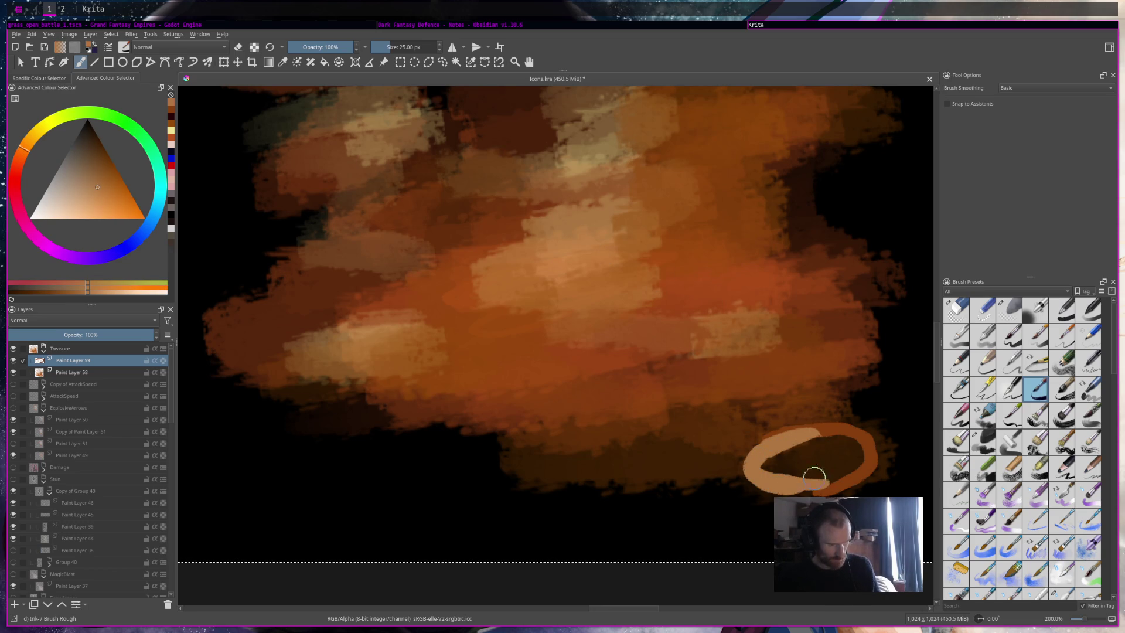
mouse_move(838, 425)
mouse_down()
mouse_move(874, 454)
mouse_move(853, 463)
mouse_move(814, 437)
mouse_move(852, 456)
mouse_move(818, 448)
mouse_move(833, 475)
mouse_move(866, 463)
mouse_move(762, 469)
mouse_move(803, 485)
mouse_up()
ctrl+click(866, 463)
ctrl+click(754, 281)
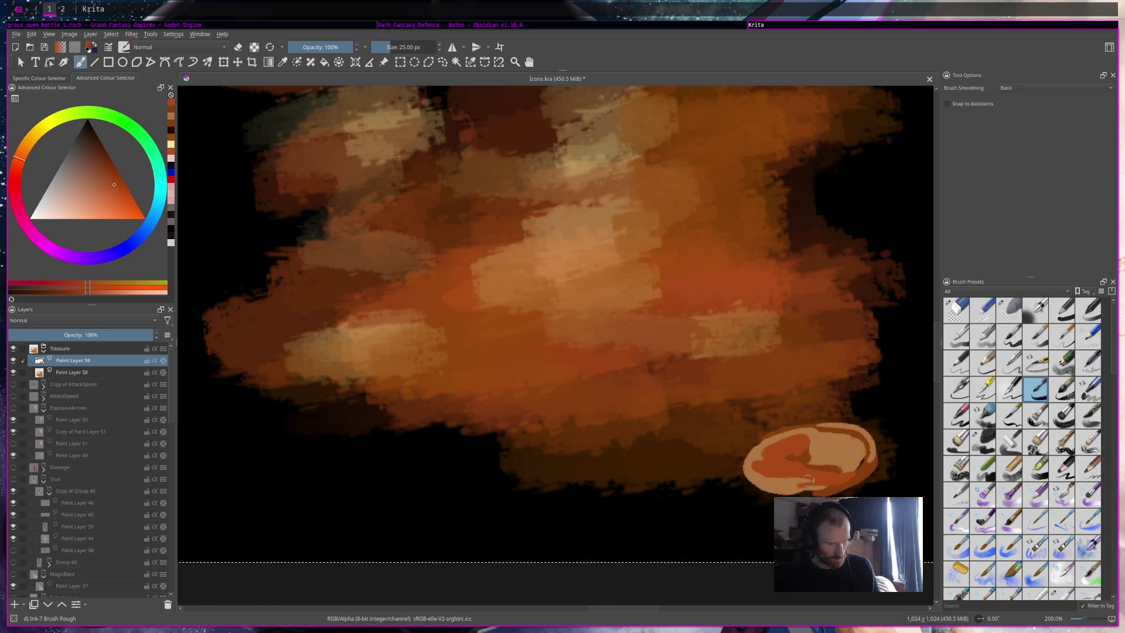
drag(748, 485, 804, 492)
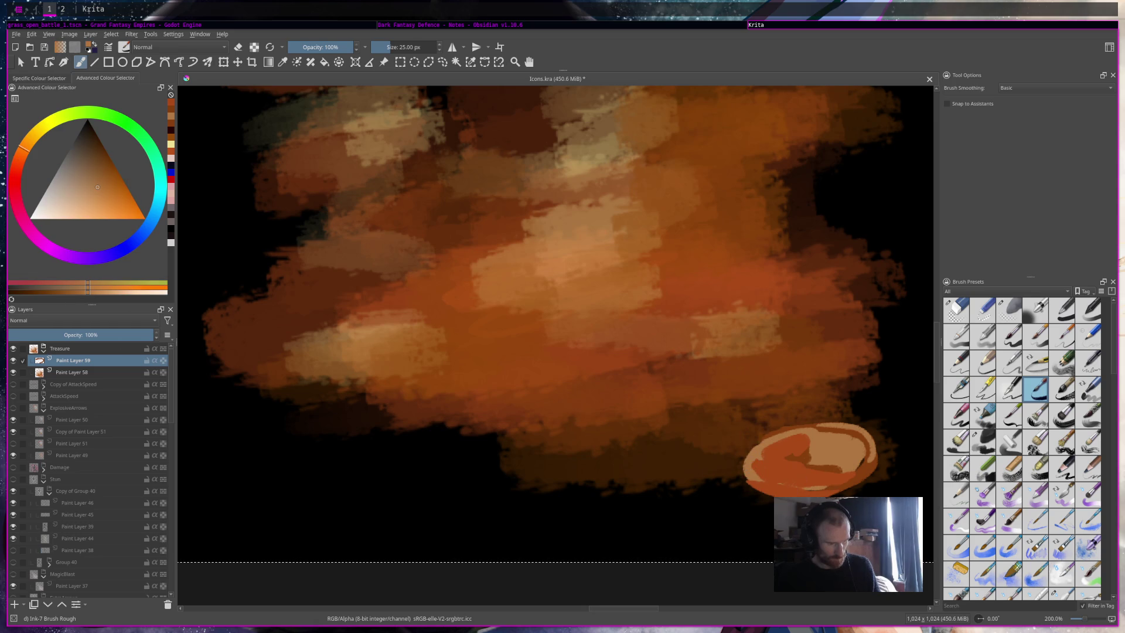
Step: Paint a second coin above in light orange, filled with red-orange
mouse_move(747, 388)
mouse_down()
mouse_move(714, 404)
mouse_move(798, 366)
mouse_move(726, 381)
mouse_move(762, 366)
mouse_up()
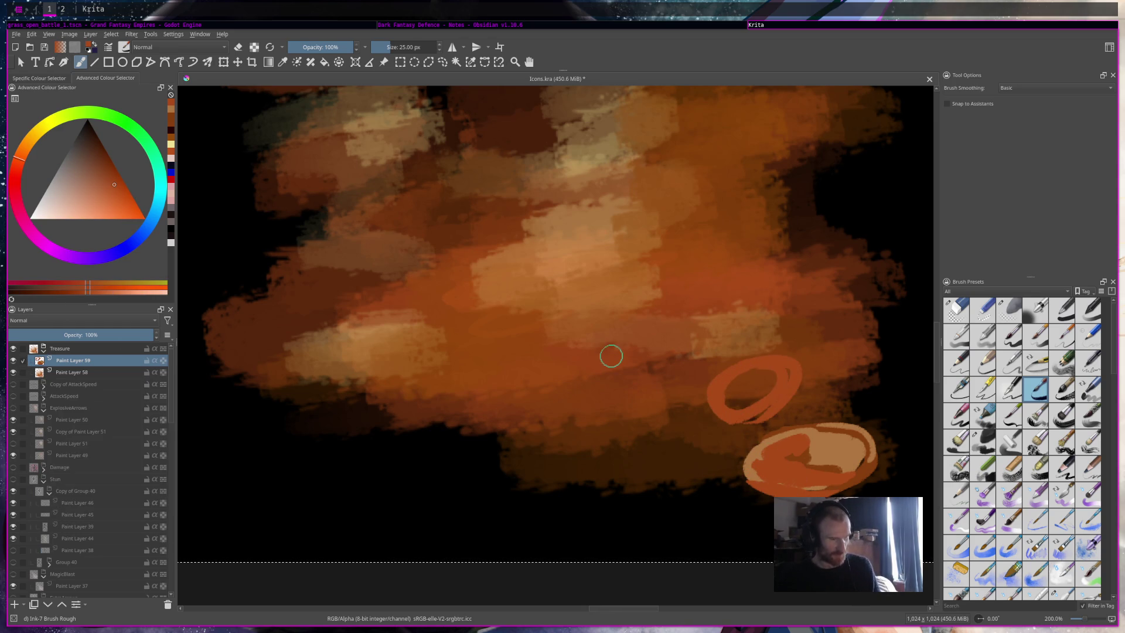
key(ctrl+z)
ctrl+click(727, 334)
mouse_move(756, 361)
mouse_down()
mouse_move(726, 410)
mouse_move(756, 411)
mouse_move(779, 346)
mouse_move(762, 396)
mouse_move(770, 338)
mouse_move(776, 375)
mouse_move(723, 393)
mouse_move(712, 370)
mouse_move(797, 416)
mouse_up()
ctrl+click(797, 437)
mouse_move(753, 364)
mouse_down()
mouse_move(712, 399)
mouse_move(746, 346)
mouse_move(727, 387)
mouse_move(774, 393)
mouse_move(761, 380)
mouse_up()
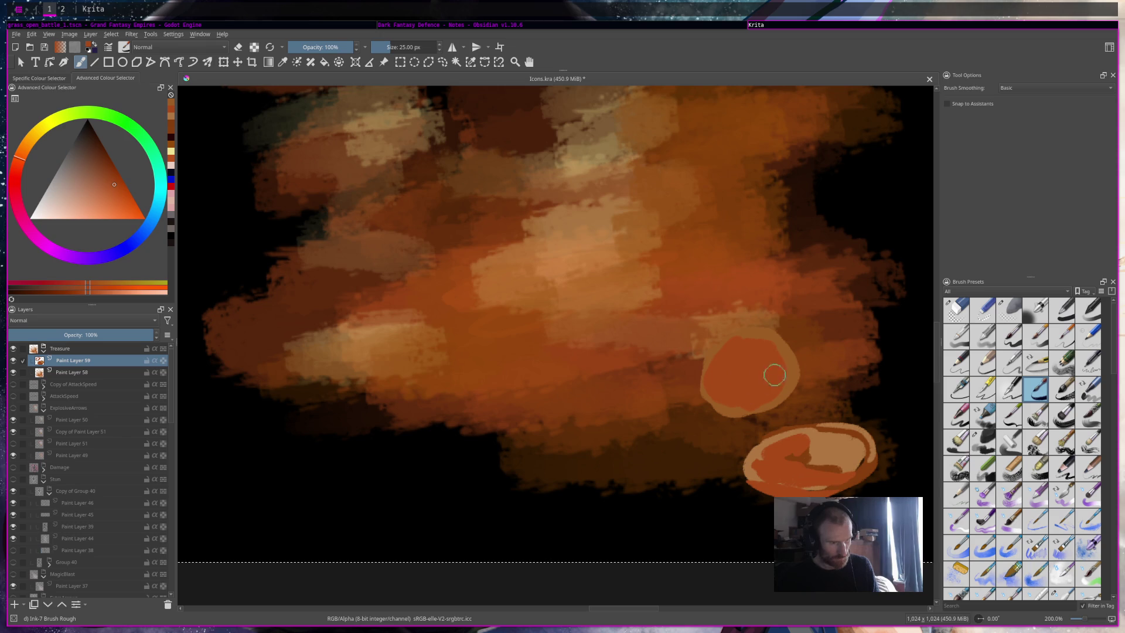
Step: Add light tan highlights across the lower coin and outline the upper coin in tan
ctrl+click(819, 458)
ctrl+click(847, 444)
drag(815, 454, 856, 453)
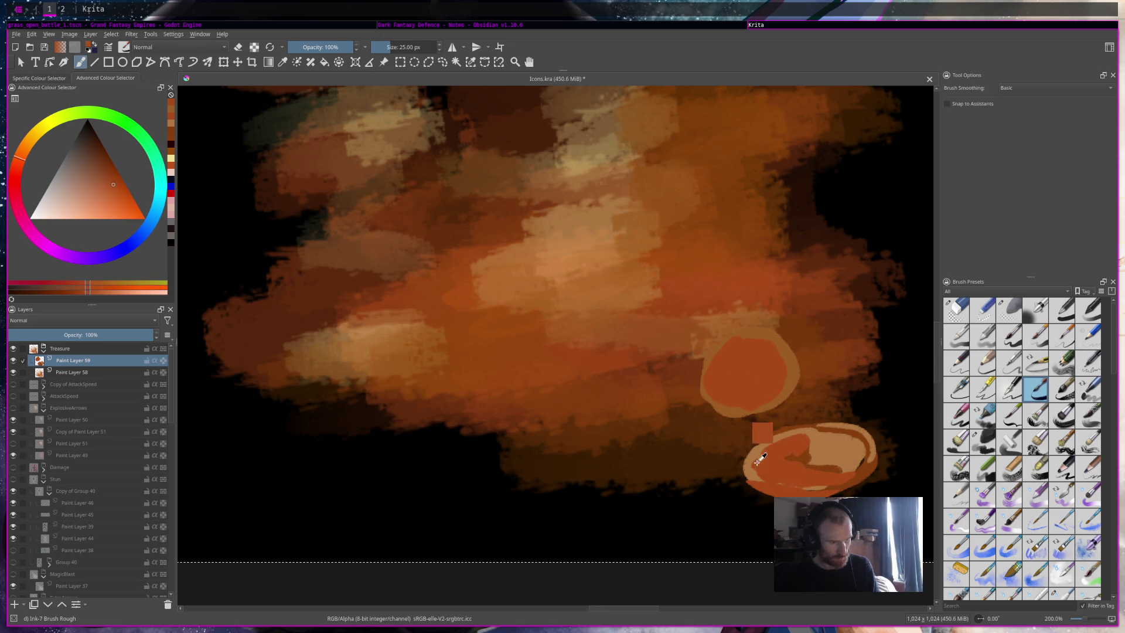
mouse_move(706, 398)
mouse_down()
mouse_move(721, 340)
mouse_move(701, 393)
mouse_move(758, 404)
mouse_up()
Step: Shade the upper coin with dark red-orange and brighten its top edge and inner rim with beige-tan
ctrl+click(846, 350)
mouse_move(756, 347)
mouse_down()
mouse_move(771, 361)
mouse_move(762, 389)
mouse_move(773, 390)
mouse_move(762, 358)
mouse_move(756, 388)
mouse_move(770, 369)
mouse_move(743, 334)
mouse_move(736, 391)
mouse_move(753, 343)
mouse_move(783, 352)
mouse_move(786, 400)
mouse_up()
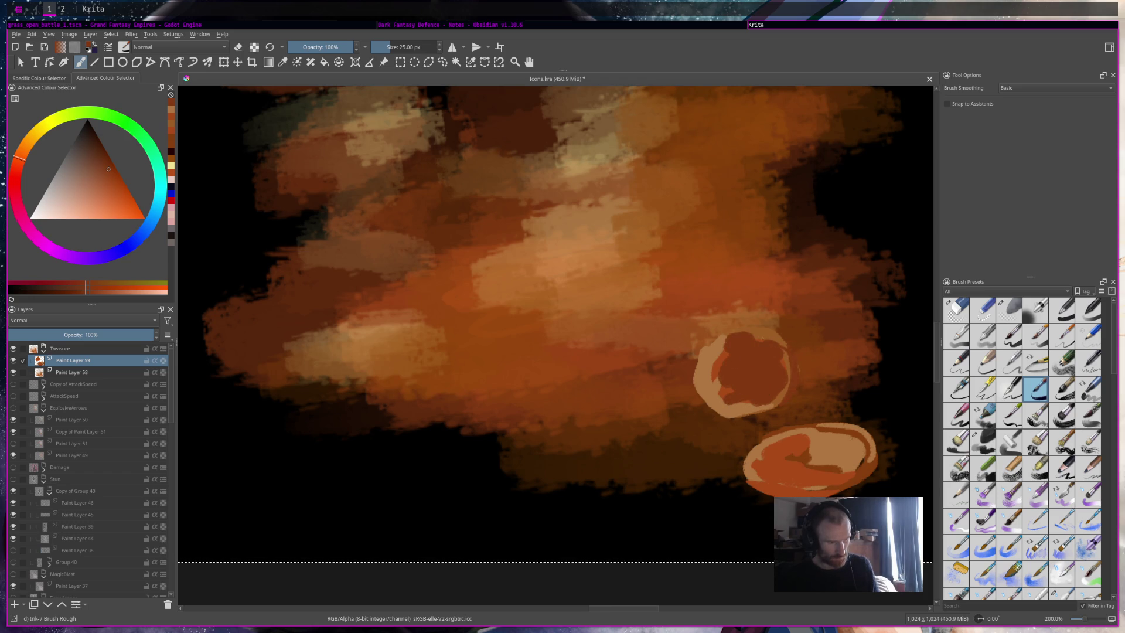
ctrl+click(744, 415)
mouse_move(741, 346)
mouse_down()
mouse_move(762, 335)
mouse_move(789, 375)
mouse_move(786, 411)
mouse_up()
ctrl+click(727, 369)
mouse_move(712, 360)
mouse_down()
mouse_move(715, 398)
mouse_move(712, 369)
mouse_move(731, 403)
mouse_move(754, 396)
mouse_up()
ctrl+click(705, 372)
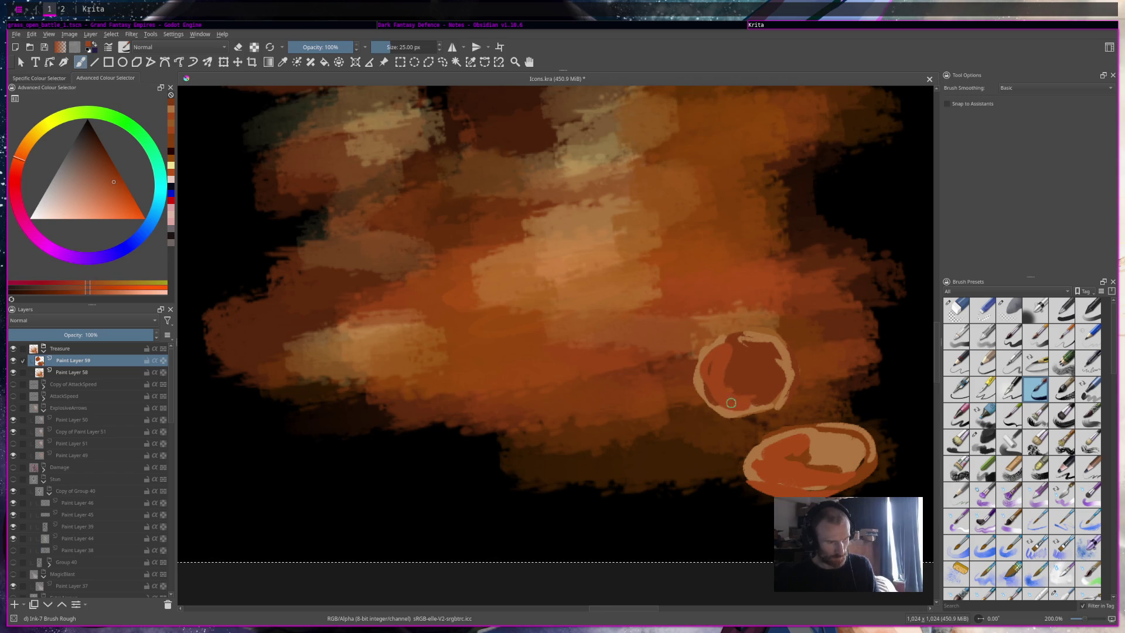
ctrl+click(721, 351)
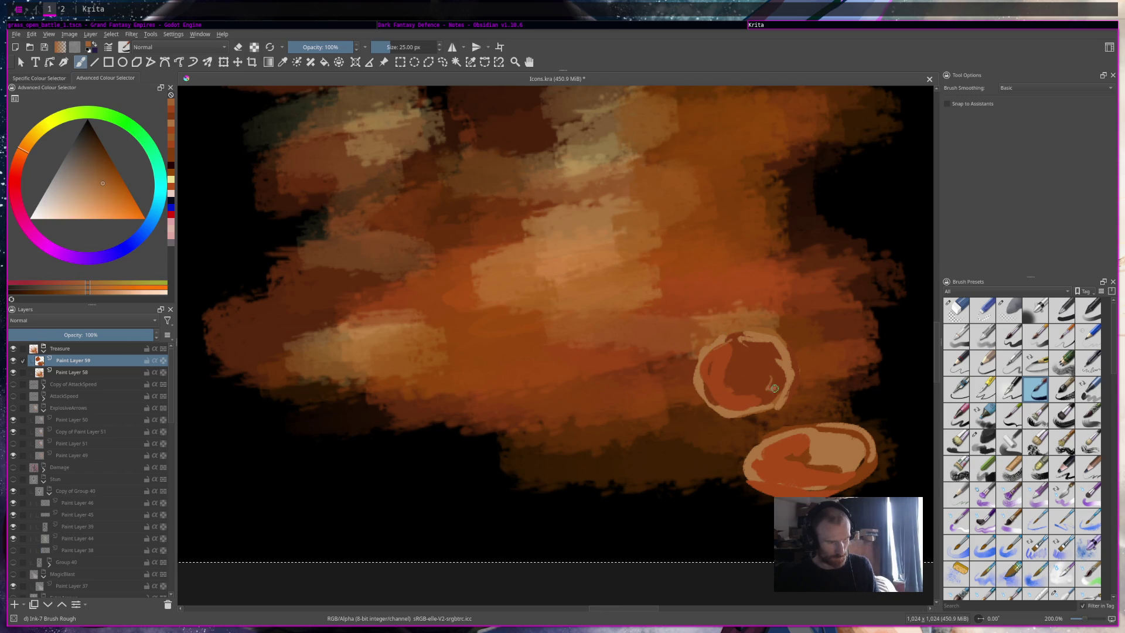
drag(773, 371, 710, 401)
ctrl+click(732, 375)
drag(794, 358, 741, 411)
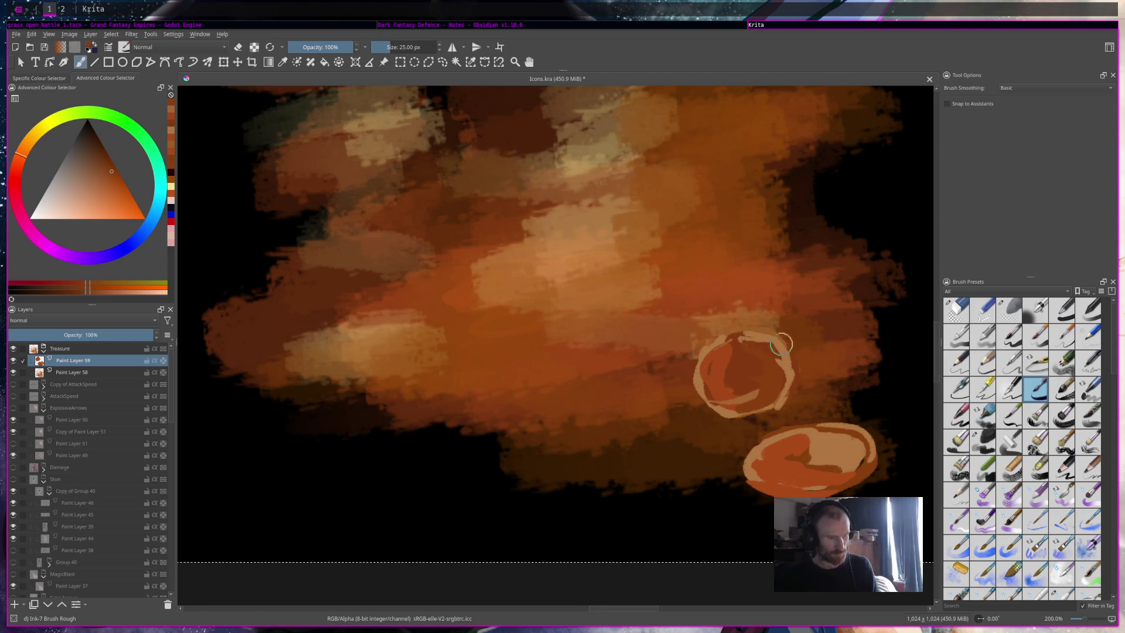
Step: Paint a third dark brown coin to the right with light tan rim highlights
ctrl+click(844, 273)
mouse_move(790, 331)
mouse_down()
mouse_move(823, 358)
mouse_move(808, 329)
mouse_move(851, 389)
mouse_move(816, 306)
mouse_move(862, 382)
mouse_move(813, 303)
mouse_move(851, 392)
mouse_up()
ctrl+click(753, 224)
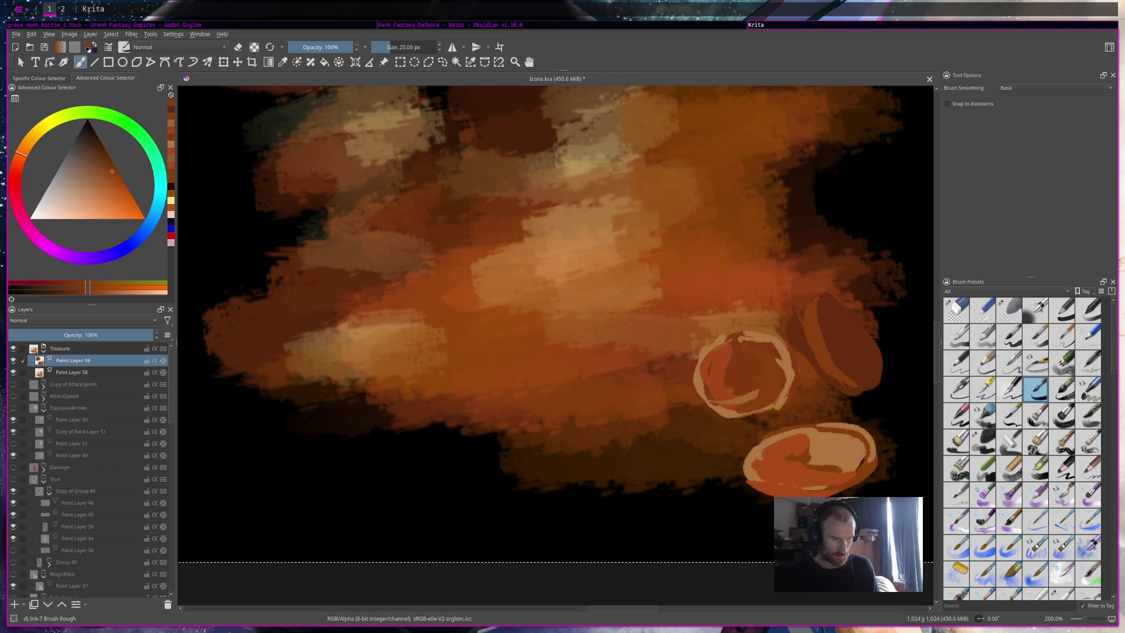
ctrl+click(741, 339)
mouse_move(818, 307)
mouse_down()
mouse_move(859, 390)
mouse_move(829, 361)
mouse_up()
mouse_move(834, 313)
mouse_down()
mouse_move(880, 363)
mouse_move(827, 314)
mouse_move(858, 372)
mouse_move(865, 347)
mouse_up()
ctrl+click(756, 280)
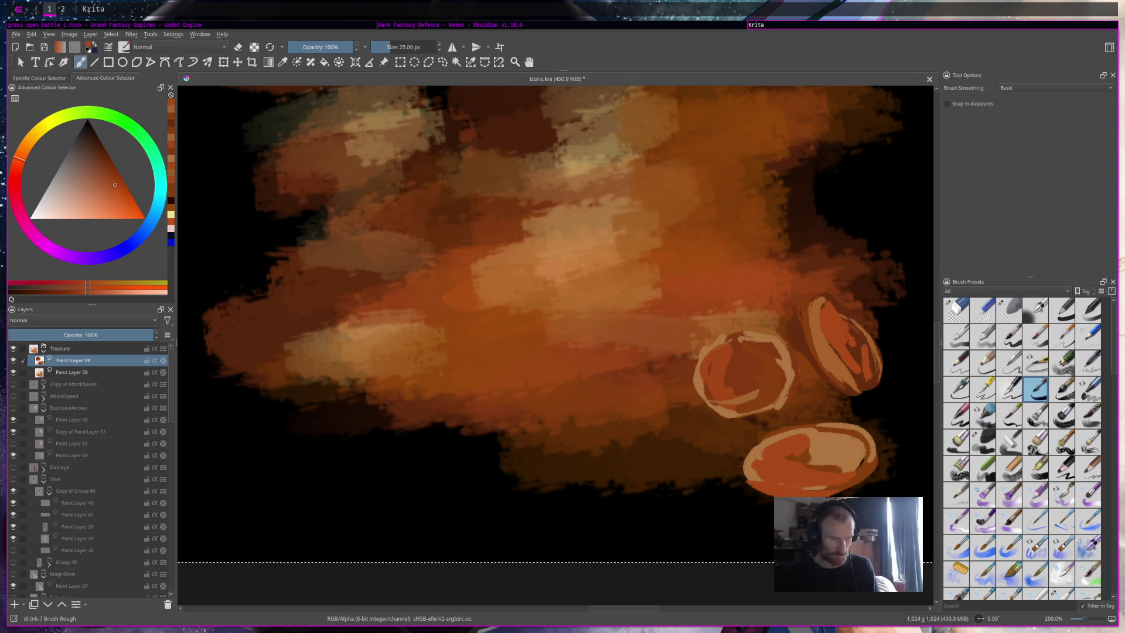
Step: Erase the new coin's upper-left edge and save Icons.kra
key(e)
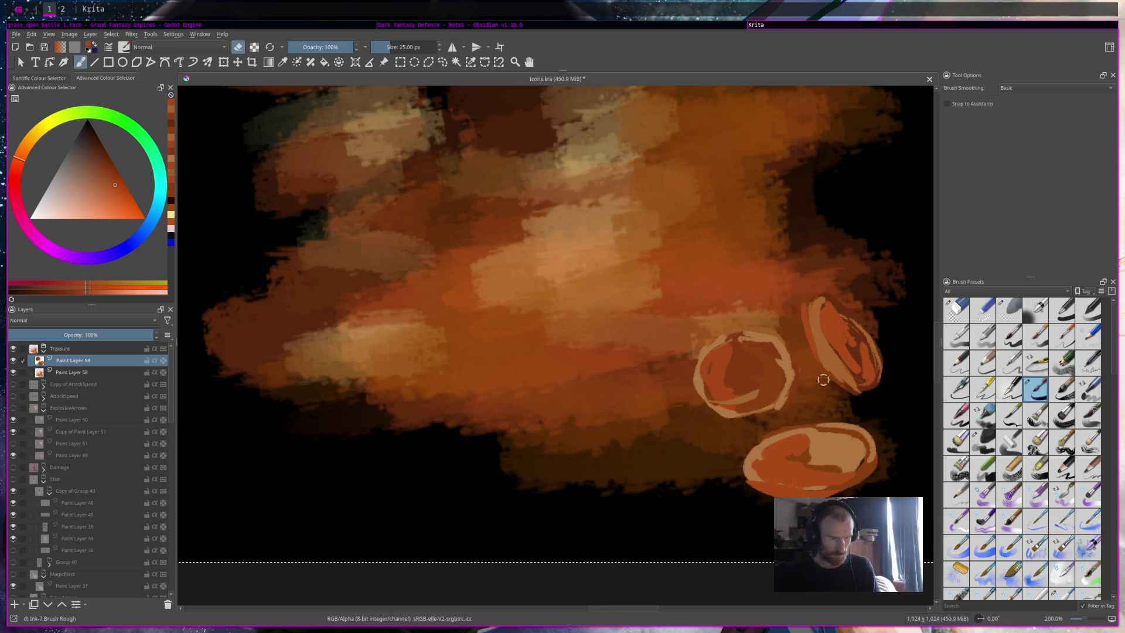
drag(793, 296, 785, 320)
key(ctrl+s)
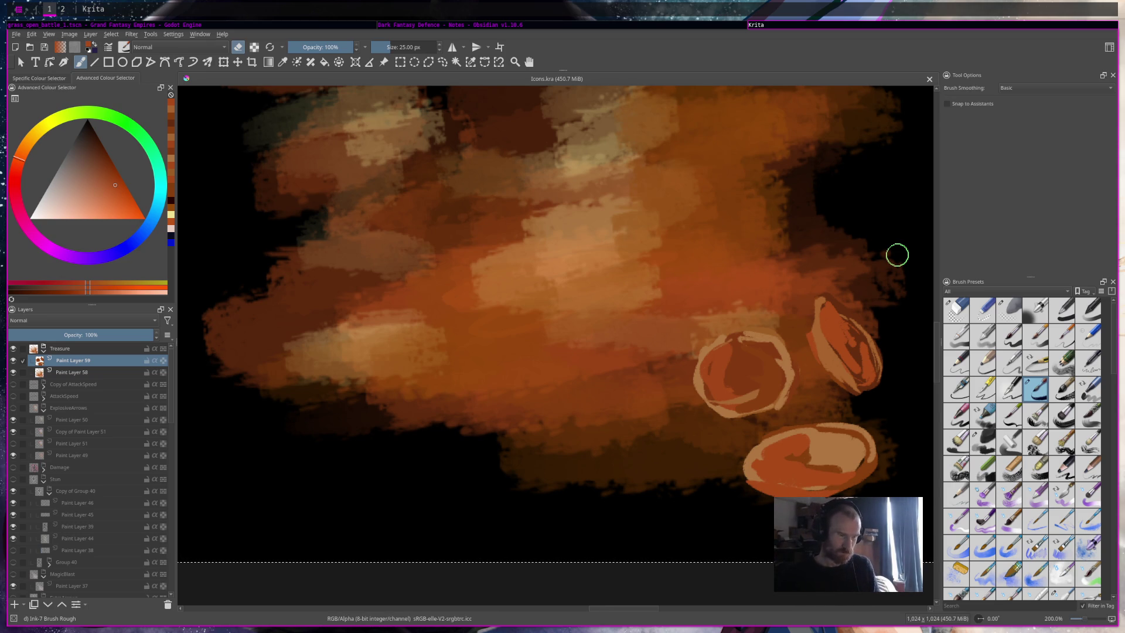
Step: Add a darker orange stroke to the bottom coin
scroll(897, 255, down, 4)
scroll(711, 326, up, 3)
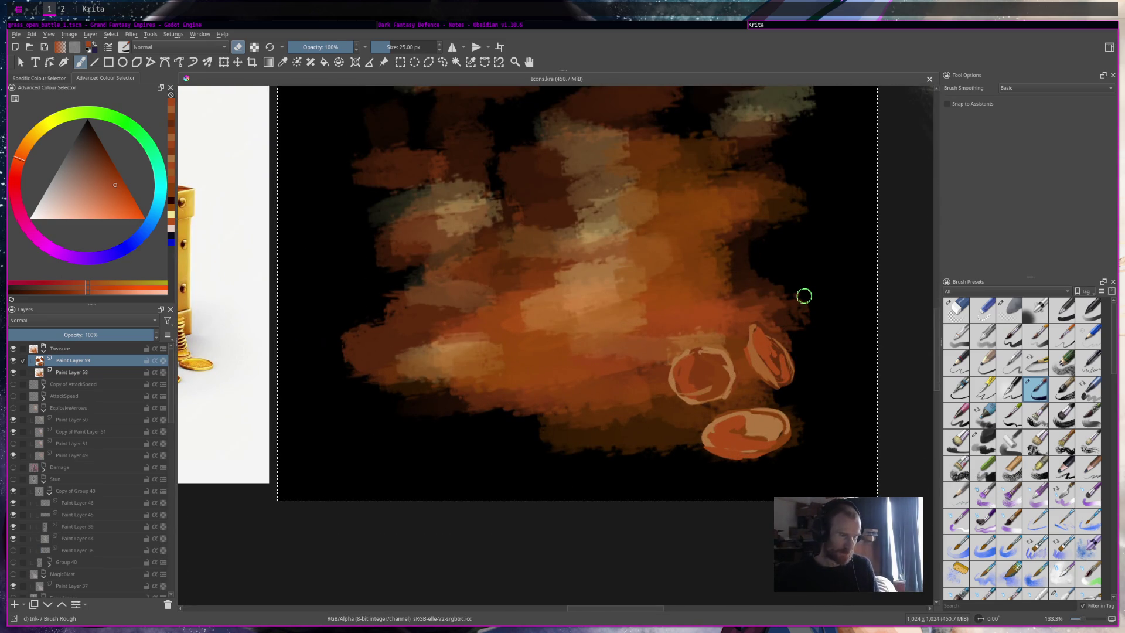
ctrl+click(566, 360)
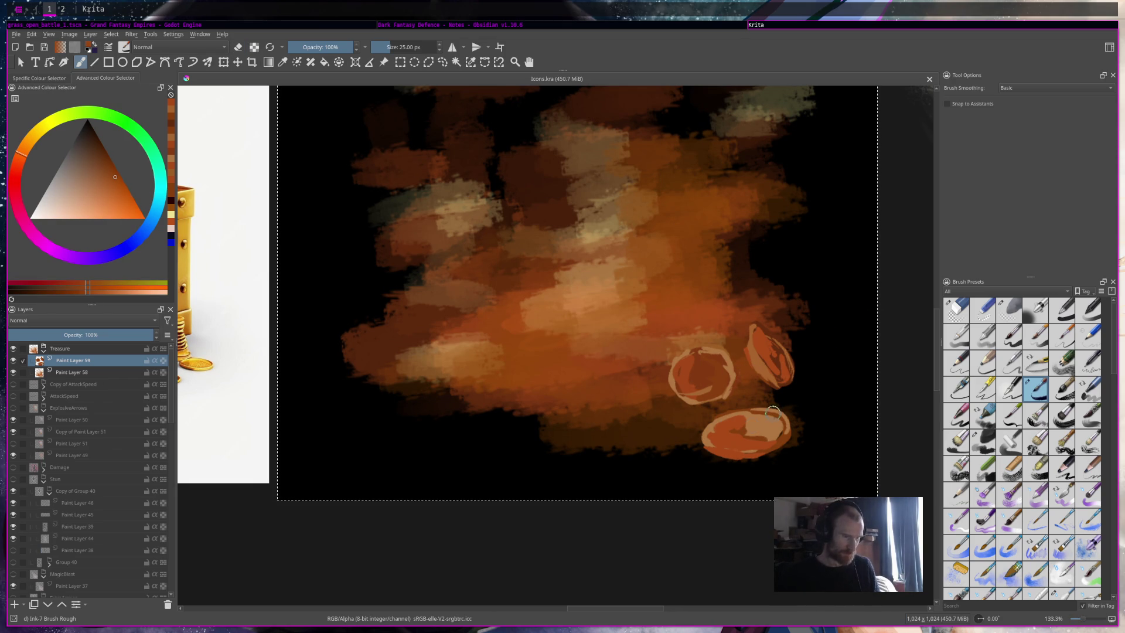
ctrl+click(735, 425)
drag(715, 436, 762, 420)
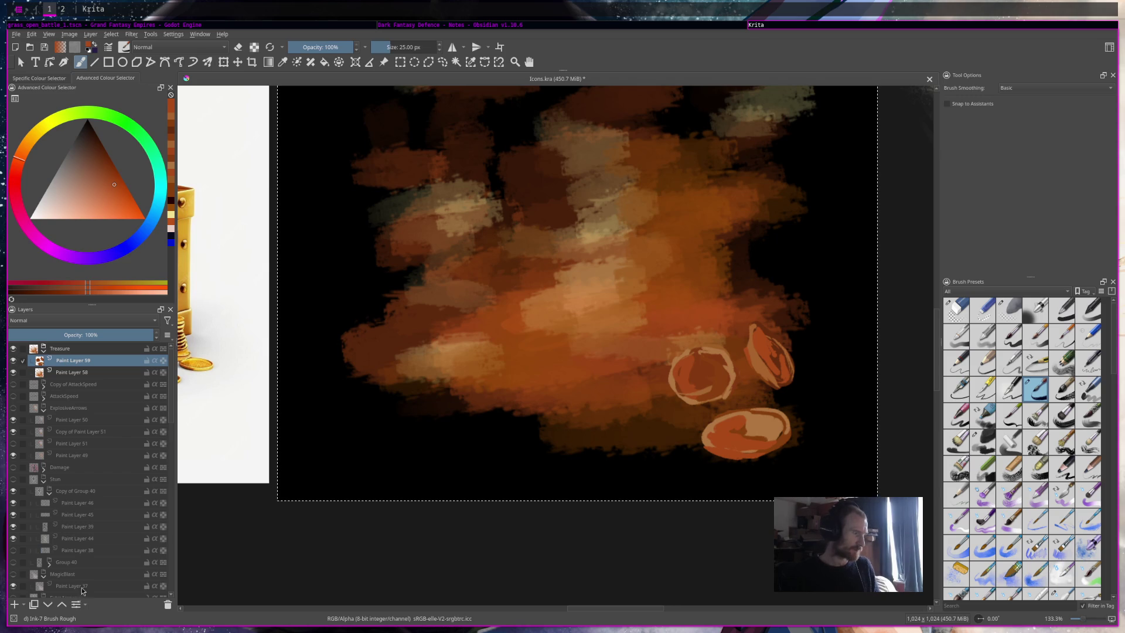
Step: On a new layer with both coin sketch layers hidden, paint the first flat orange coin ovals
click(23, 604)
drag(16, 372, 14, 384)
mouse_move(719, 345)
mouse_down()
mouse_move(733, 372)
mouse_move(751, 335)
mouse_move(737, 384)
mouse_move(759, 381)
mouse_move(740, 395)
mouse_move(743, 334)
mouse_up()
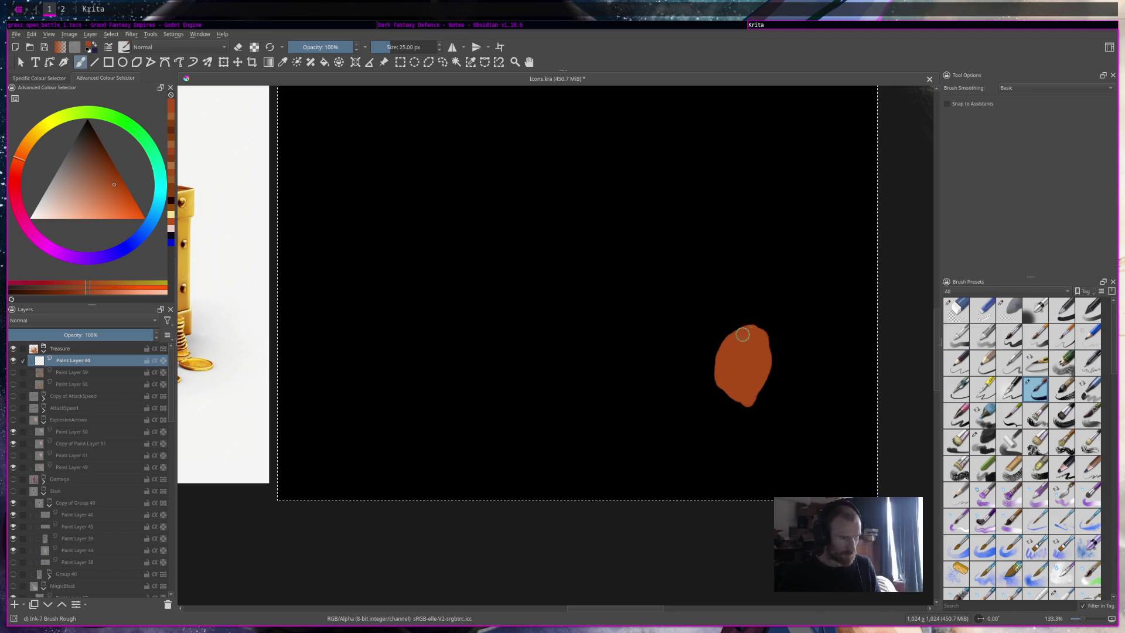
drag(748, 400, 738, 336)
mouse_move(639, 288)
mouse_down()
mouse_move(674, 278)
mouse_move(642, 295)
mouse_up()
mouse_move(677, 328)
mouse_down()
mouse_move(640, 349)
mouse_move(699, 333)
mouse_up()
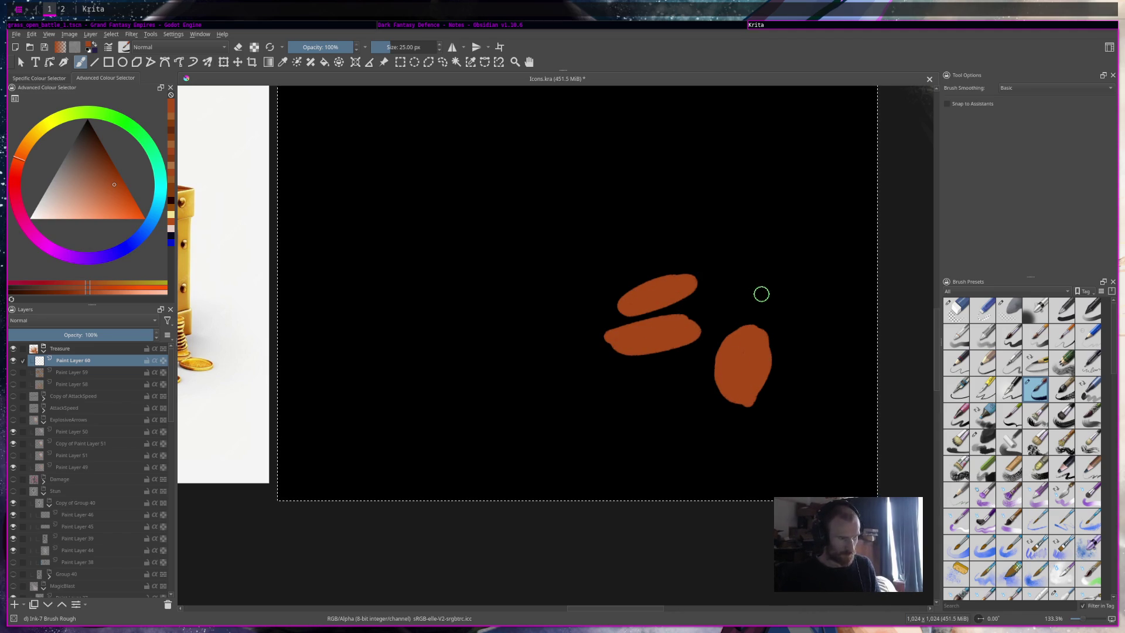
mouse_move(714, 240)
mouse_down()
mouse_move(690, 233)
mouse_move(695, 242)
mouse_move(674, 249)
mouse_move(692, 250)
mouse_up()
key(ctrl+z)
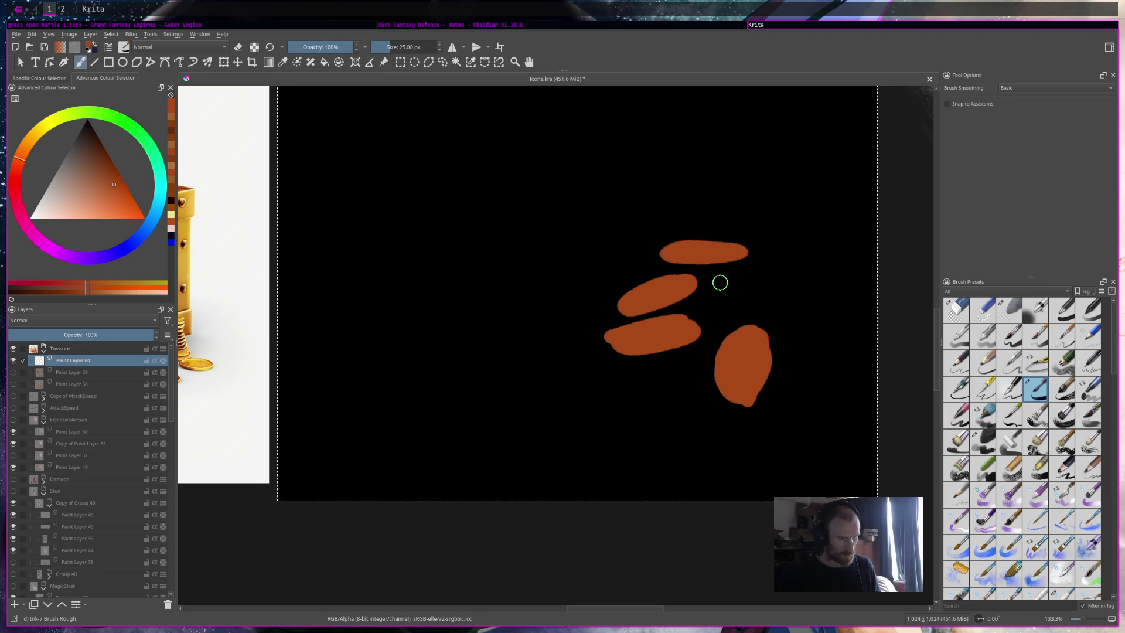
Step: Paint more orange coin ovals on the left, between the upper ovals, and across the top
drag(505, 230, 561, 234)
mouse_move(551, 293)
mouse_down()
mouse_move(512, 301)
mouse_move(518, 311)
mouse_up()
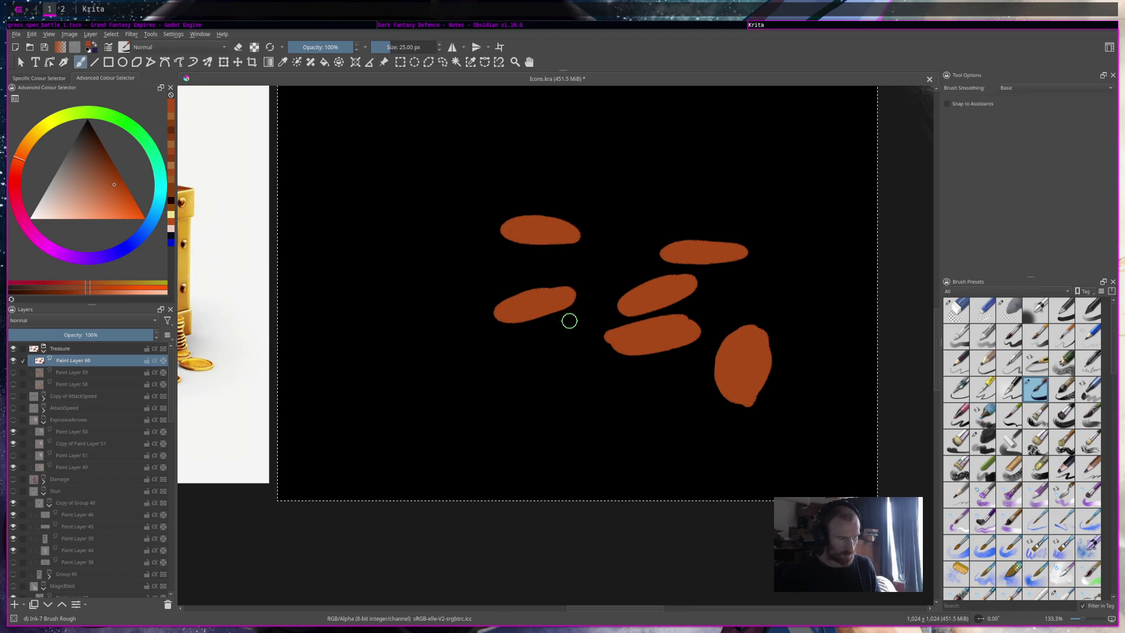
mouse_move(557, 334)
mouse_down()
mouse_move(551, 357)
mouse_move(572, 351)
mouse_up()
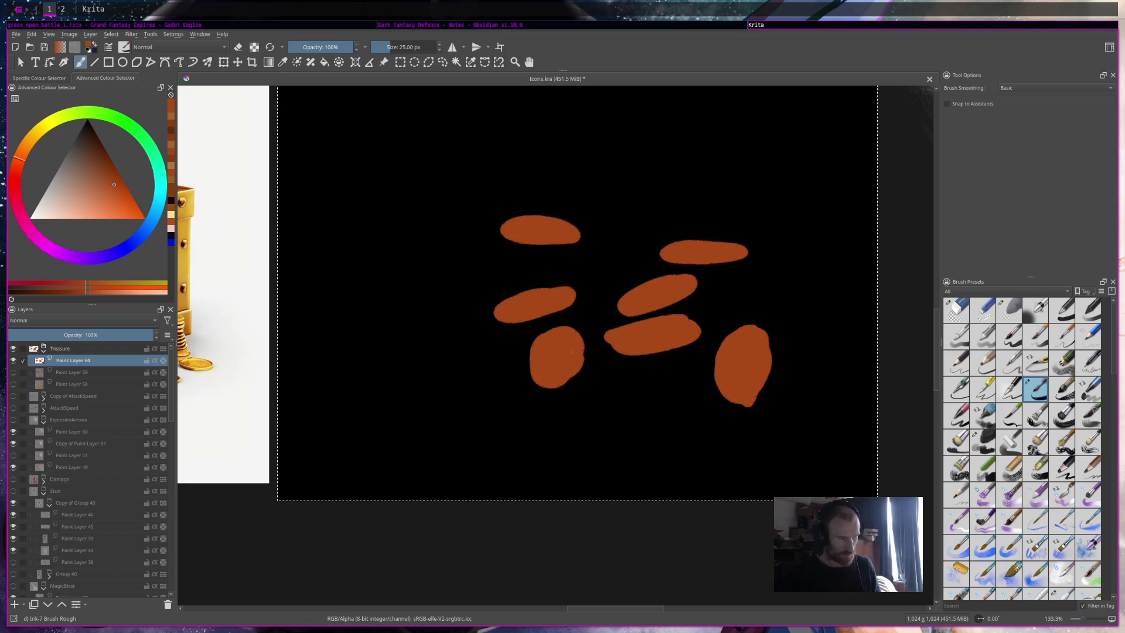
mouse_move(606, 249)
mouse_down()
mouse_move(615, 282)
mouse_move(599, 231)
mouse_move(617, 277)
mouse_up()
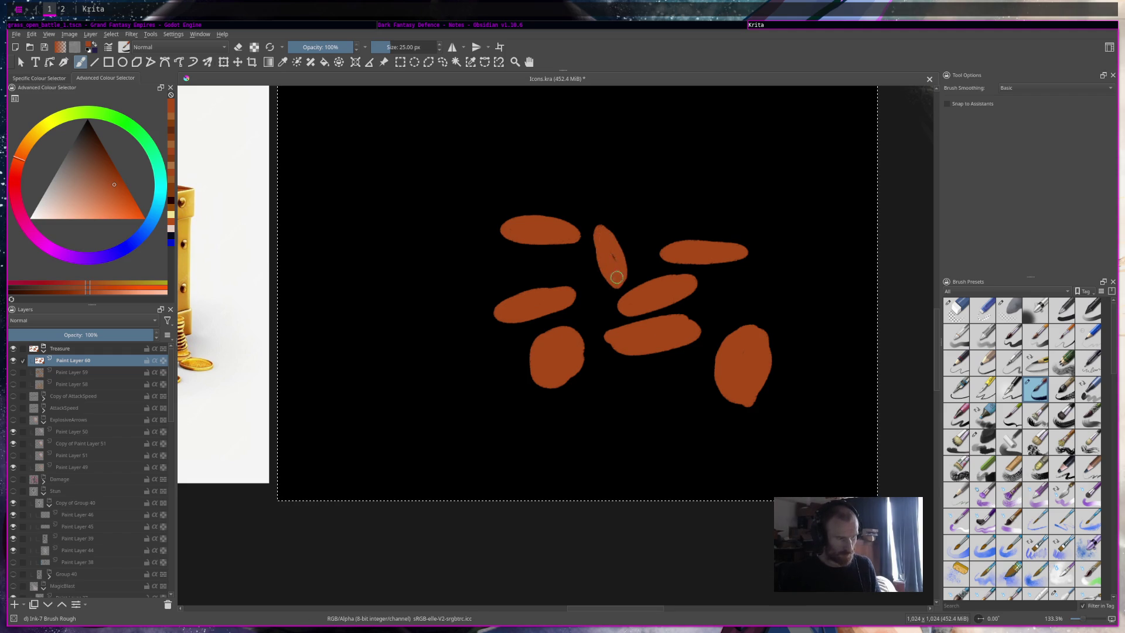
mouse_move(668, 144)
mouse_down()
mouse_move(656, 142)
mouse_move(645, 164)
mouse_move(672, 151)
mouse_up()
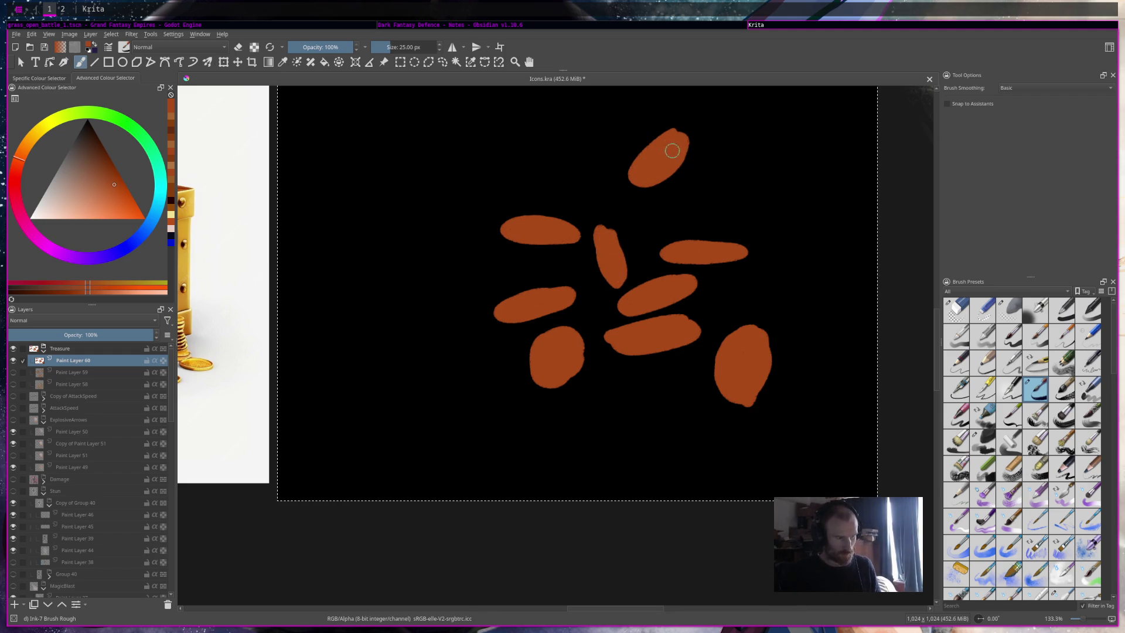
drag(447, 148, 450, 153)
drag(418, 256, 431, 270)
mouse_move(581, 133)
mouse_down()
mouse_move(554, 151)
mouse_move(617, 147)
mouse_up()
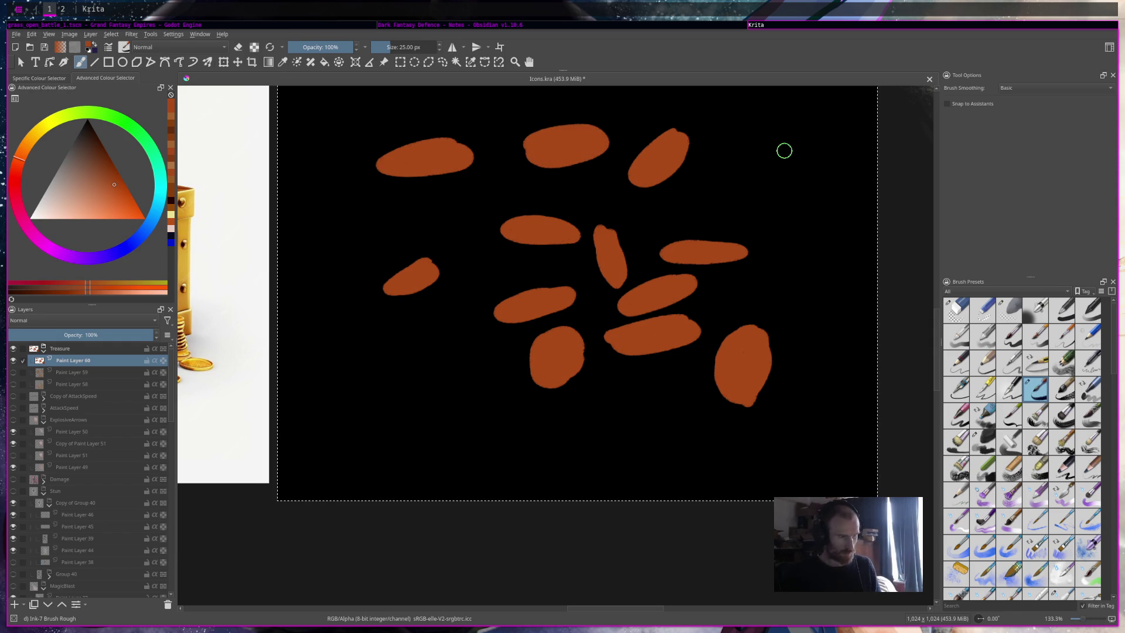
scroll(784, 146, down, 3)
Step: With the chest reference in view, add more coin ovals to the pile and erase a stray coin top
drag(753, 386, 712, 466)
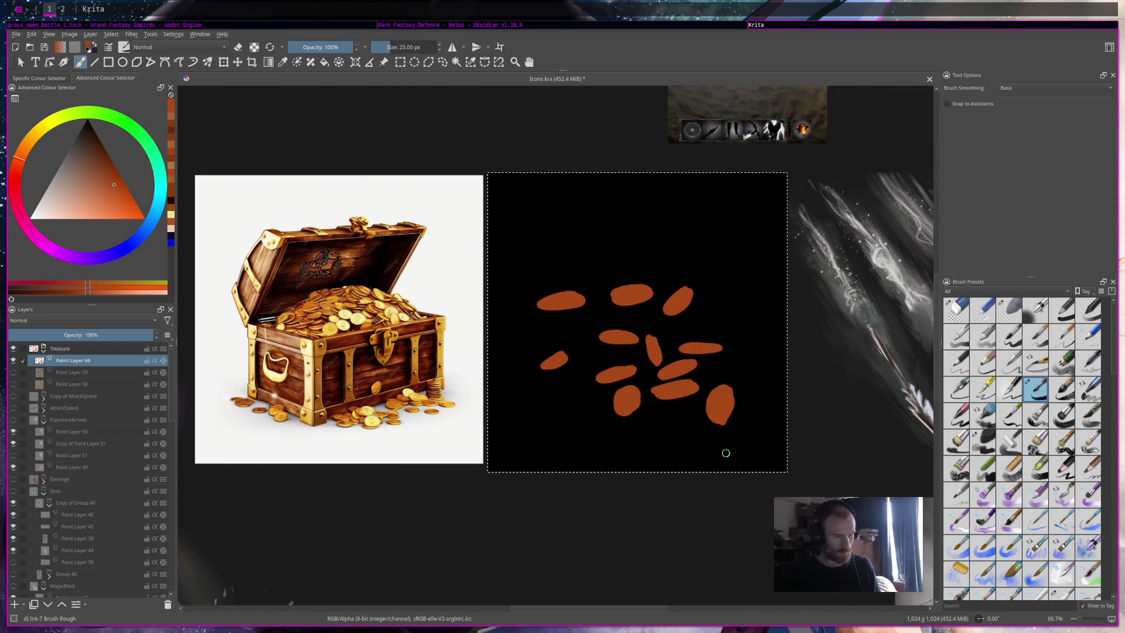
drag(641, 356, 643, 354)
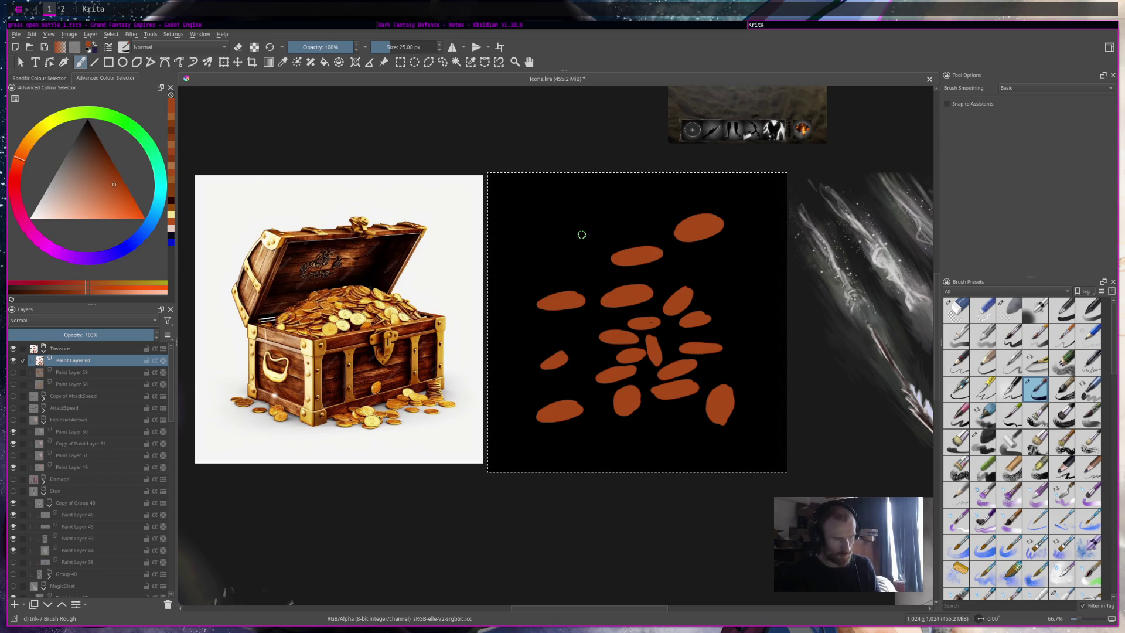
key(e)
drag(705, 316, 698, 314)
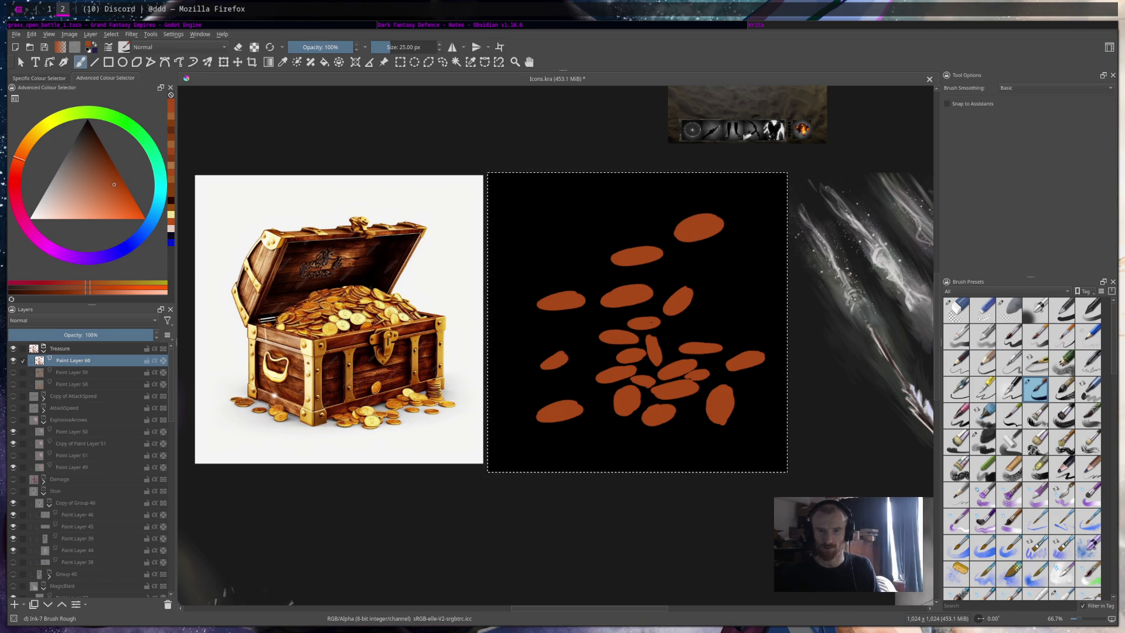
key(ctrl+Tab)
key(ctrl+Tab)
key(ctrl+Tab)
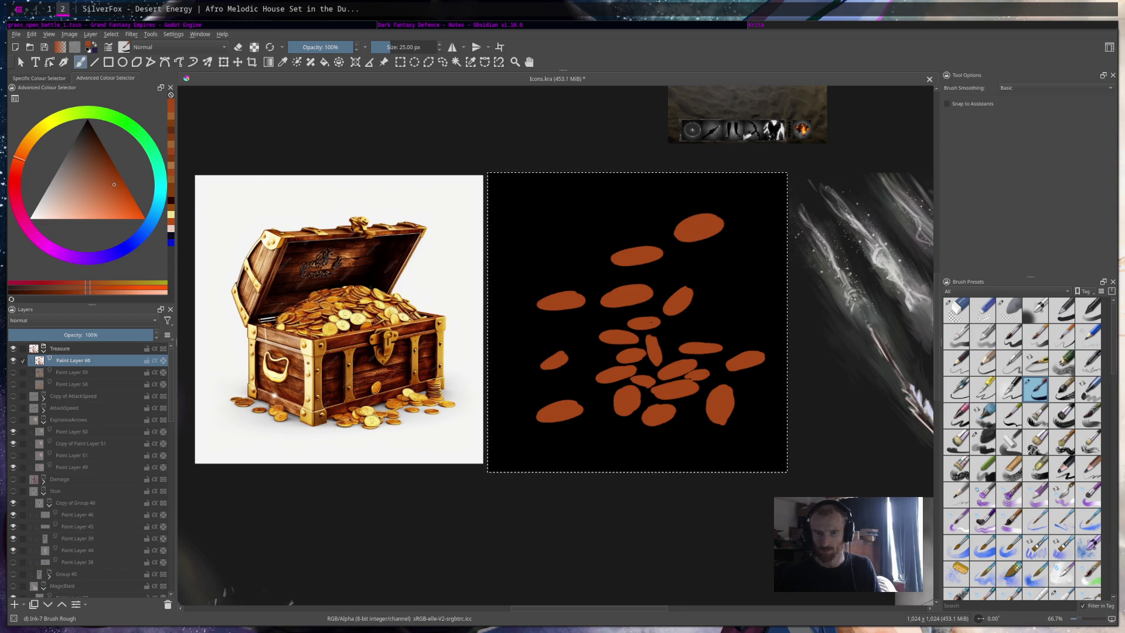
drag(678, 237, 729, 253)
Step: Add orange coin ovals and strokes around the pile, erasing the lower-left coin
scroll(704, 292, up, 3)
scroll(737, 239, down, 3)
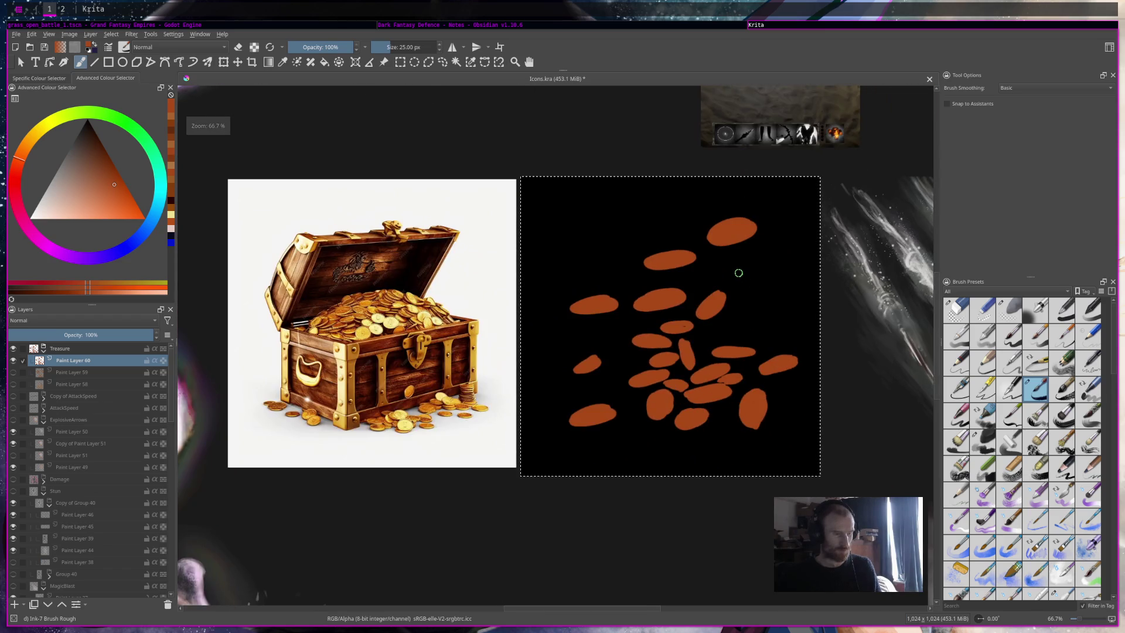
scroll(739, 273, up, 1)
mouse_move(616, 202)
mouse_down()
mouse_move(565, 211)
mouse_move(621, 196)
mouse_move(612, 174)
mouse_move(557, 202)
mouse_move(616, 207)
mouse_up()
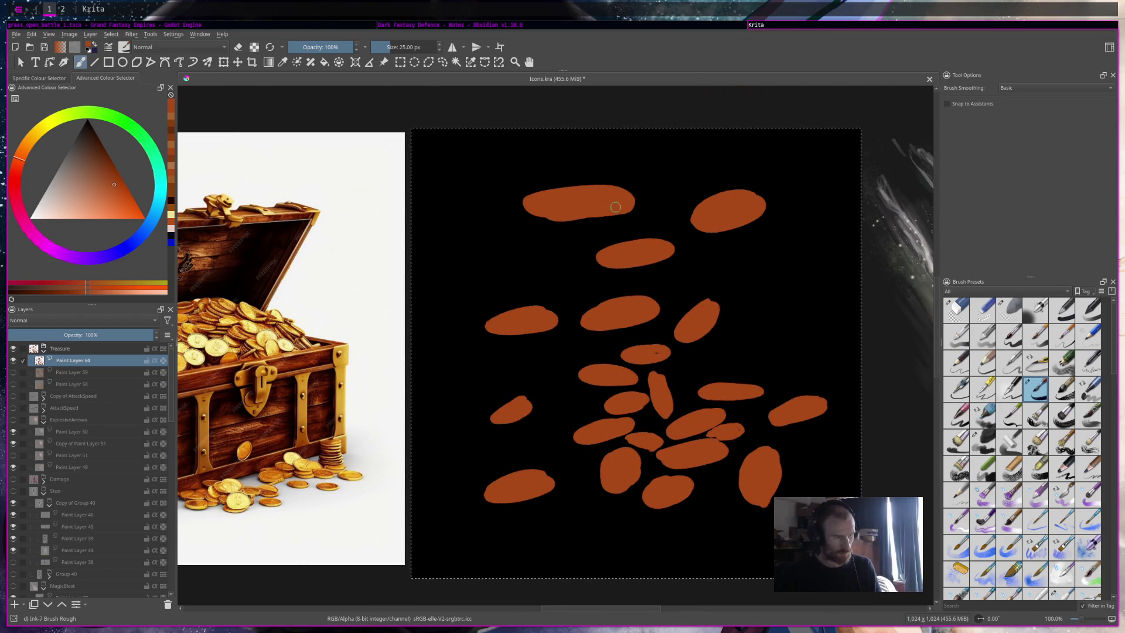
key(e)
mouse_move(528, 462)
mouse_down()
mouse_move(492, 482)
mouse_move(488, 507)
mouse_move(542, 487)
mouse_up()
key(e)
mouse_move(713, 490)
mouse_down()
mouse_move(697, 491)
mouse_move(724, 492)
mouse_move(677, 515)
mouse_move(711, 514)
mouse_up()
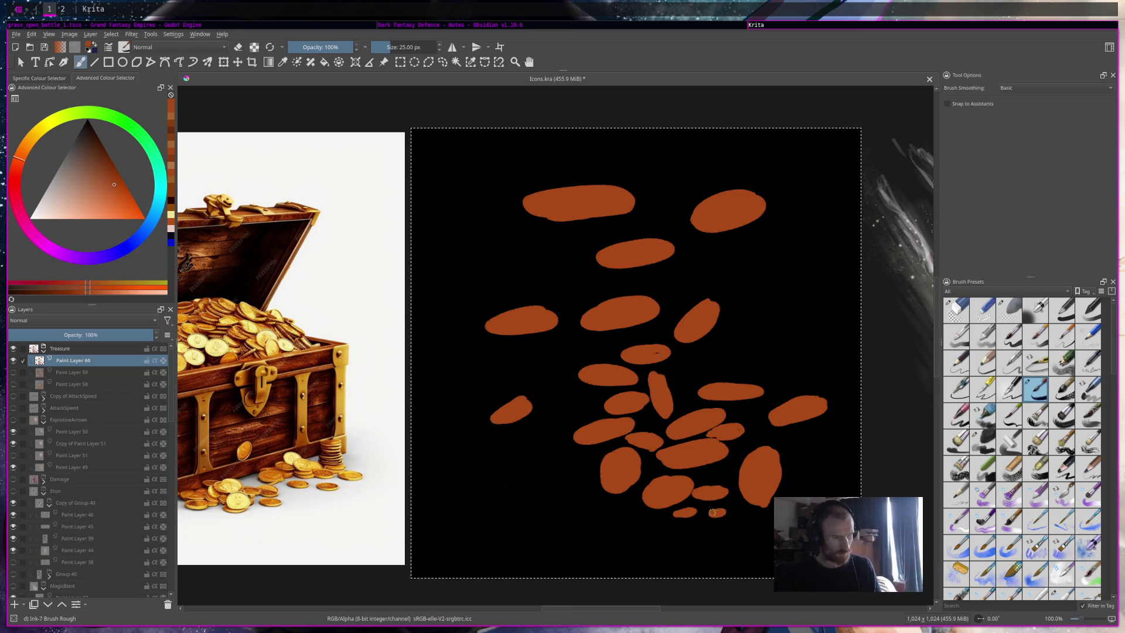
drag(686, 367, 684, 387)
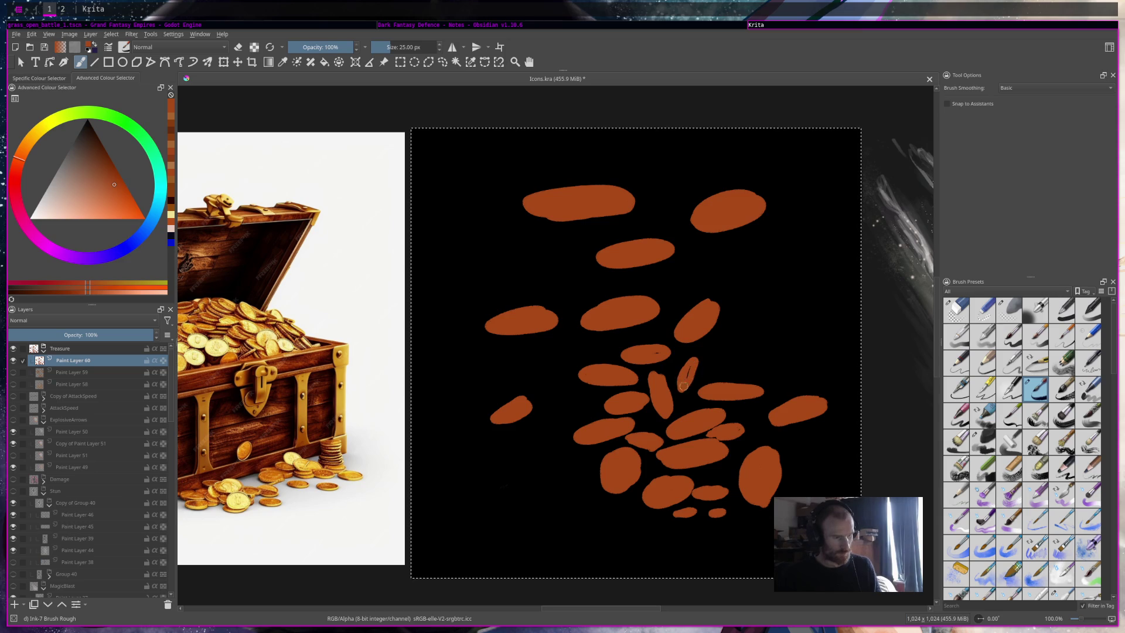
mouse_move(678, 176)
mouse_down()
mouse_move(638, 182)
mouse_move(674, 208)
mouse_move(689, 202)
mouse_move(677, 177)
mouse_move(643, 178)
mouse_move(668, 193)
mouse_move(641, 174)
mouse_move(650, 189)
mouse_up()
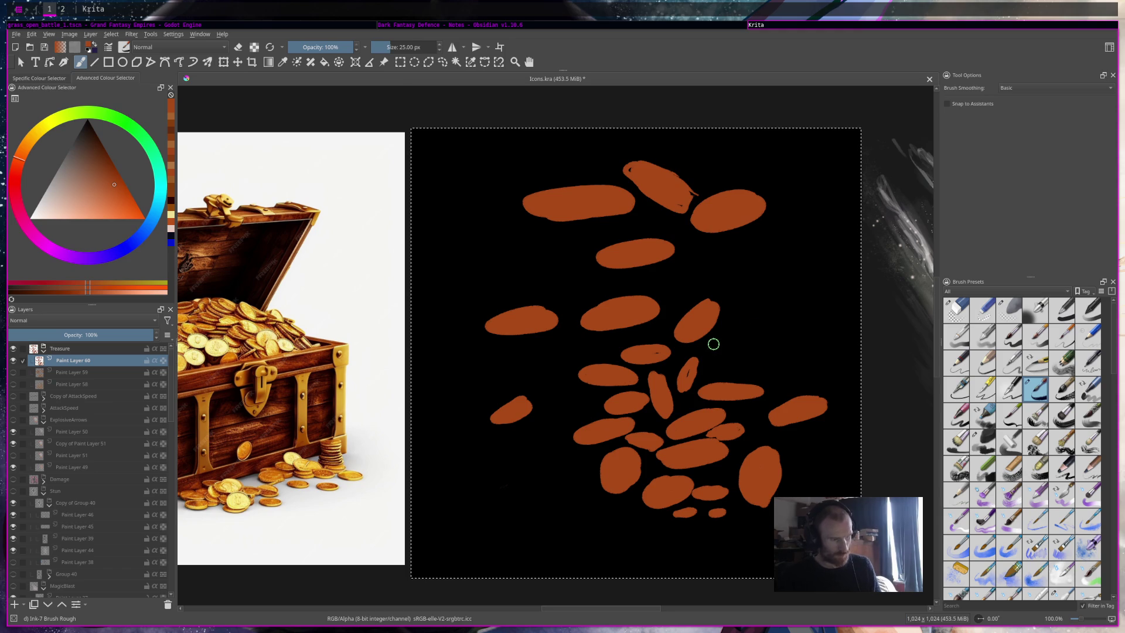
drag(720, 469, 711, 471)
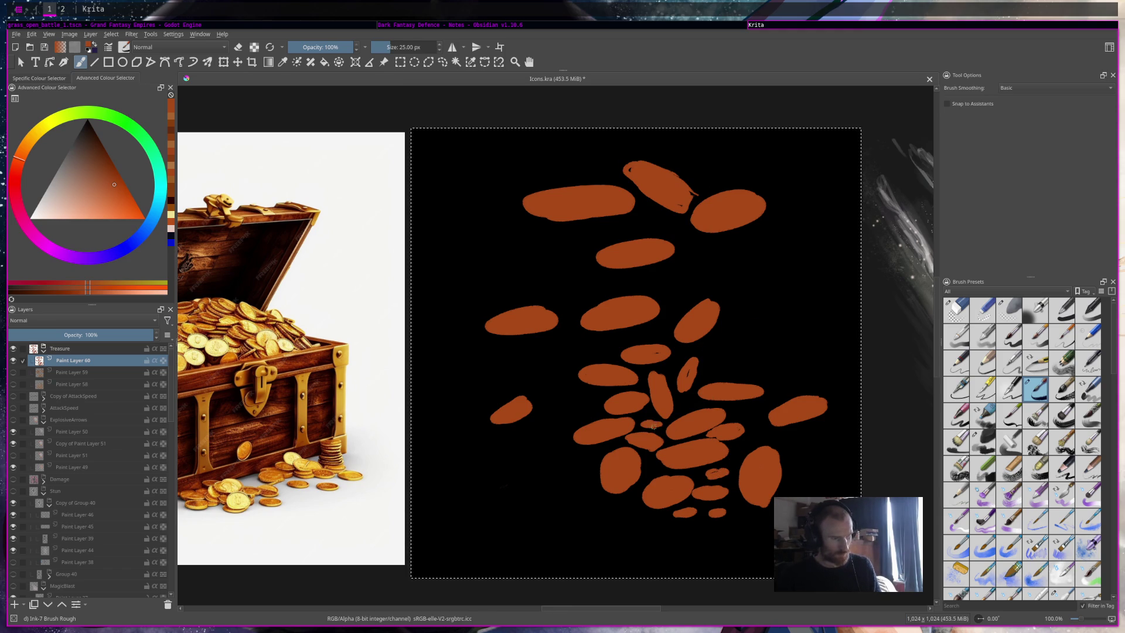
drag(523, 307, 494, 311)
Step: Reshape the coins: thicken the top-left coin, sharpen its tip, narrow the lower-right coin, remove stray marks
key(e)
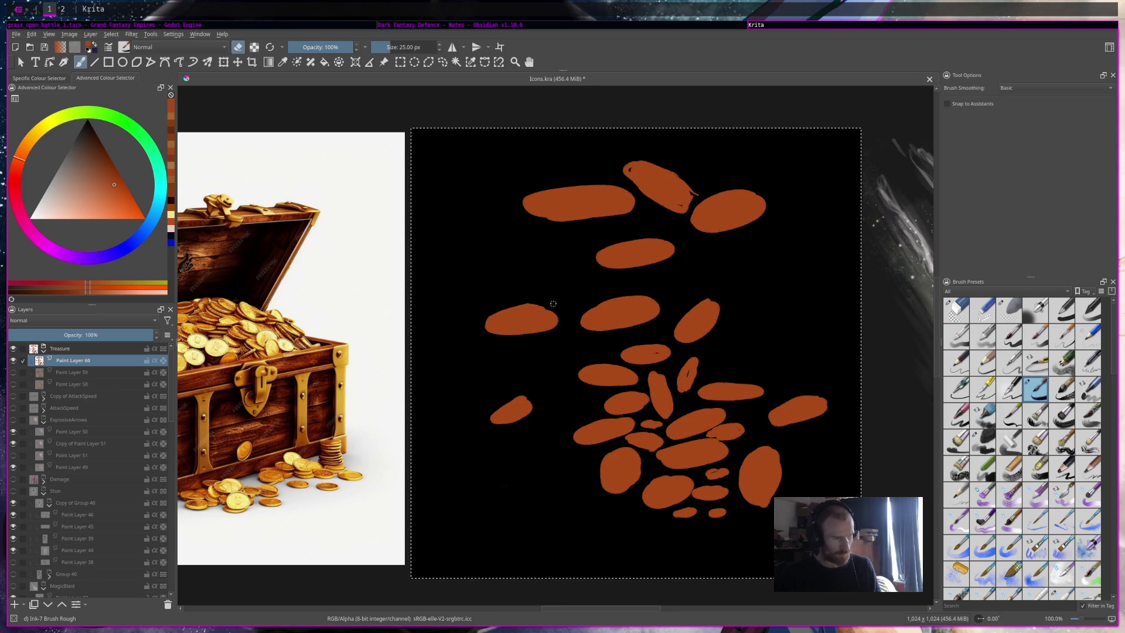
key(e)
mouse_move(535, 211)
mouse_down()
mouse_move(597, 214)
mouse_move(544, 218)
mouse_move(583, 185)
mouse_move(518, 211)
mouse_up()
key(e)
drag(626, 184, 637, 201)
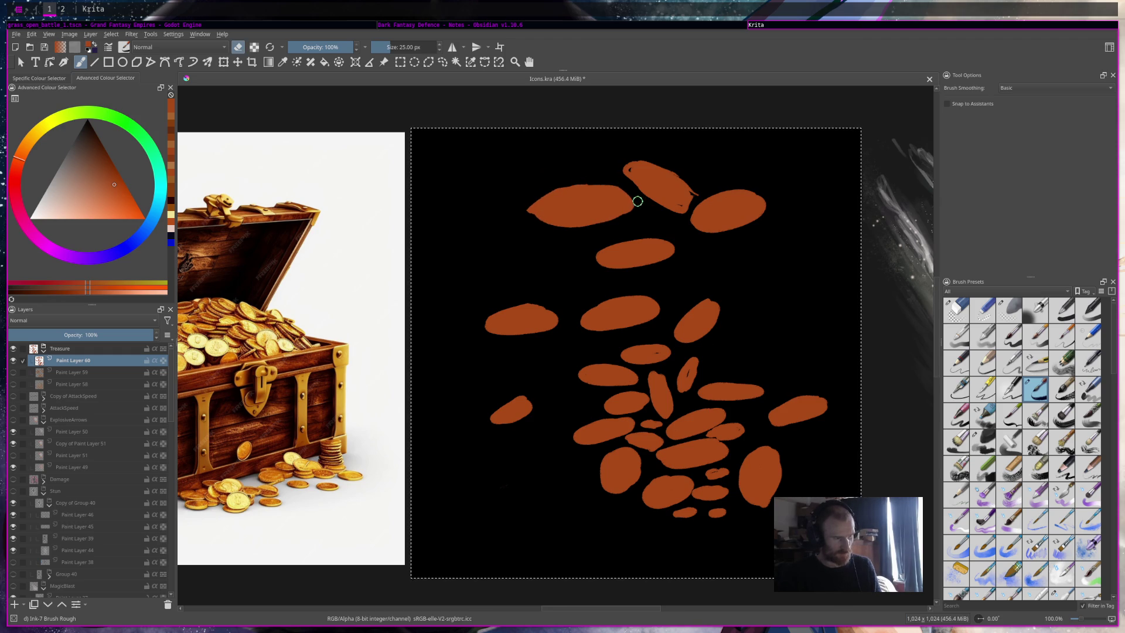
key(e)
key(e)
mouse_move(756, 455)
mouse_down()
mouse_move(768, 504)
mouse_move(728, 512)
mouse_up()
mouse_move(758, 449)
mouse_down()
mouse_move(786, 457)
mouse_move(834, 402)
mouse_move(788, 398)
mouse_up()
mouse_move(667, 448)
mouse_down()
mouse_move(661, 460)
mouse_move(686, 469)
mouse_move(733, 452)
mouse_move(692, 447)
mouse_move(717, 445)
mouse_move(713, 462)
mouse_move(724, 459)
mouse_move(706, 466)
mouse_move(706, 447)
mouse_move(699, 466)
mouse_move(703, 434)
mouse_move(671, 431)
mouse_move(703, 431)
mouse_move(722, 414)
mouse_move(669, 429)
mouse_move(712, 415)
mouse_move(683, 437)
mouse_move(718, 421)
mouse_move(700, 398)
mouse_move(761, 387)
mouse_move(713, 381)
mouse_move(753, 389)
mouse_move(726, 398)
mouse_up()
key(e)
key(e)
key(e)
key(e)
key(e)
key(e)
key(e)
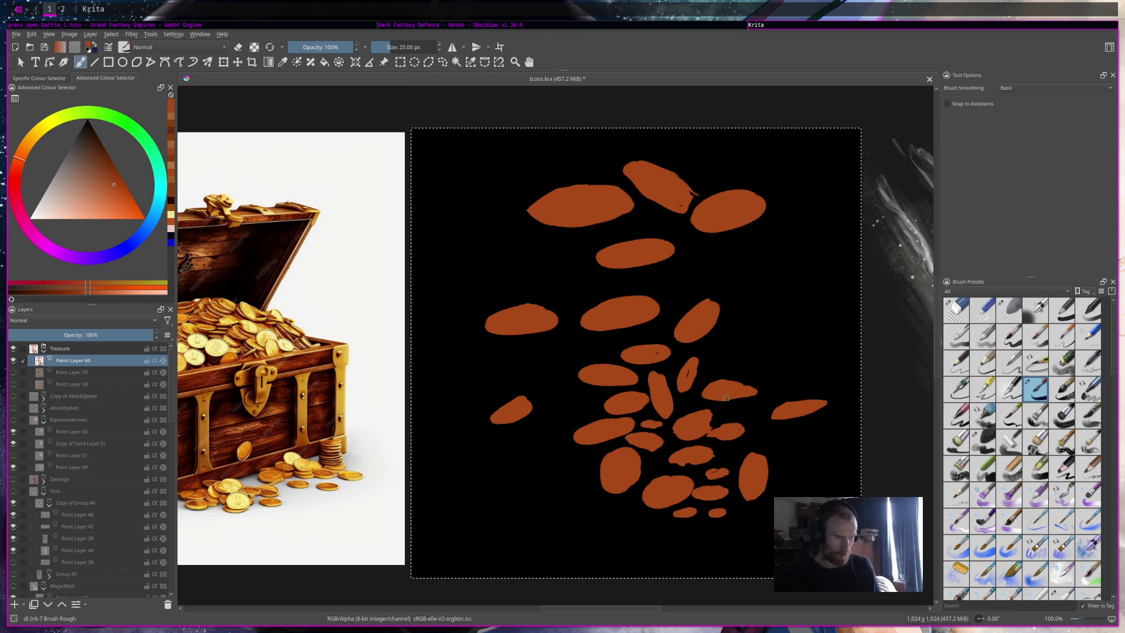
Step: Save Icons.kra, undo trial strokes, and sample pale gold from the reference coins
key(ctrl+s)
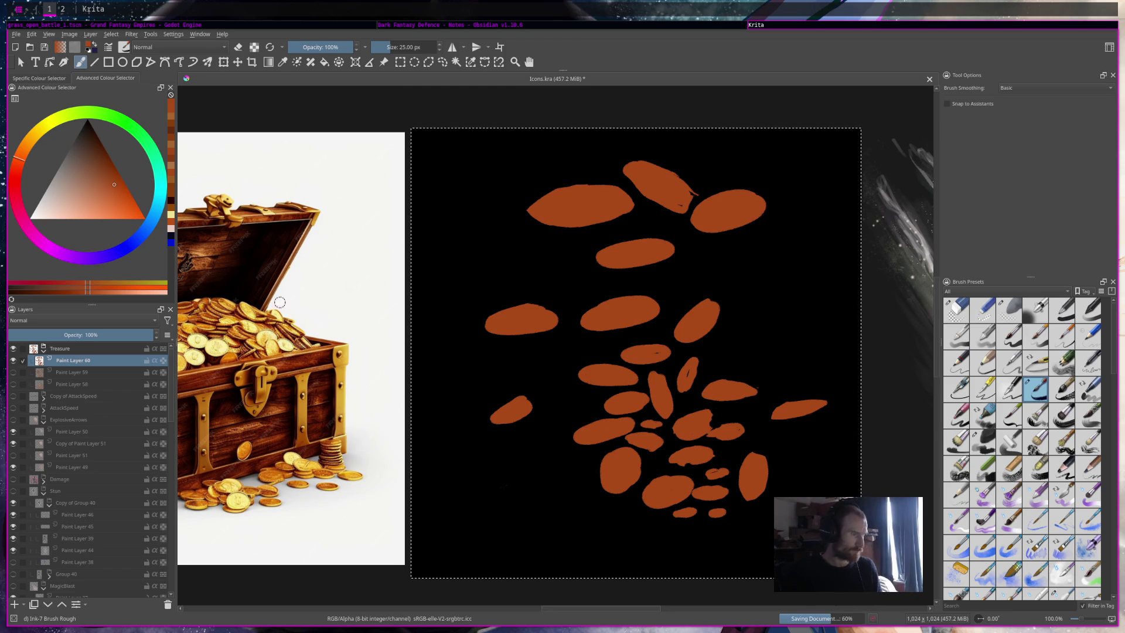
ctrl+click(302, 317)
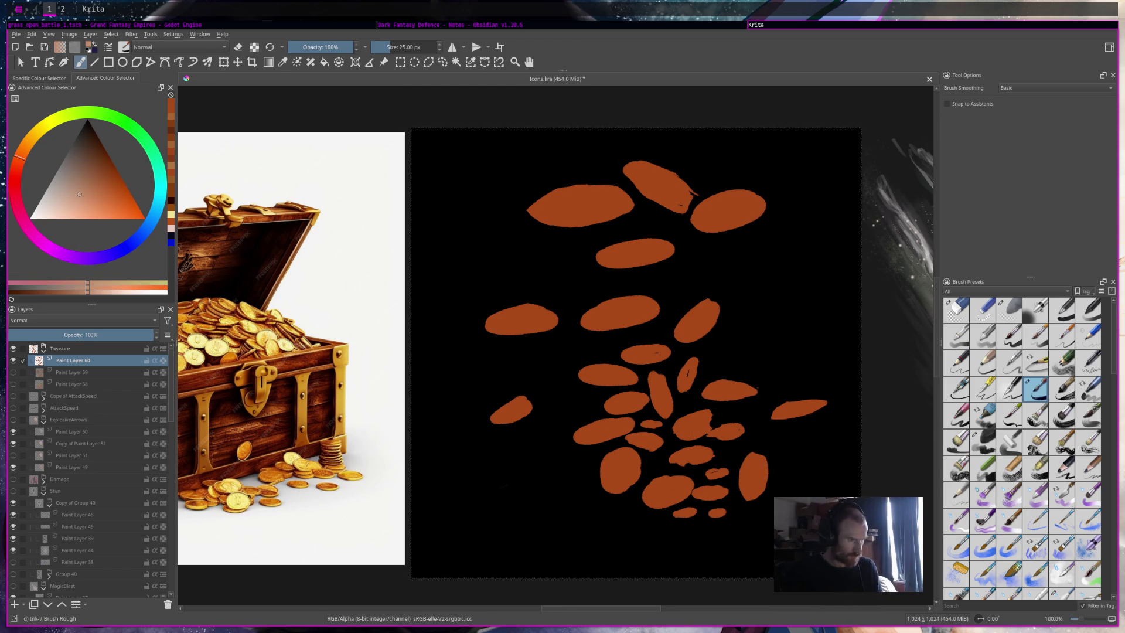
key(ctrl+z)
ctrl+click(320, 348)
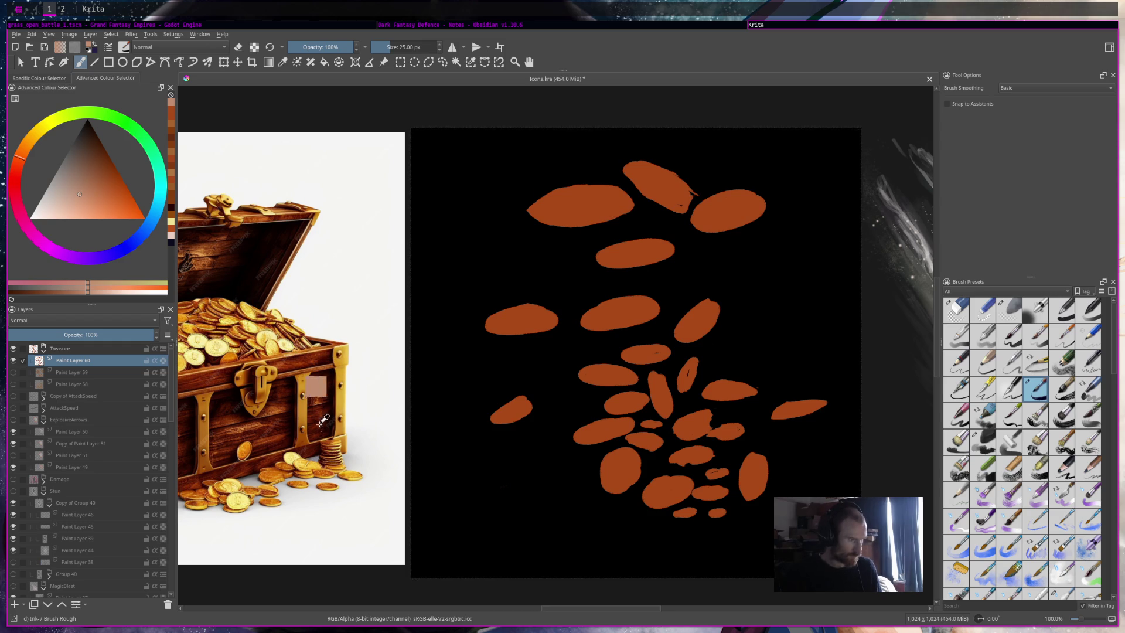
ctrl+click(330, 450)
drag(583, 196, 615, 198)
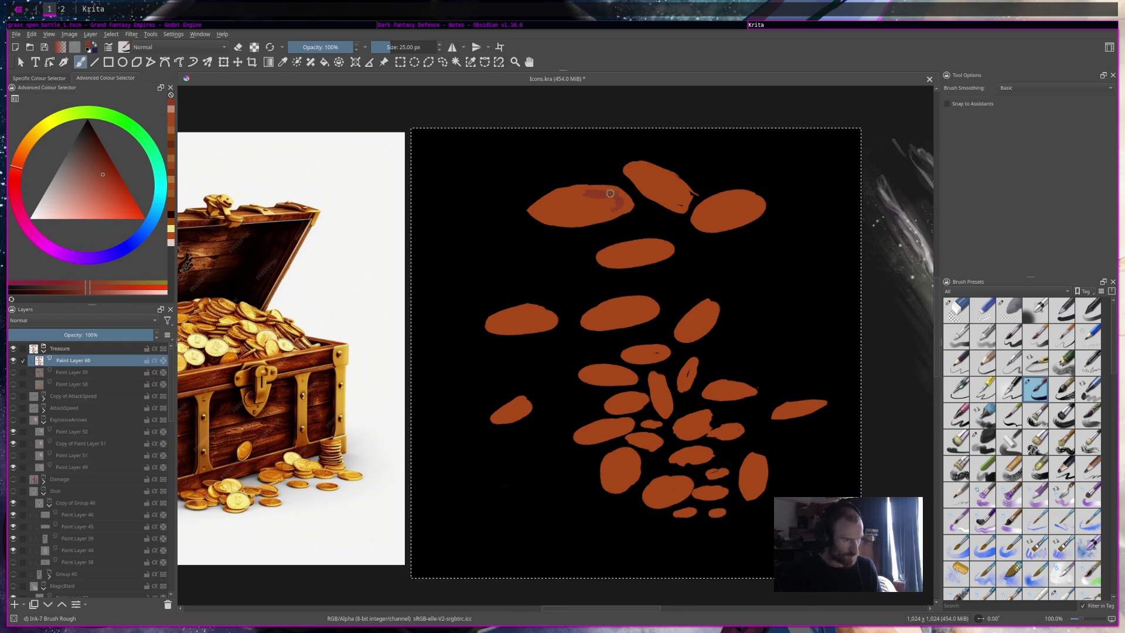
key(ctrl+z)
ctrl+click(228, 319)
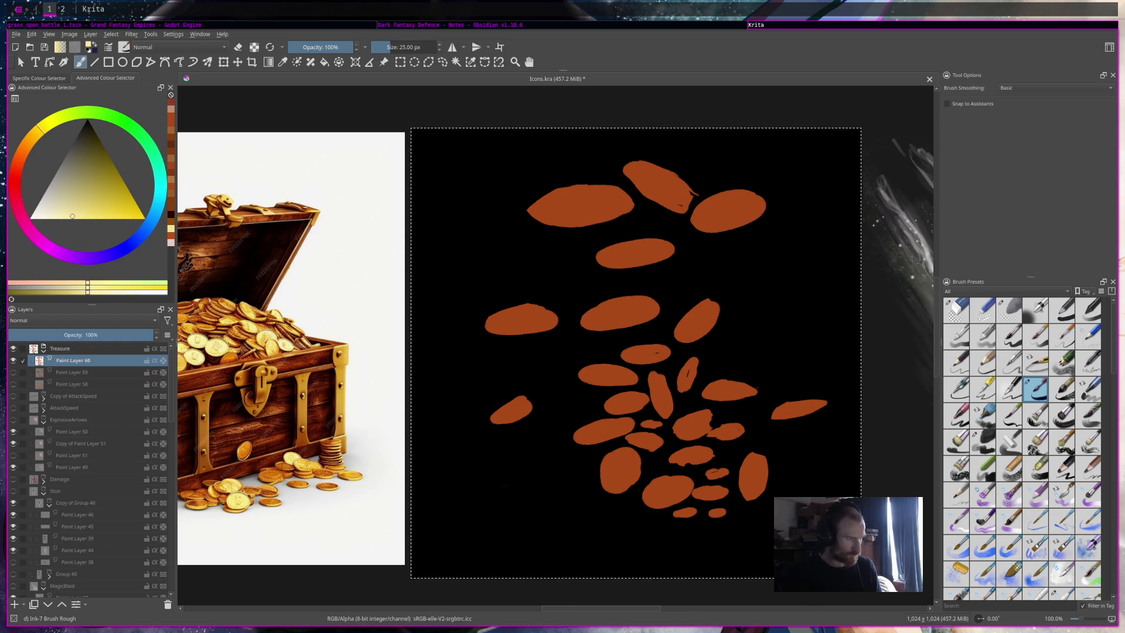
Step: Paint a pale-gold rim along the top-left coin's top edge, erasing excess at its ends
mouse_move(545, 198)
mouse_down()
mouse_move(566, 187)
mouse_move(530, 209)
mouse_move(538, 224)
mouse_up()
key(e)
key(e)
drag(583, 185, 618, 188)
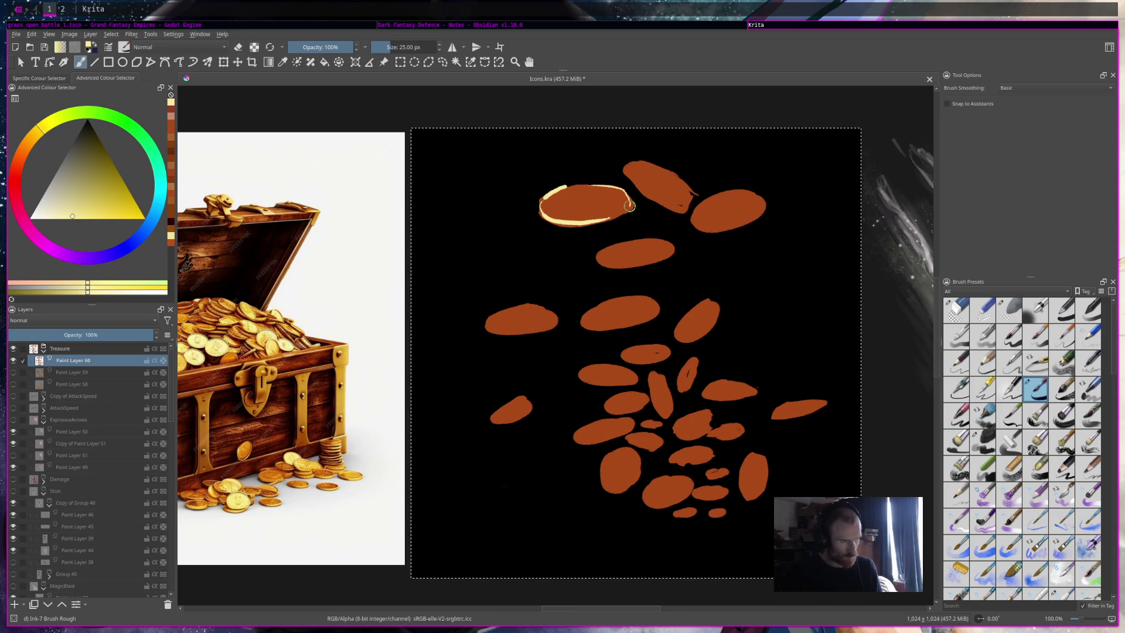
key(e)
click(570, 186)
click(632, 201)
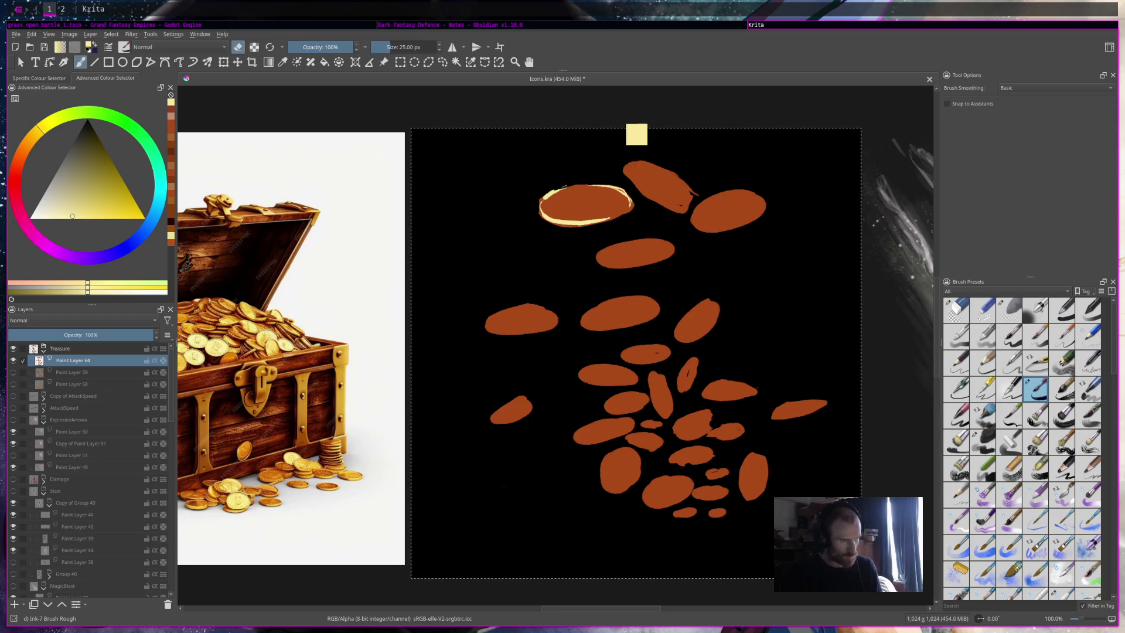
key(e)
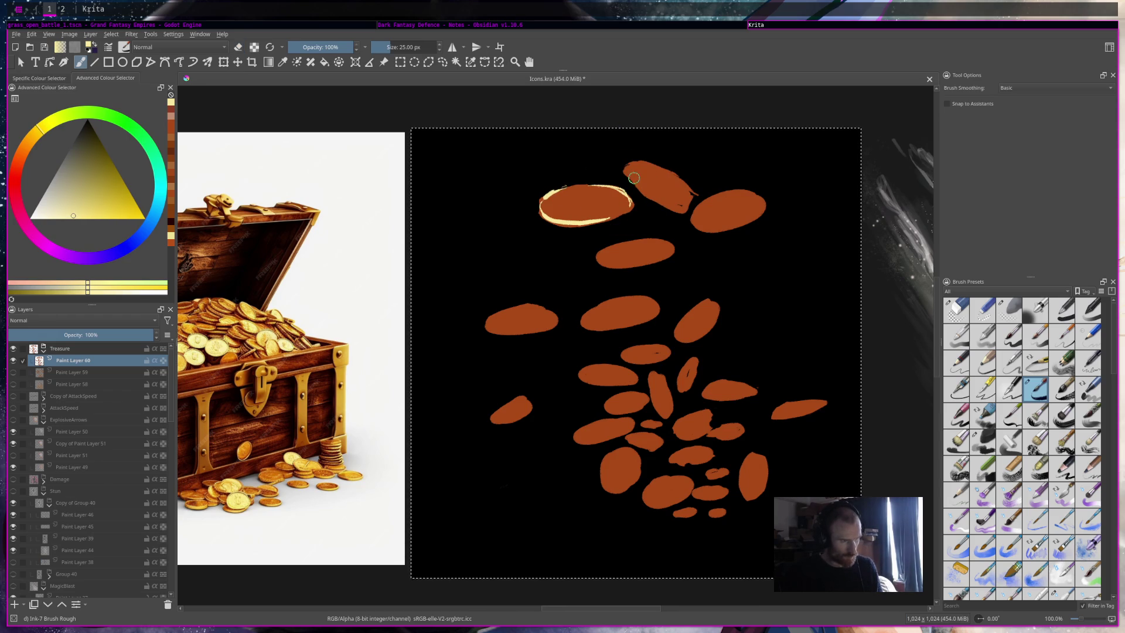
Step: Highlight the tilted top coin in pale gold and erase the ragged spill on its right edge
drag(646, 192, 627, 171)
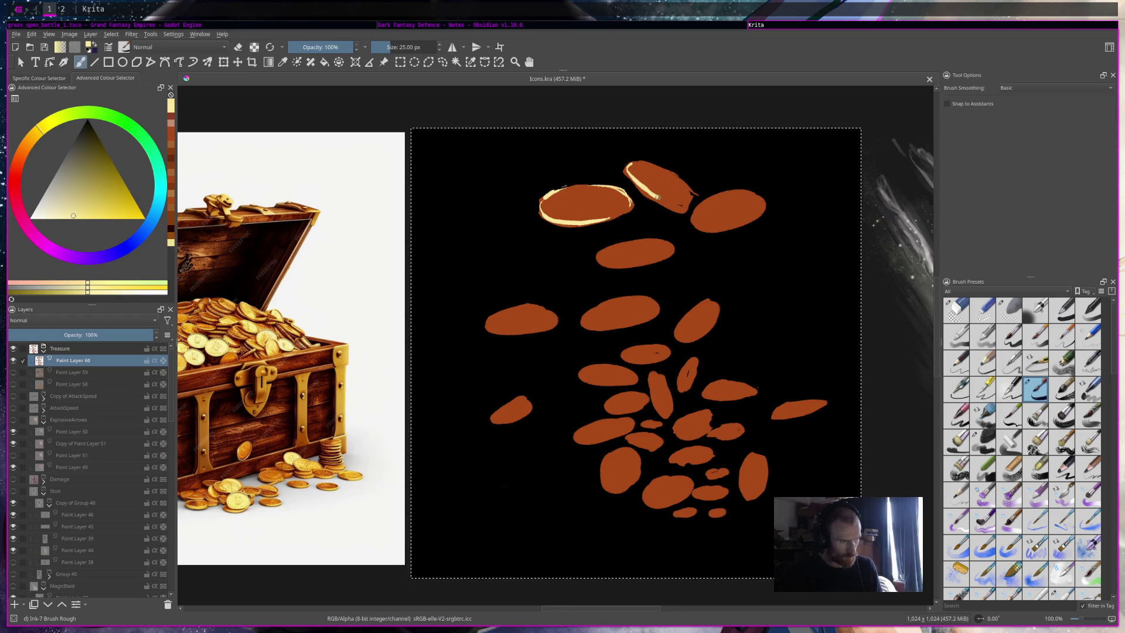
drag(631, 171, 654, 193)
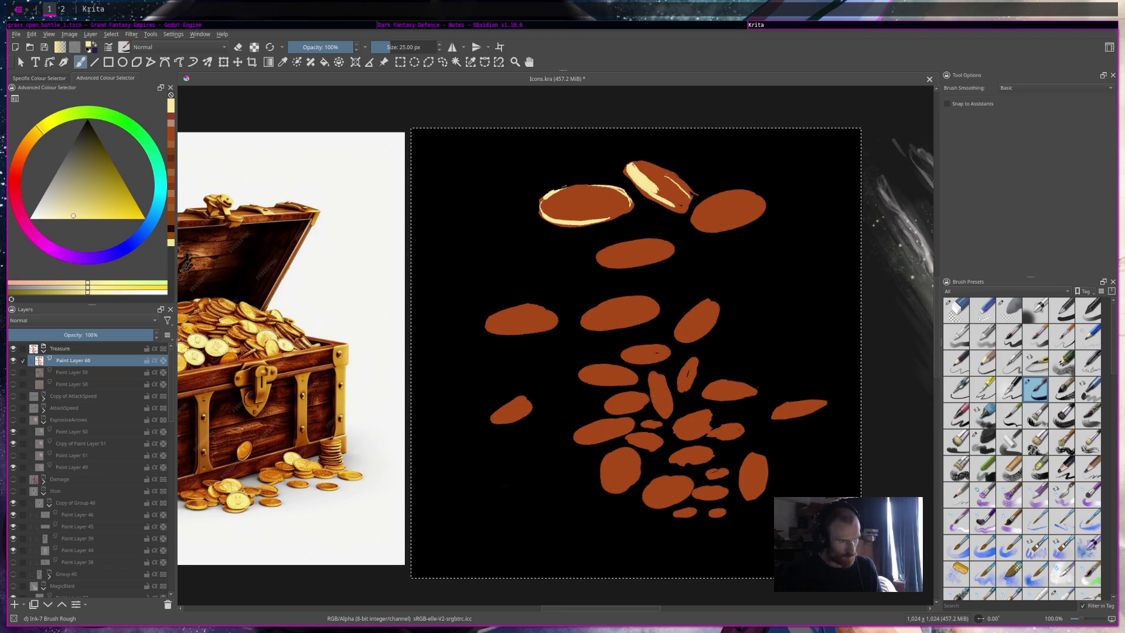
key(e)
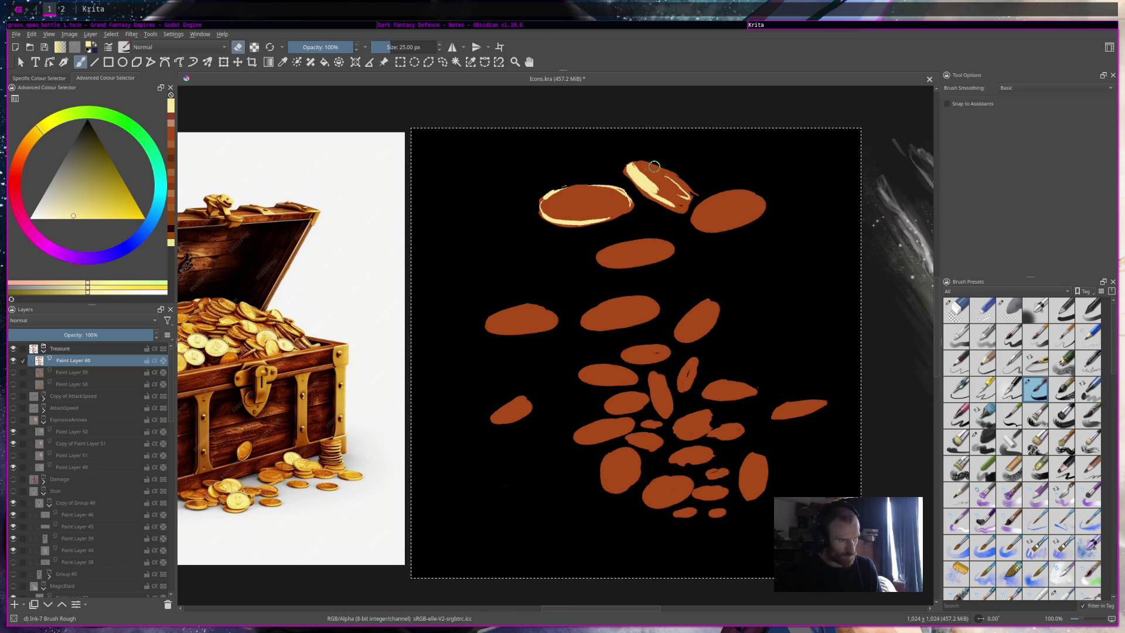
mouse_move(668, 171)
mouse_down()
mouse_move(697, 195)
mouse_move(681, 207)
mouse_move(636, 193)
mouse_move(654, 200)
mouse_up()
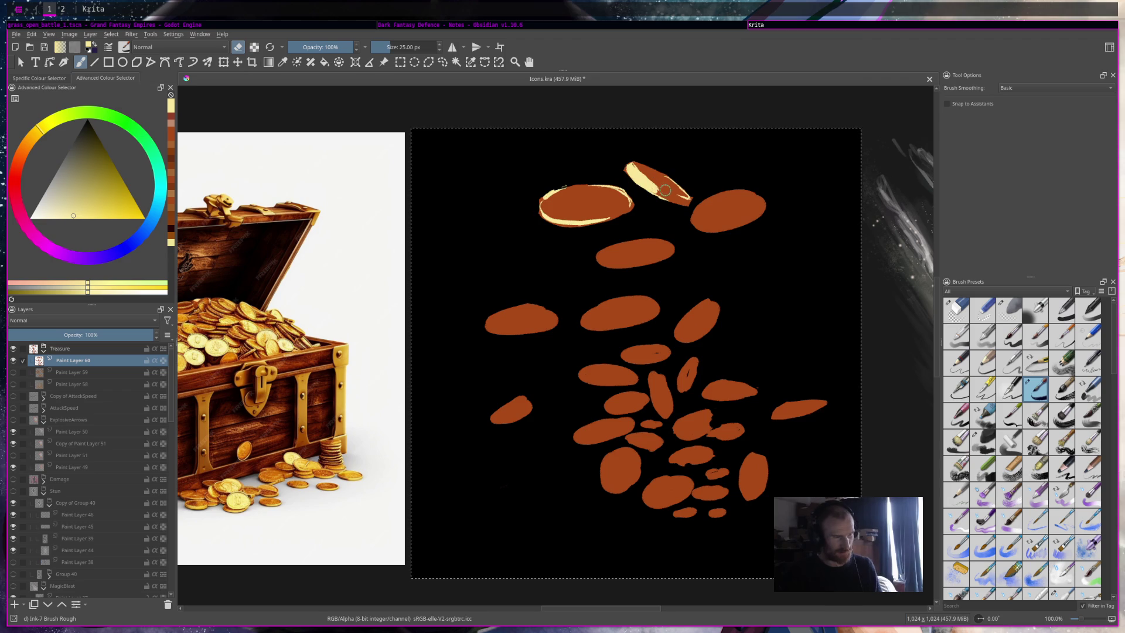
key(e)
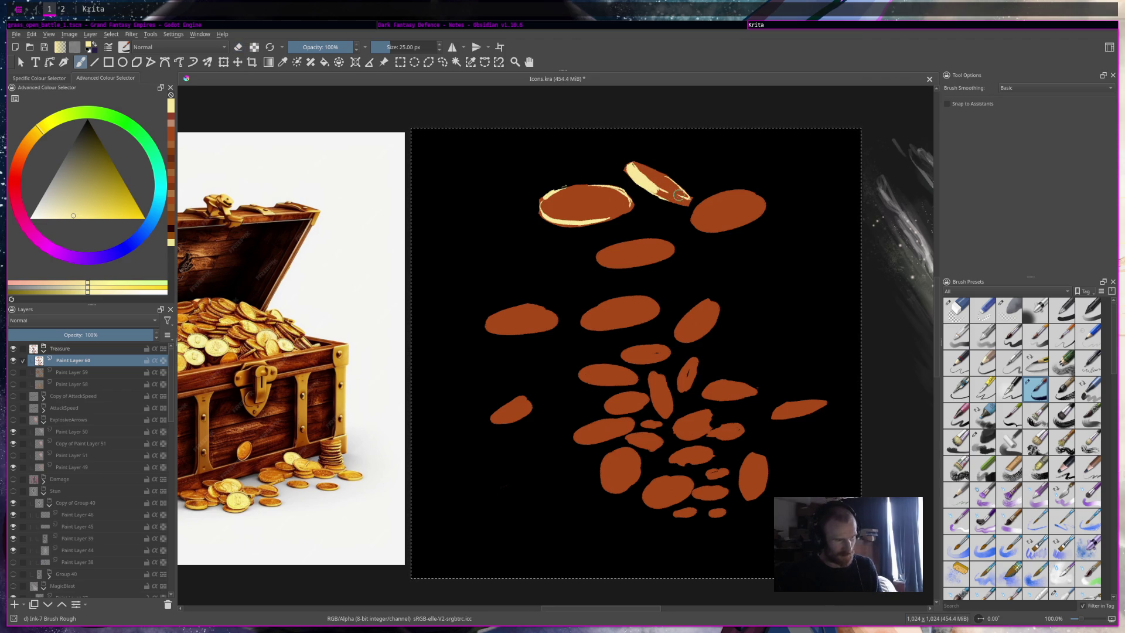
Step: Sample the pale cream highlight colour from the canvas coins
mouse_move(1038, 465)
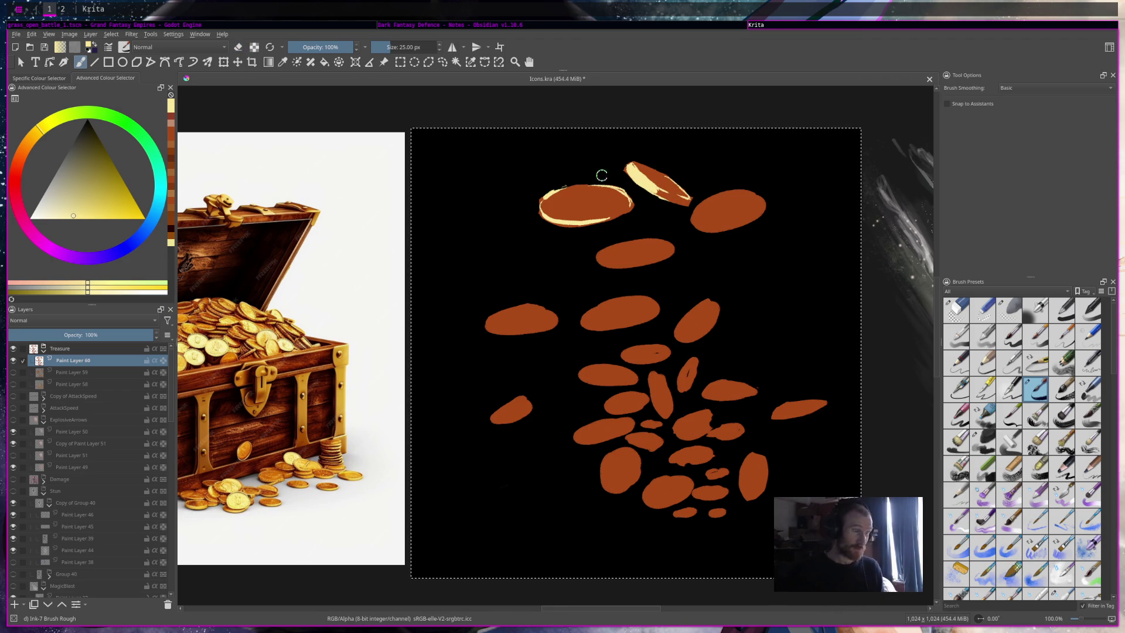
key(e)
ctrl+click(562, 214)
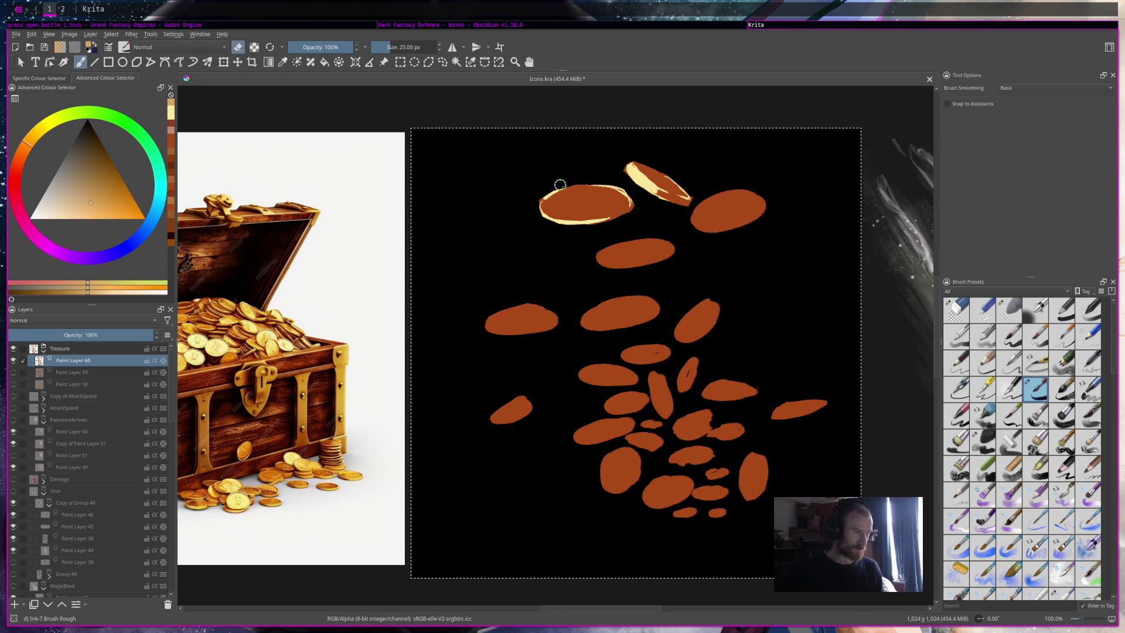
key(e)
ctrl+click(653, 181)
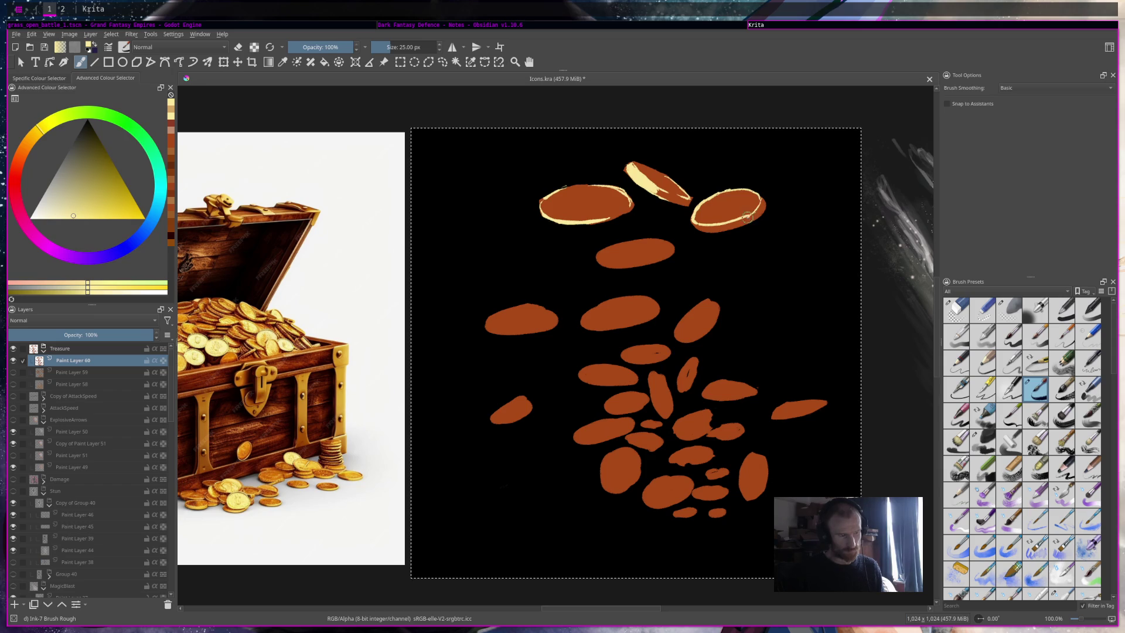
key(e)
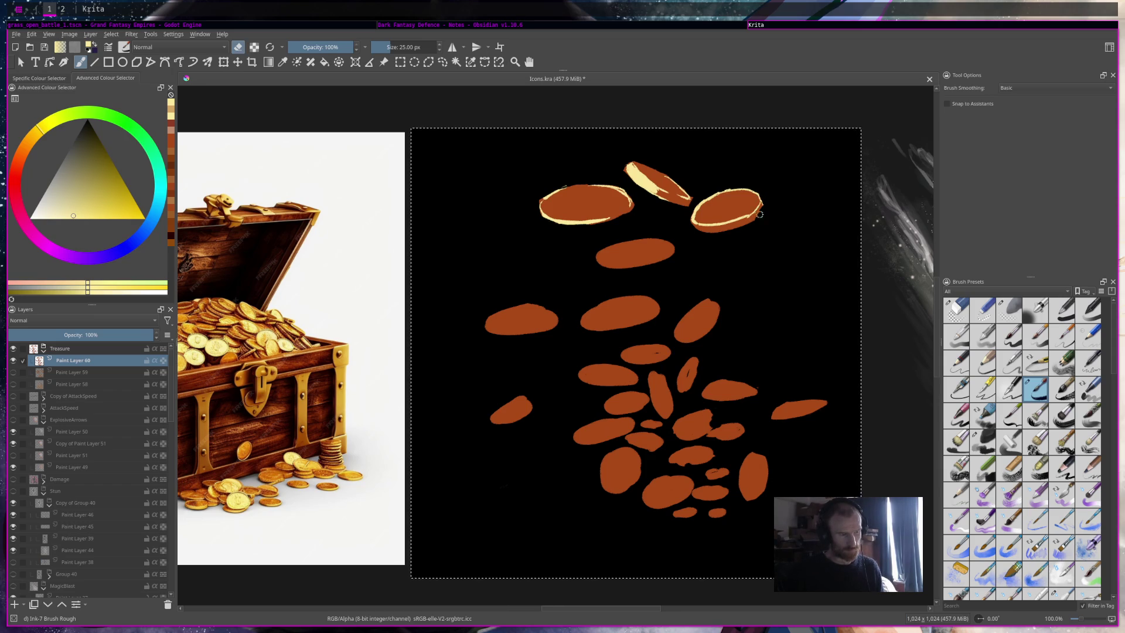
key(e)
Step: Brush cream along the top-right coin's rim, remove a stray mark, and highlight the top-left coin's top
drag(766, 198, 765, 214)
key(e)
key(e)
ctrl+click(714, 221)
ctrl+click(715, 220)
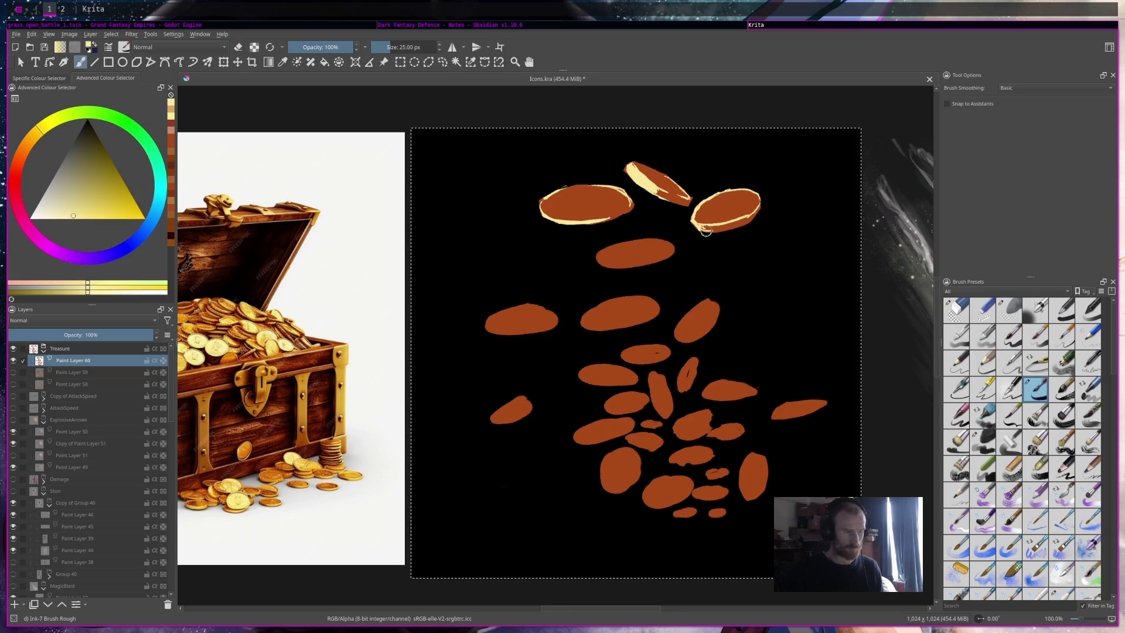
drag(709, 225, 703, 221)
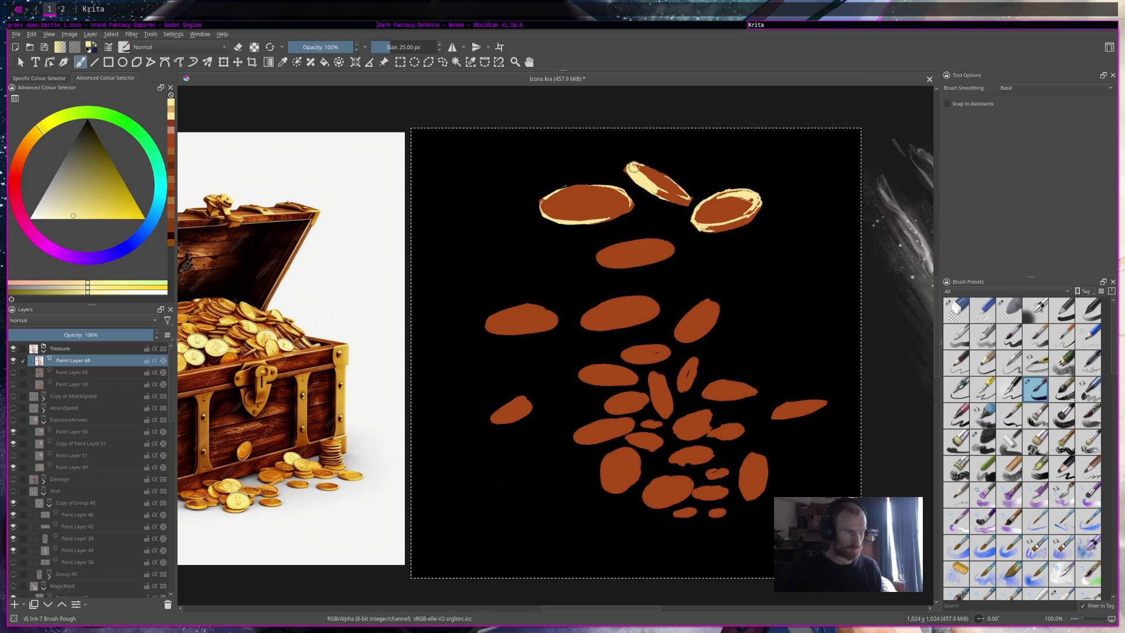
mouse_move(585, 190)
mouse_down()
mouse_move(622, 191)
mouse_move(625, 202)
mouse_move(595, 194)
mouse_up()
key(e)
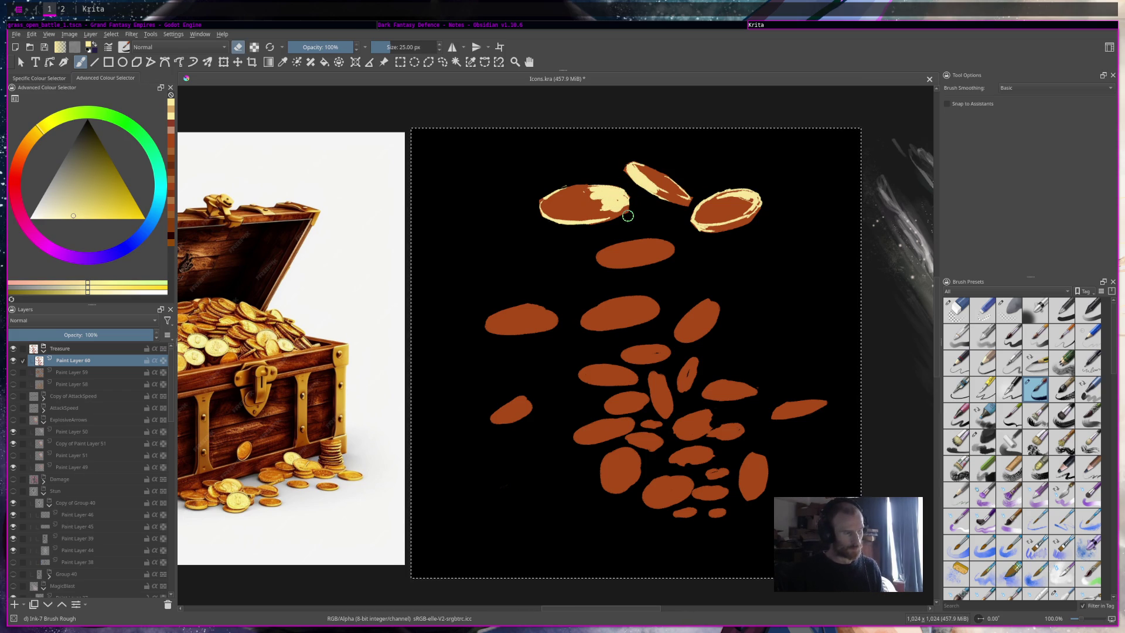
Step: Dab orange-brown onto the top-left coin and erase along its right edge
key(e)
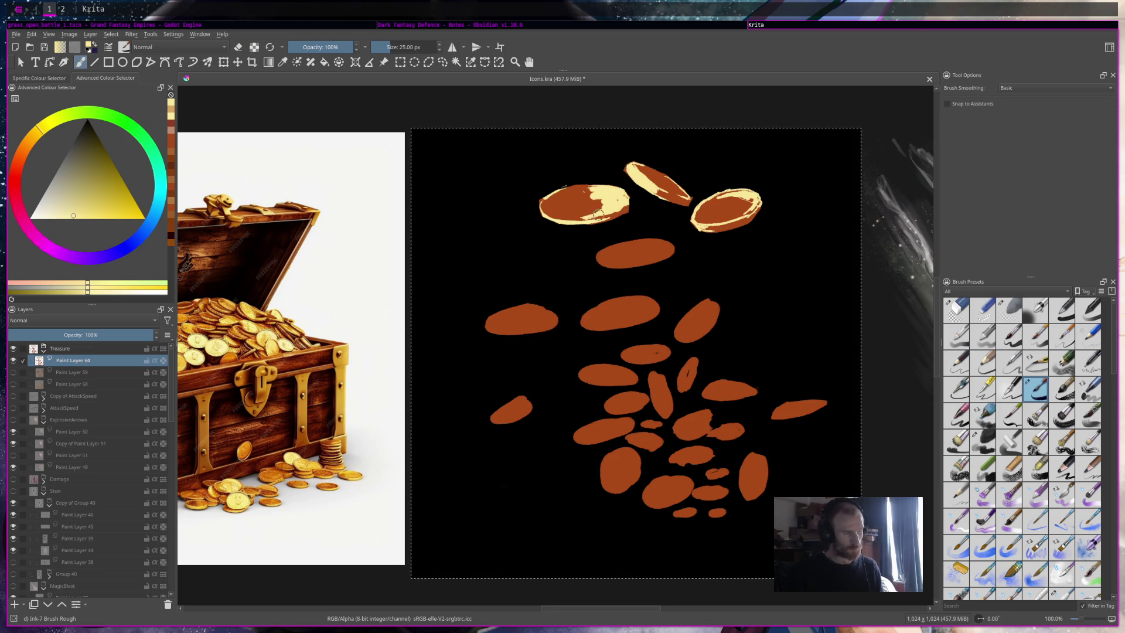
ctrl+click(611, 212)
click(598, 217)
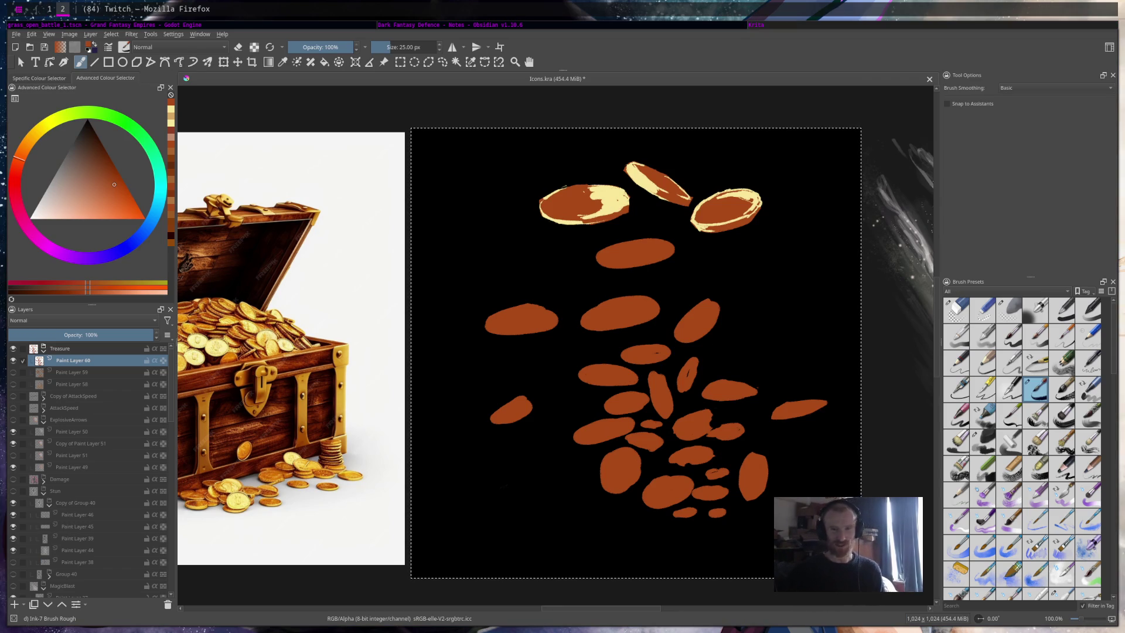
ctrl+click(614, 205)
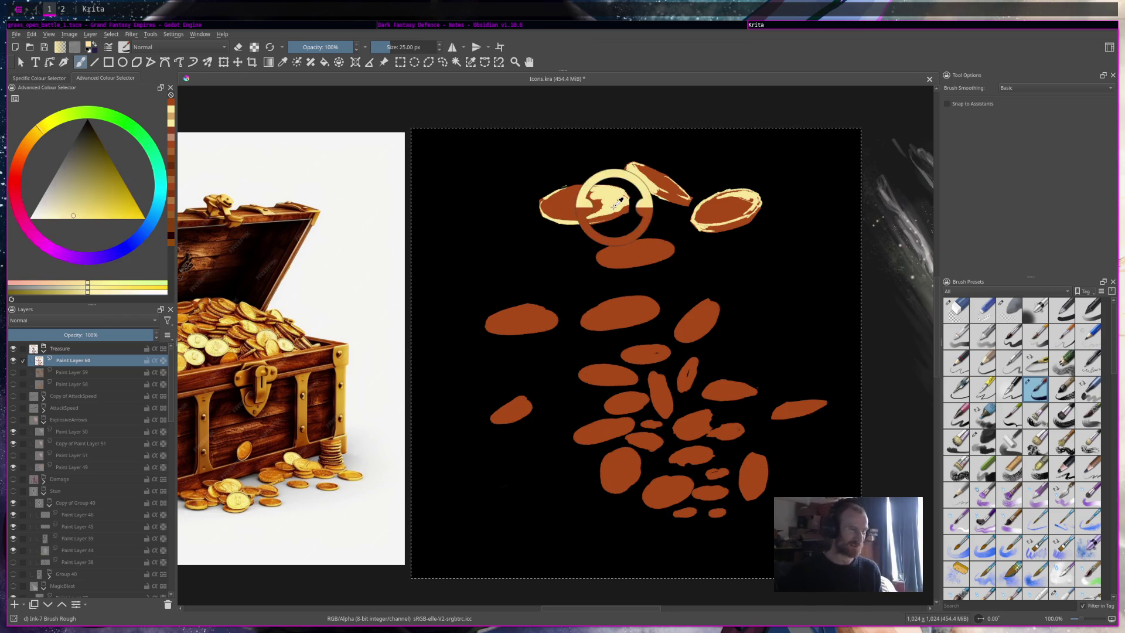
ctrl+click(589, 220)
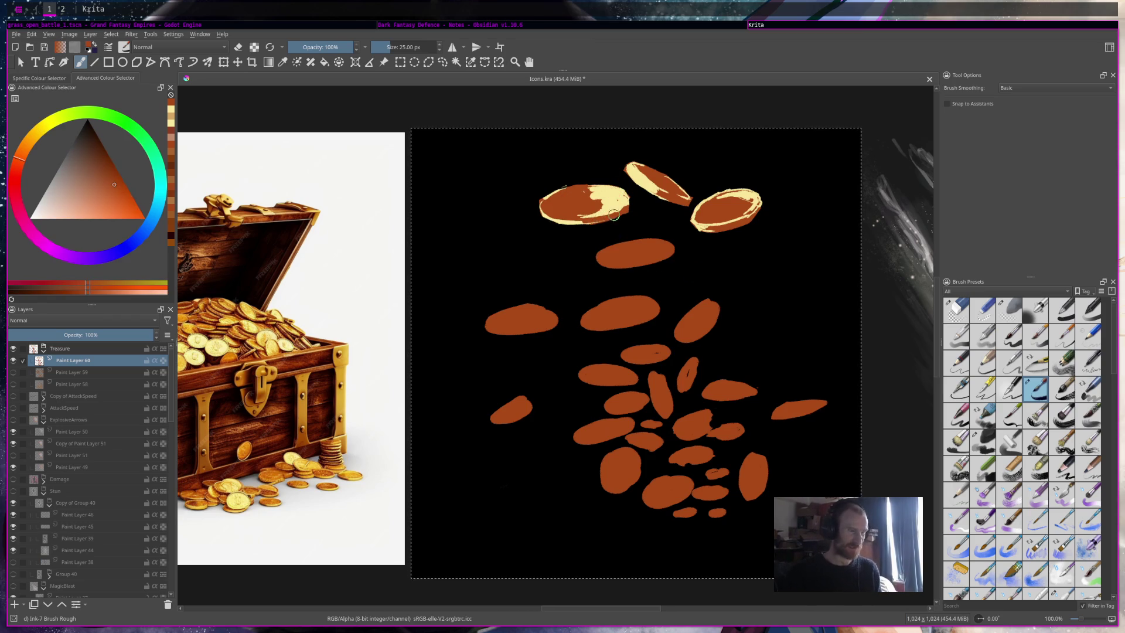
key(e)
drag(630, 210, 633, 203)
key(e)
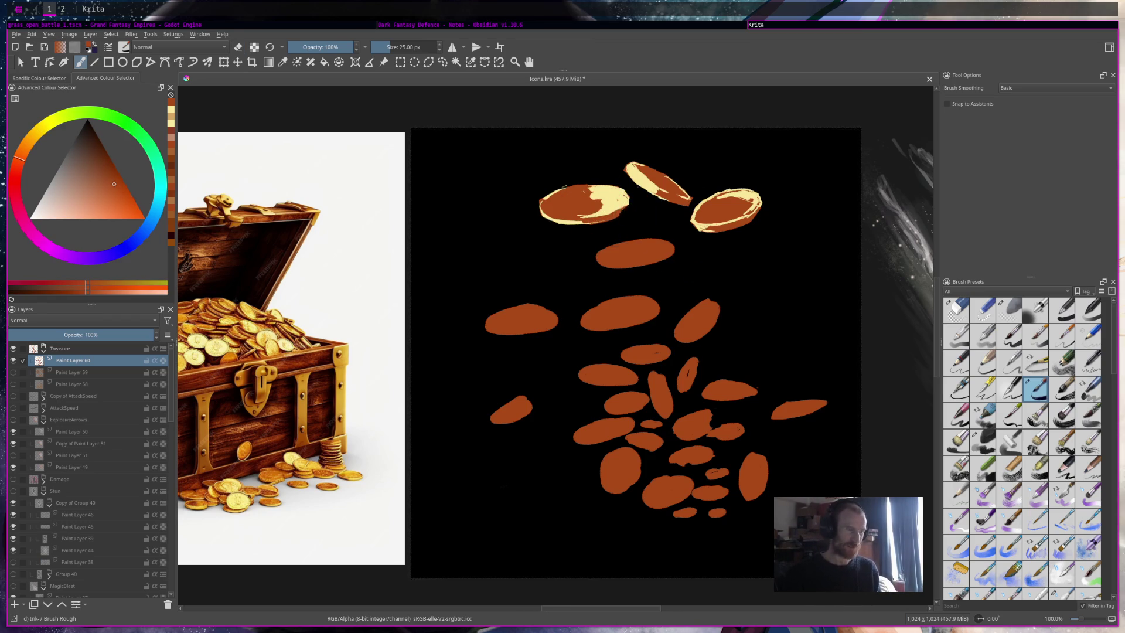
Step: Resample cream, trim the top-left coin's pale right edge, and undo a trial highlight on the middle coin
ctrl+click(624, 204)
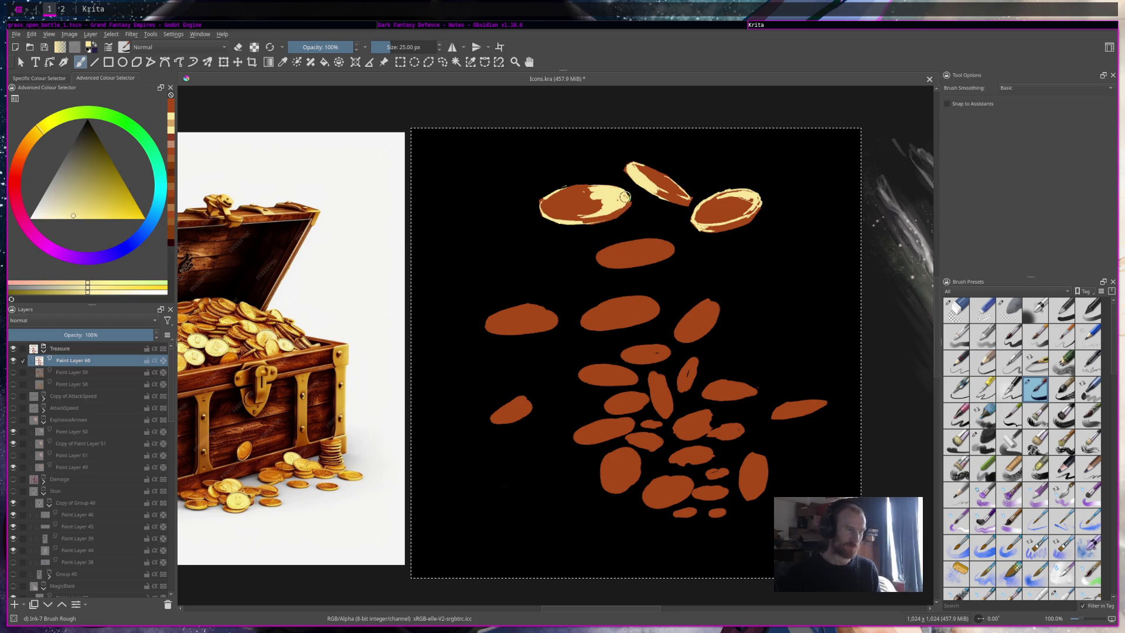
key(e)
drag(630, 199, 631, 210)
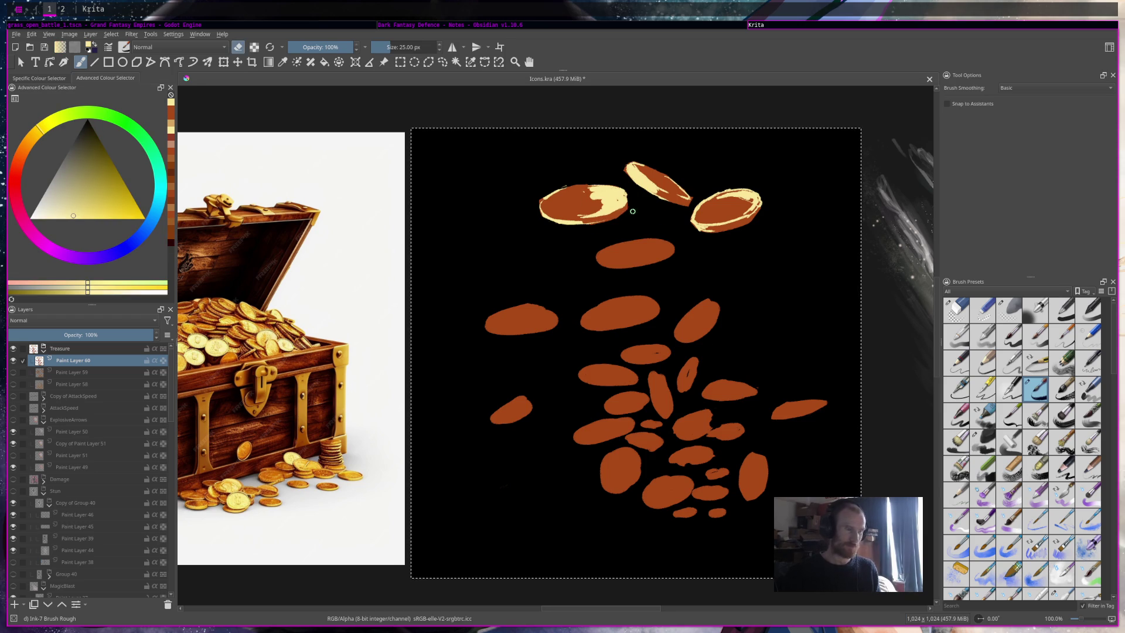
key(e)
drag(606, 247, 634, 238)
key(ctrl+z)
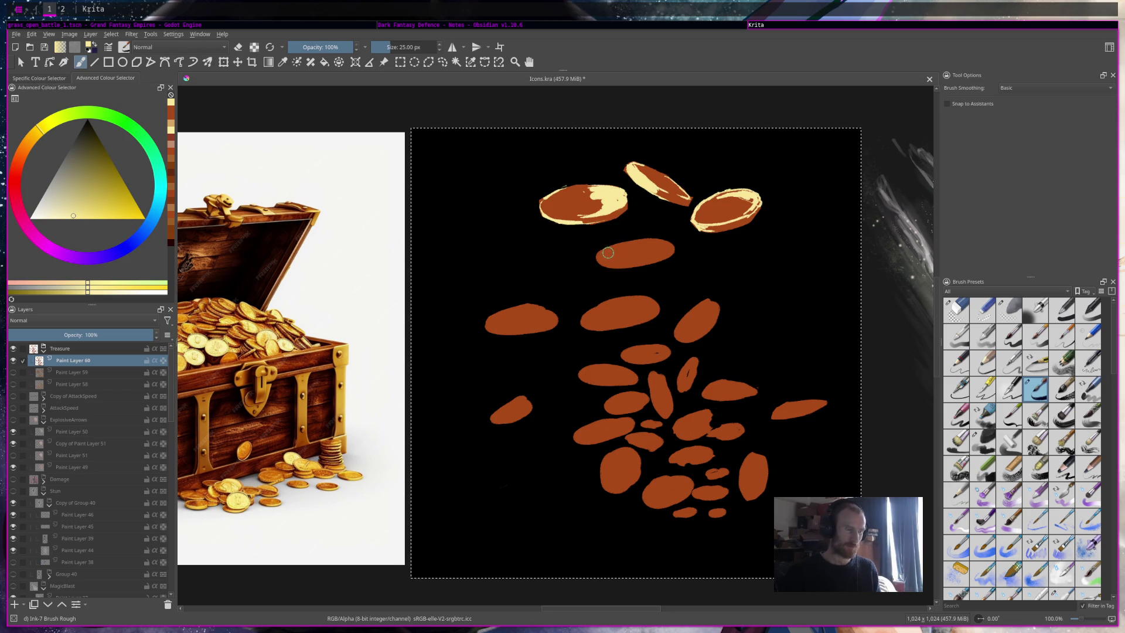
Step: Reshape the middle coin in orange-brown, round its left edge, and save the file
ctrl+click(614, 260)
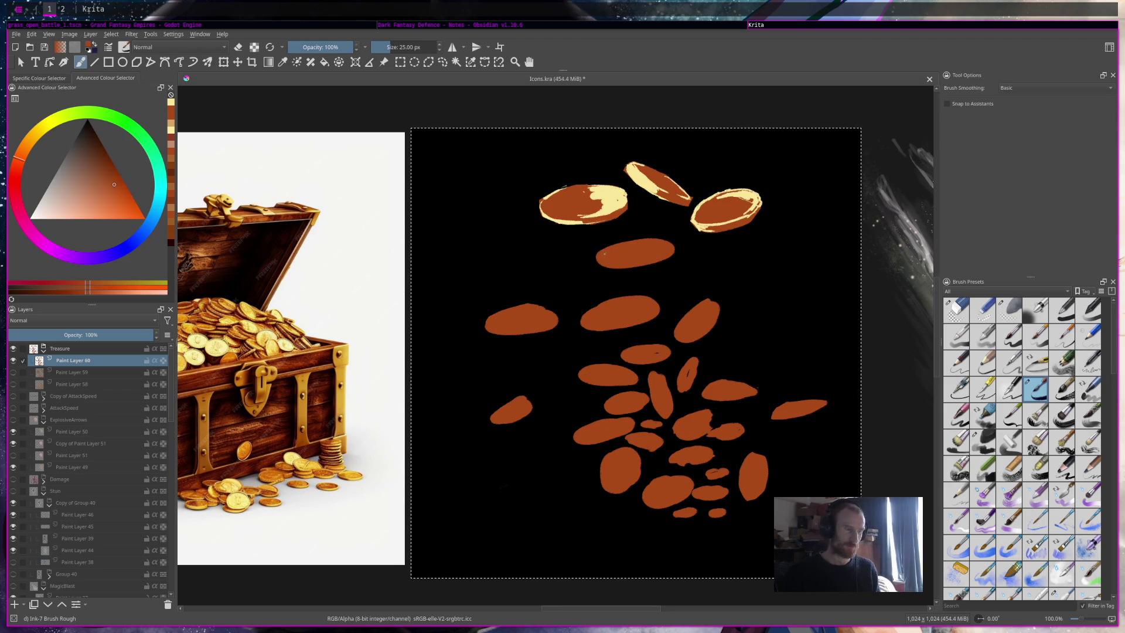
mouse_move(602, 260)
mouse_down()
mouse_move(634, 274)
mouse_move(667, 247)
mouse_move(622, 242)
mouse_move(610, 251)
mouse_up()
key(e)
mouse_move(598, 241)
mouse_down()
mouse_move(593, 258)
mouse_move(621, 241)
mouse_move(639, 261)
mouse_up()
key(e)
key(ctrl+s)
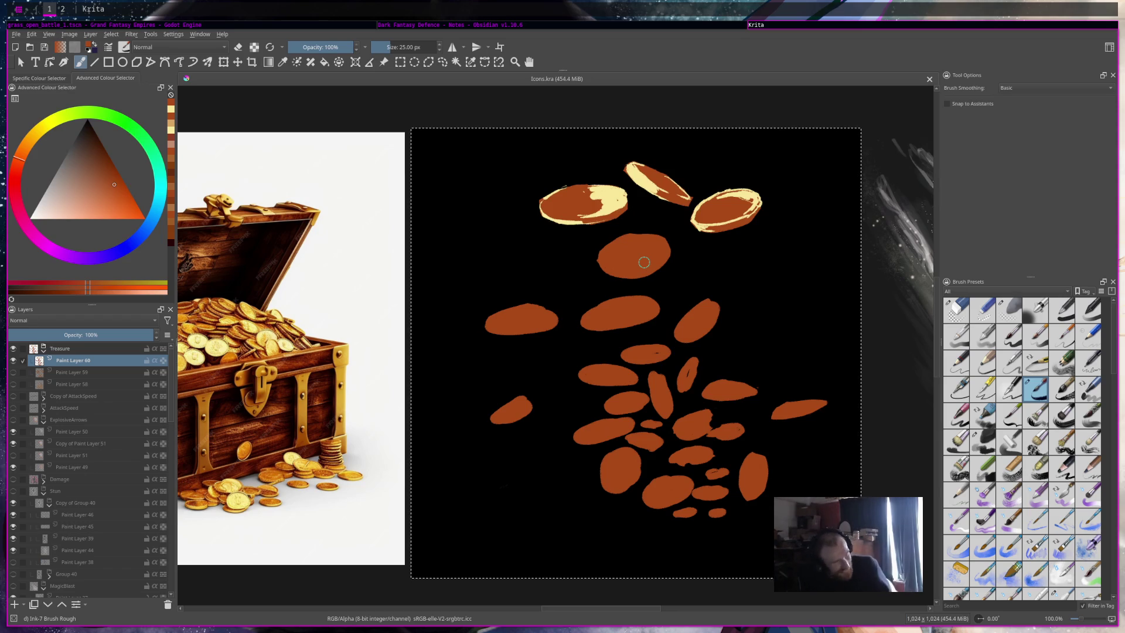
Step: Paint a pale-yellow rim along the middle coin's top, then cover most of it with orange-brown
ctrl+click(747, 196)
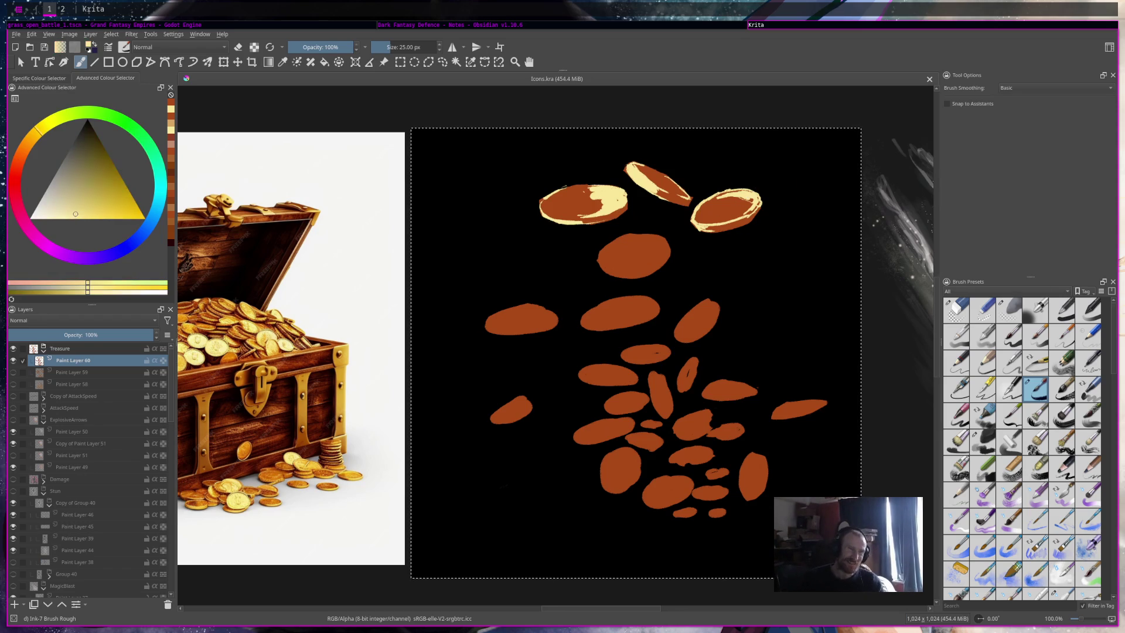
click(623, 240)
drag(622, 240, 613, 244)
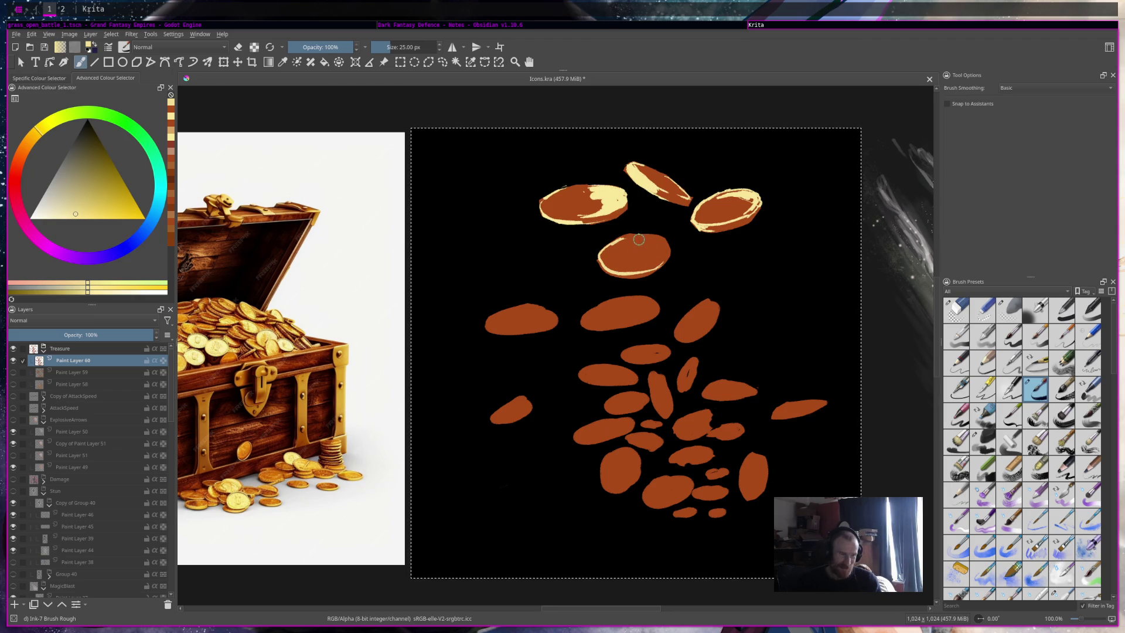
mouse_move(633, 237)
mouse_down()
mouse_move(666, 241)
mouse_move(670, 255)
mouse_move(656, 262)
mouse_move(659, 246)
mouse_move(639, 241)
mouse_move(650, 241)
mouse_move(651, 258)
mouse_move(635, 266)
mouse_move(661, 259)
mouse_move(631, 246)
mouse_up()
key(e)
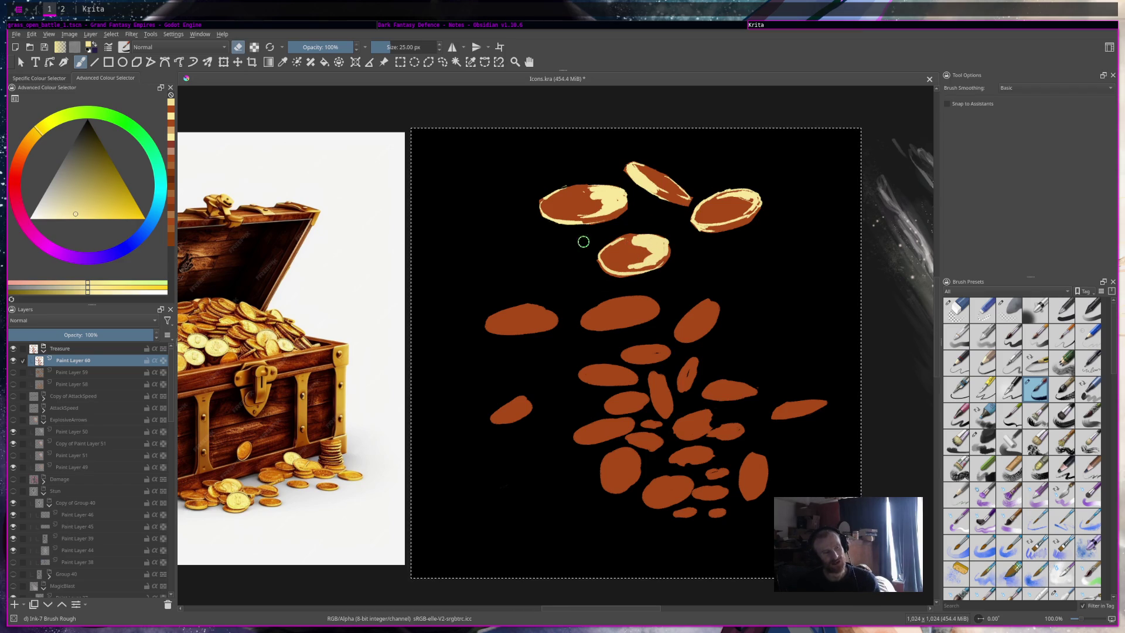
mouse_move(617, 249)
mouse_down()
mouse_move(648, 261)
mouse_move(643, 249)
mouse_up()
key(e)
key(e)
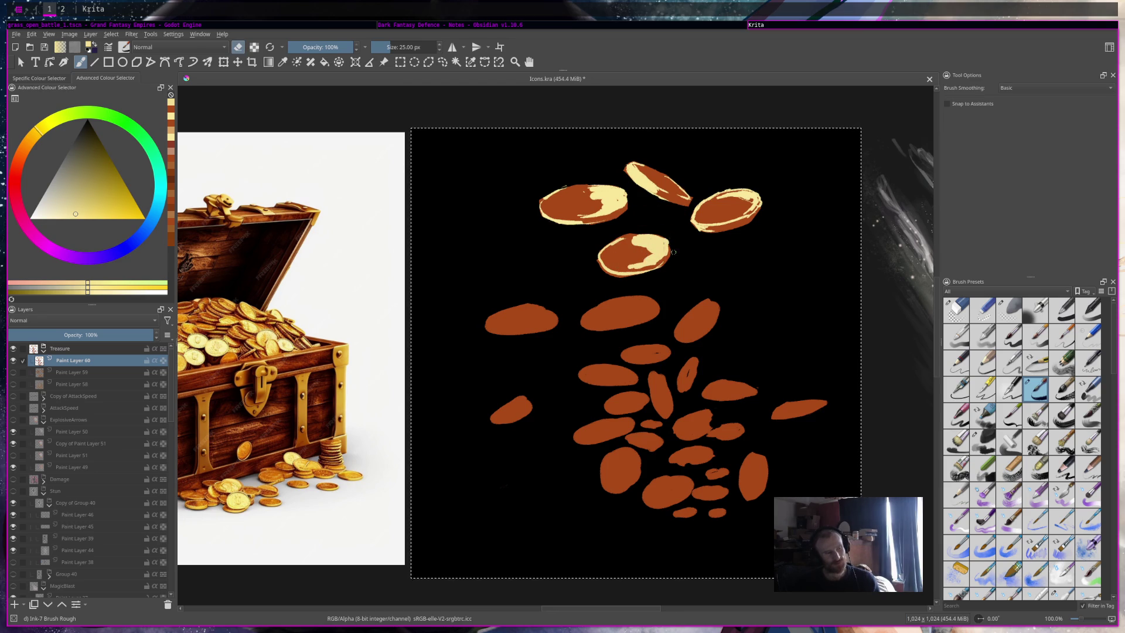
key(e)
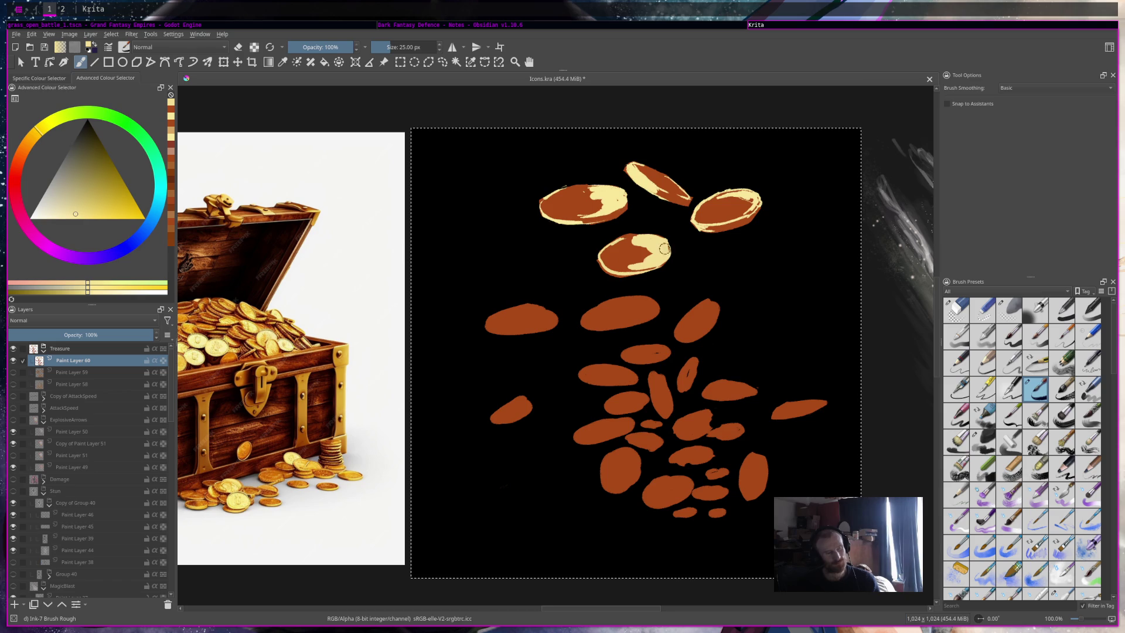
ctrl+click(637, 248)
mouse_move(637, 248)
mouse_down()
mouse_move(655, 240)
mouse_move(627, 264)
mouse_move(662, 258)
mouse_move(651, 242)
mouse_move(667, 258)
mouse_move(615, 270)
mouse_up()
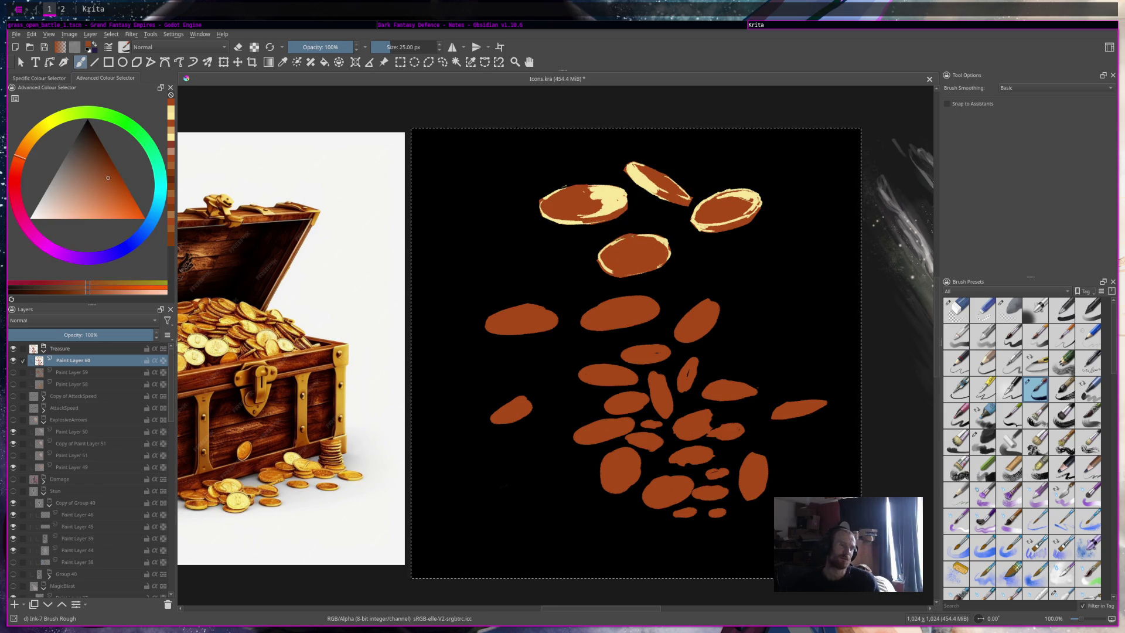
ctrl+click(615, 205)
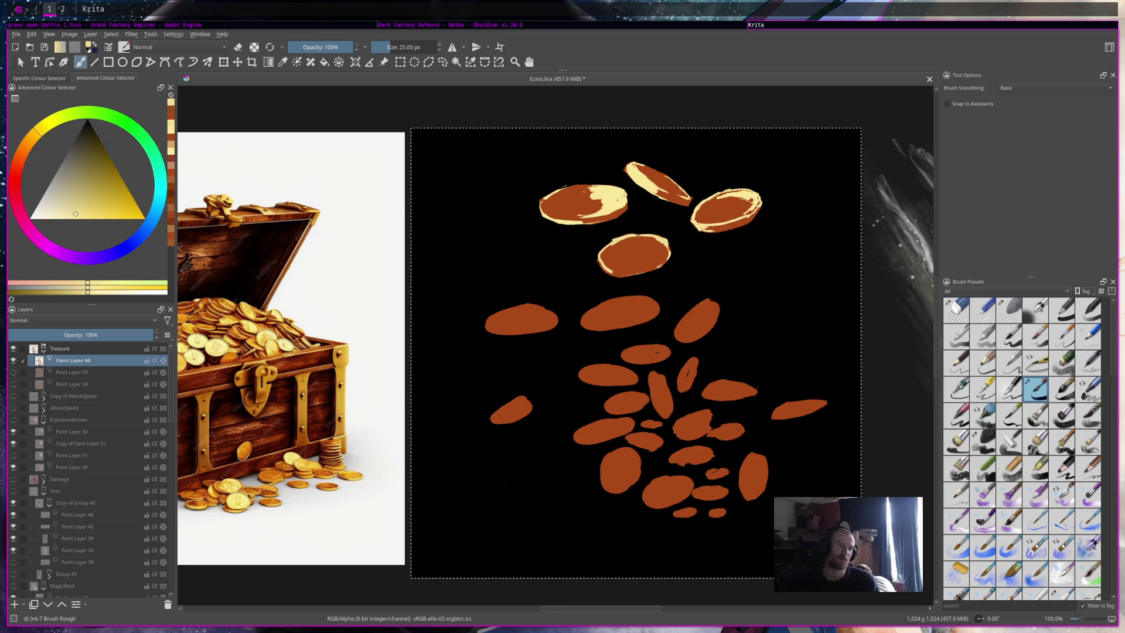
key(e)
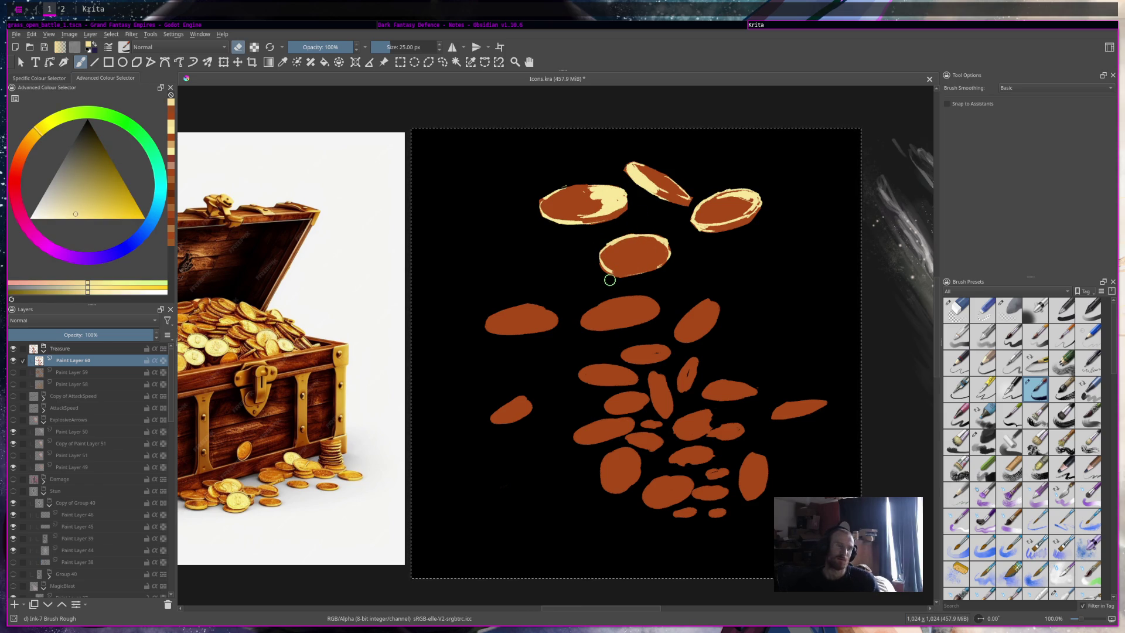
key(ctrl)
ctrl+click(612, 259)
key(e)
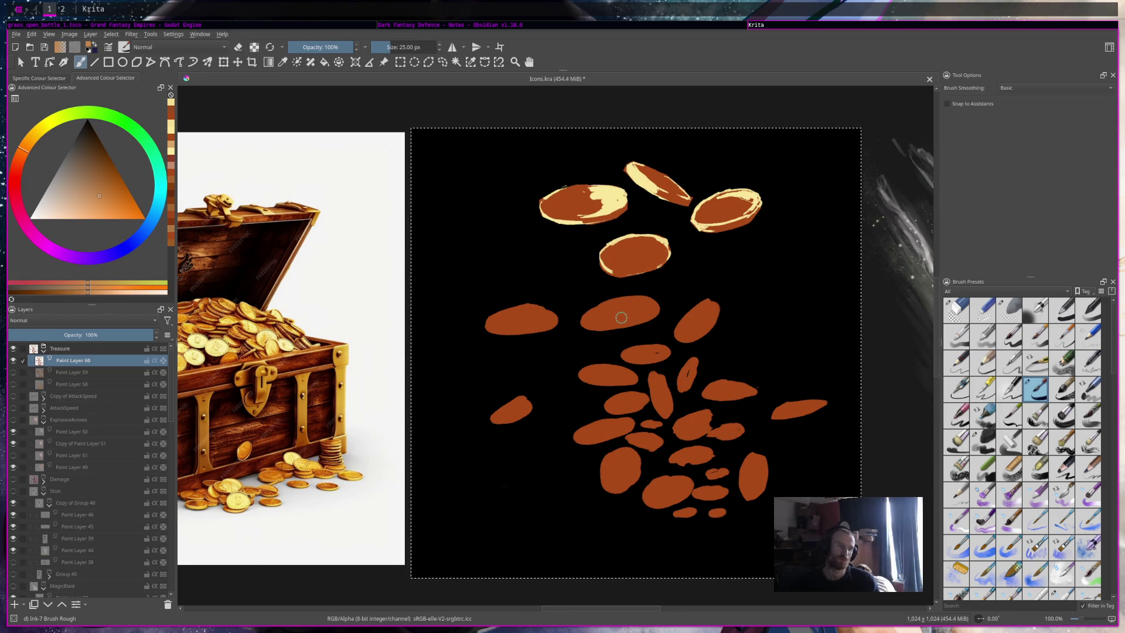
ctrl+click(585, 317)
key(e)
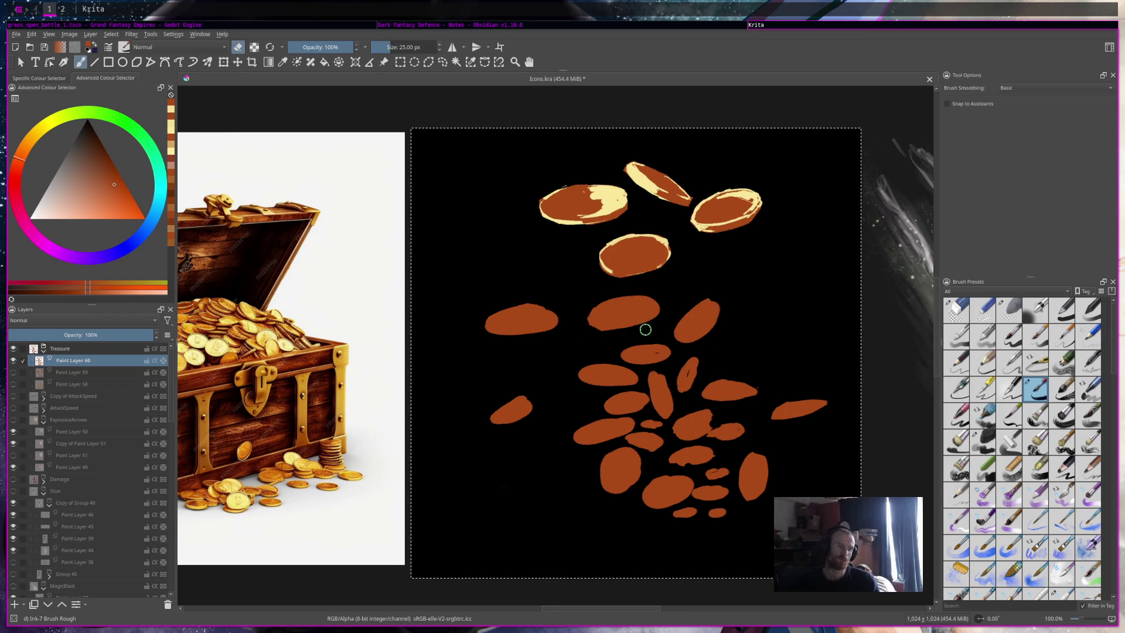
key(e)
mouse_move(636, 325)
mouse_down()
mouse_move(607, 331)
mouse_move(653, 312)
mouse_up()
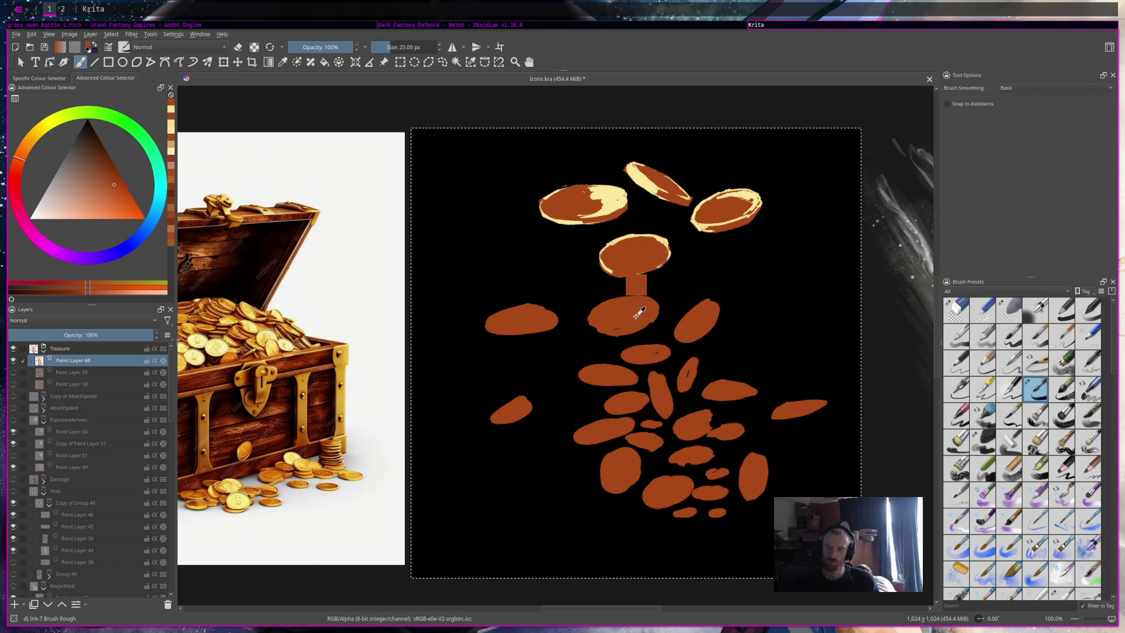
key(ctrl+z)
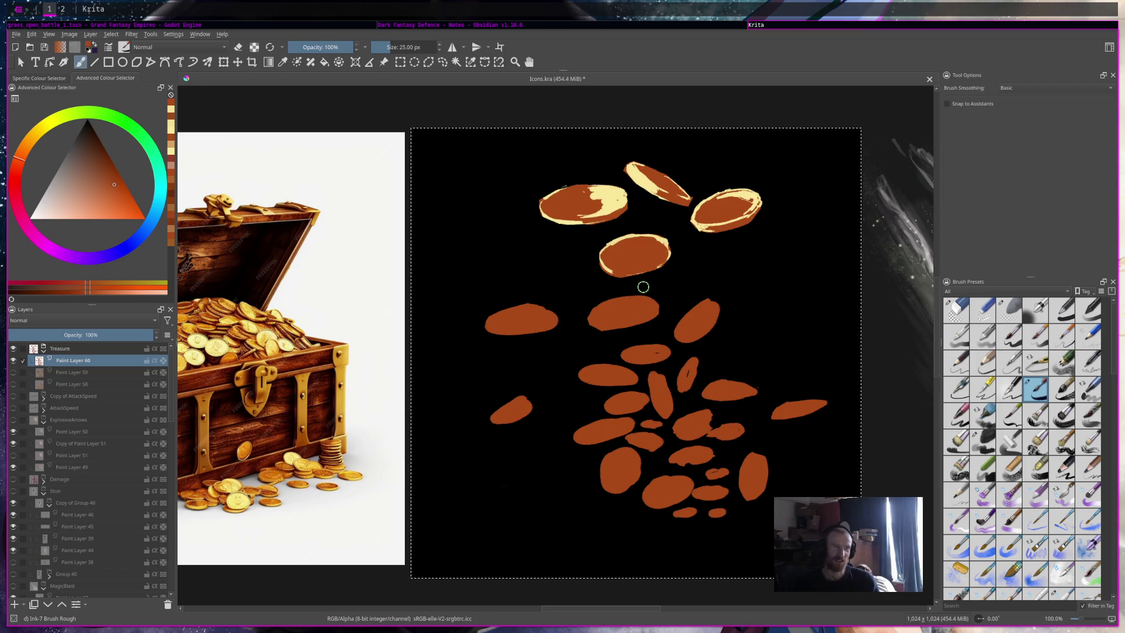
key(e)
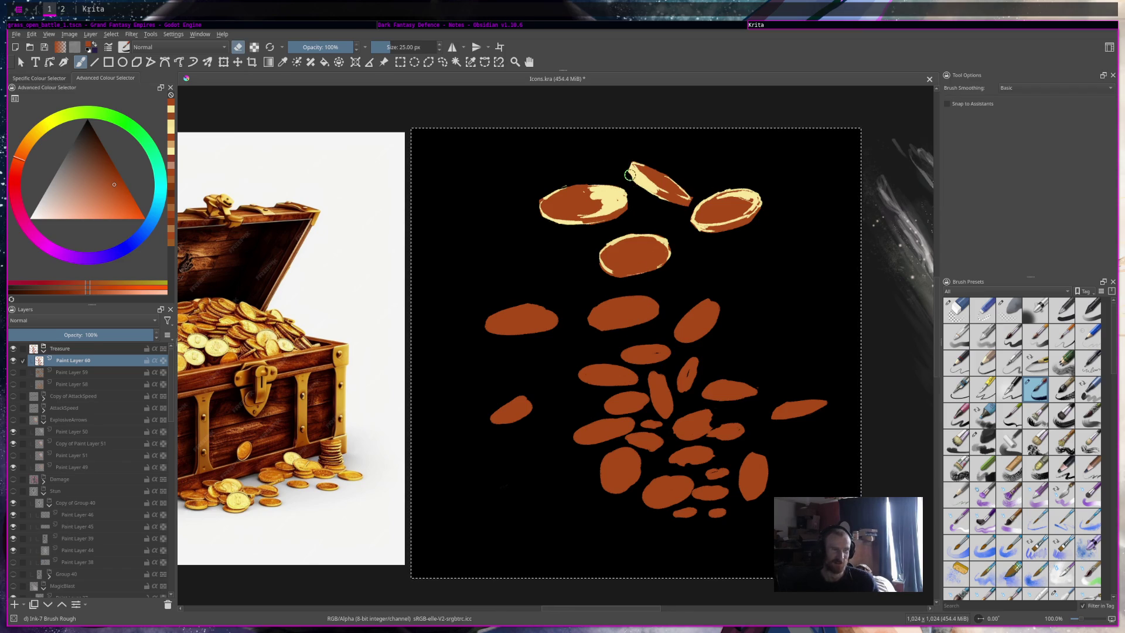
key(e)
ctrl+click(603, 258)
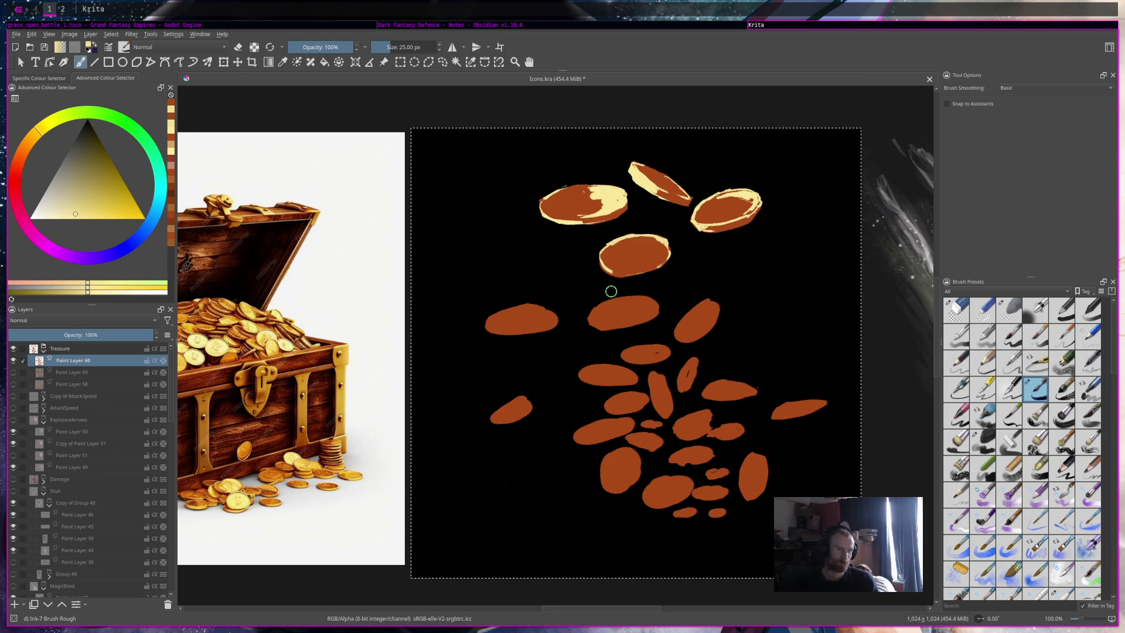
Step: Paint cream highlights across the tilted coin's top and inside its left edge
ctrl+click(660, 210)
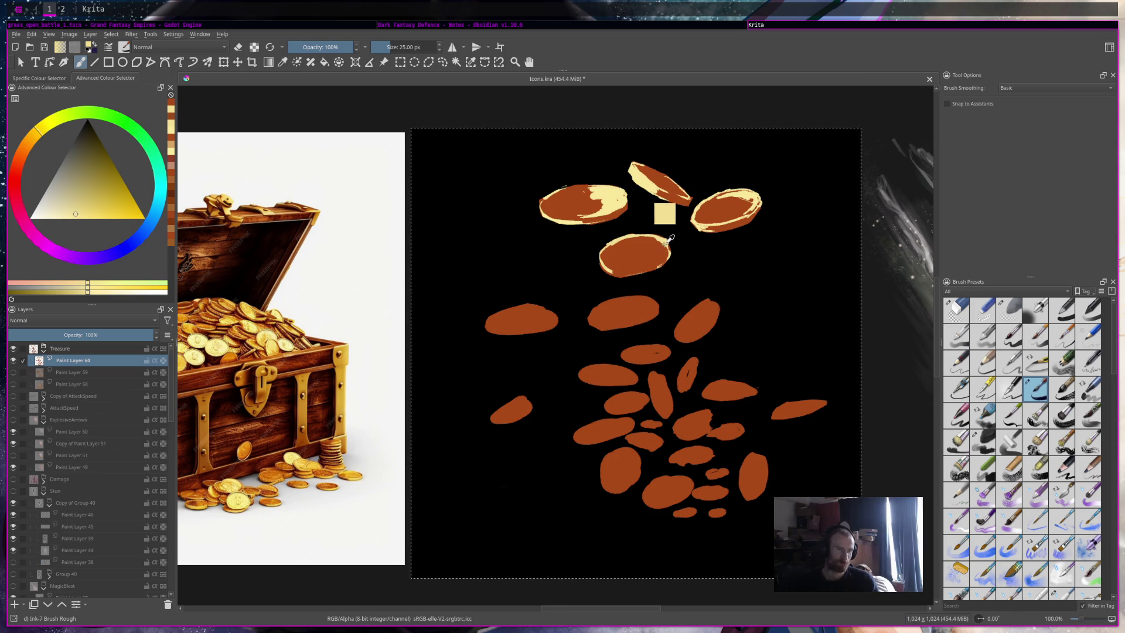
mouse_move(713, 299)
mouse_down()
mouse_move(701, 304)
mouse_move(710, 325)
mouse_up()
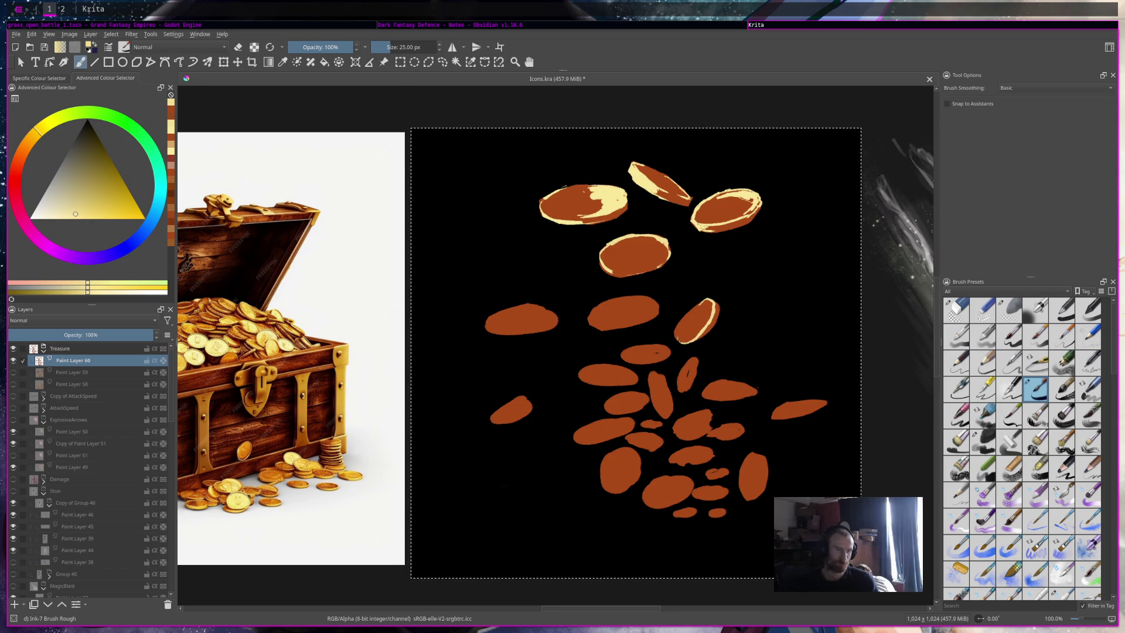
key(ctrl+z)
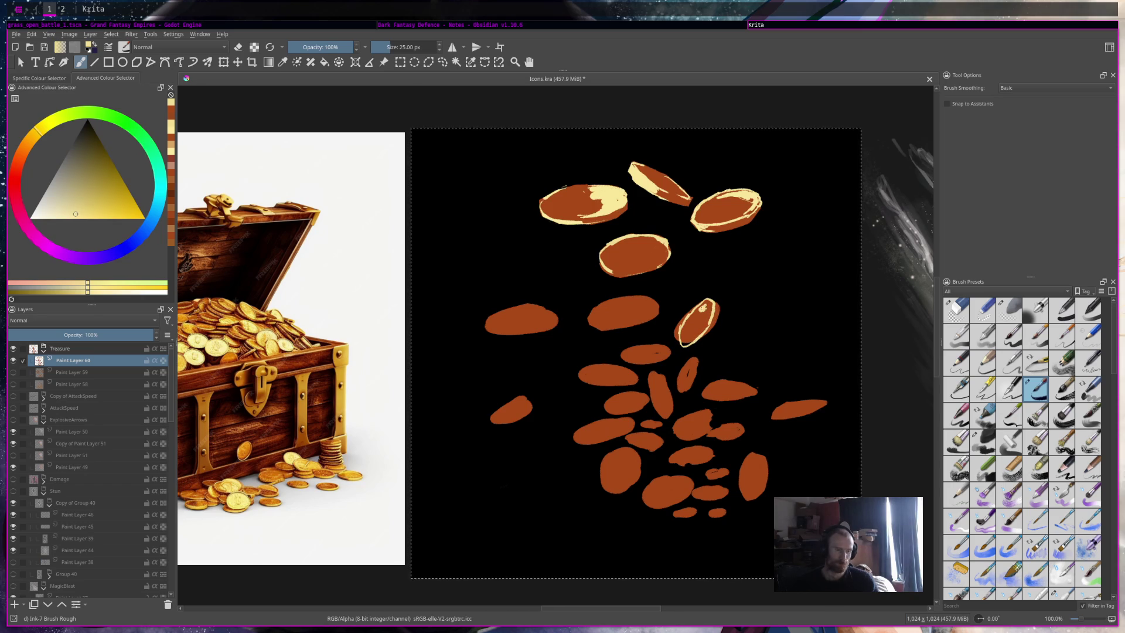
mouse_move(699, 308)
mouse_down()
mouse_move(684, 327)
mouse_move(707, 309)
mouse_up()
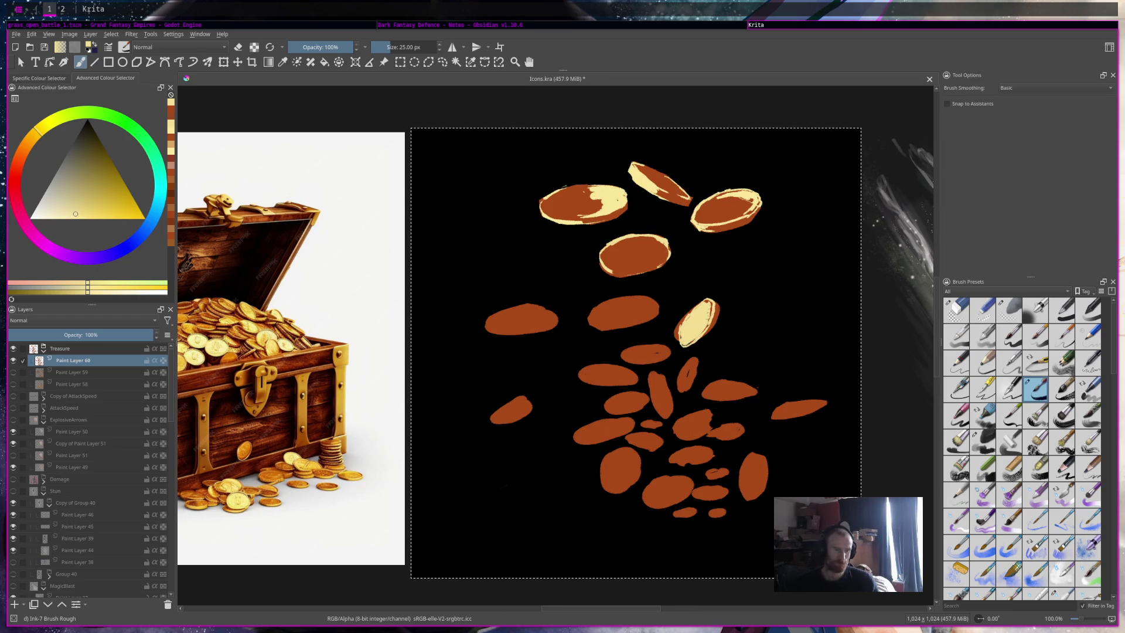
key(e)
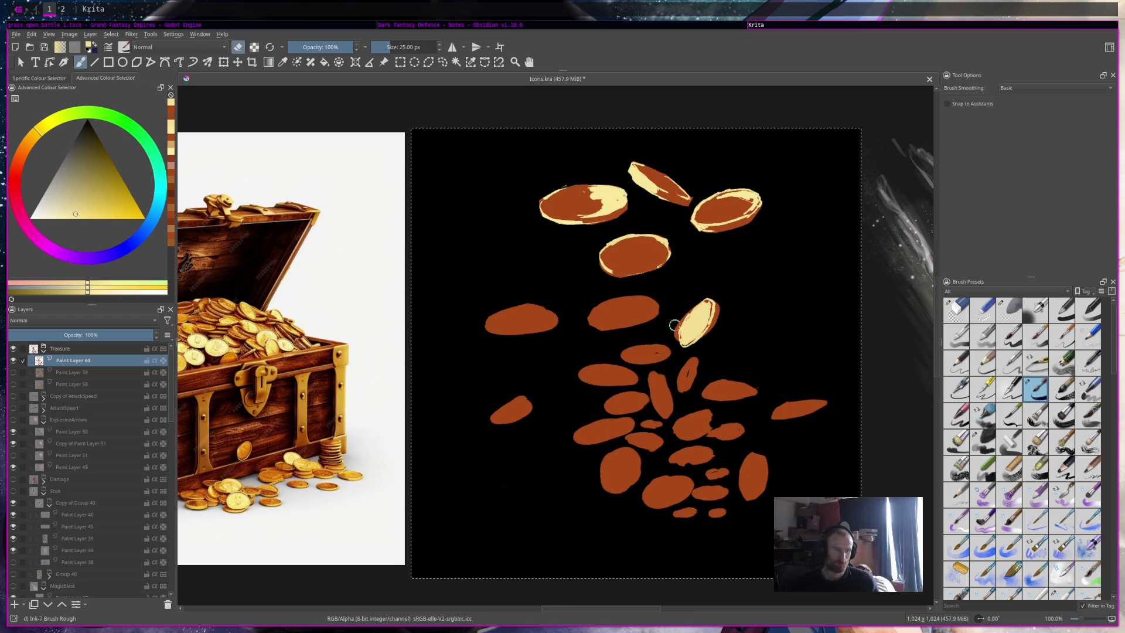
key(e)
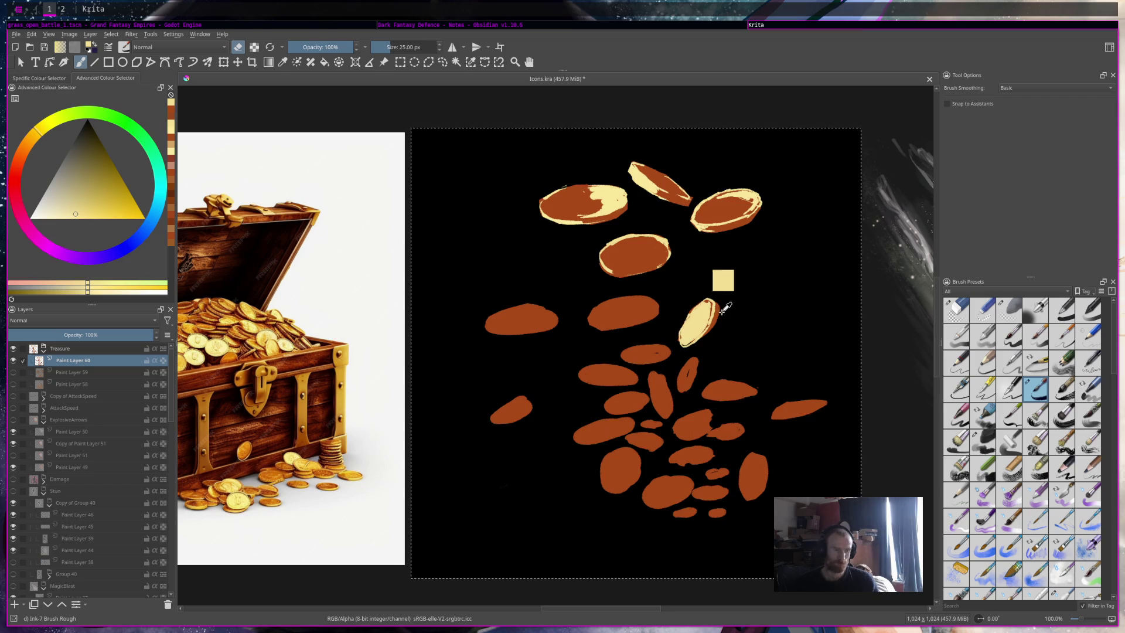
Step: Thicken the orange-brown rim on the coin's lower-right edge, resample cream, and save Icons.kra
ctrl+click(717, 308)
drag(708, 331, 692, 348)
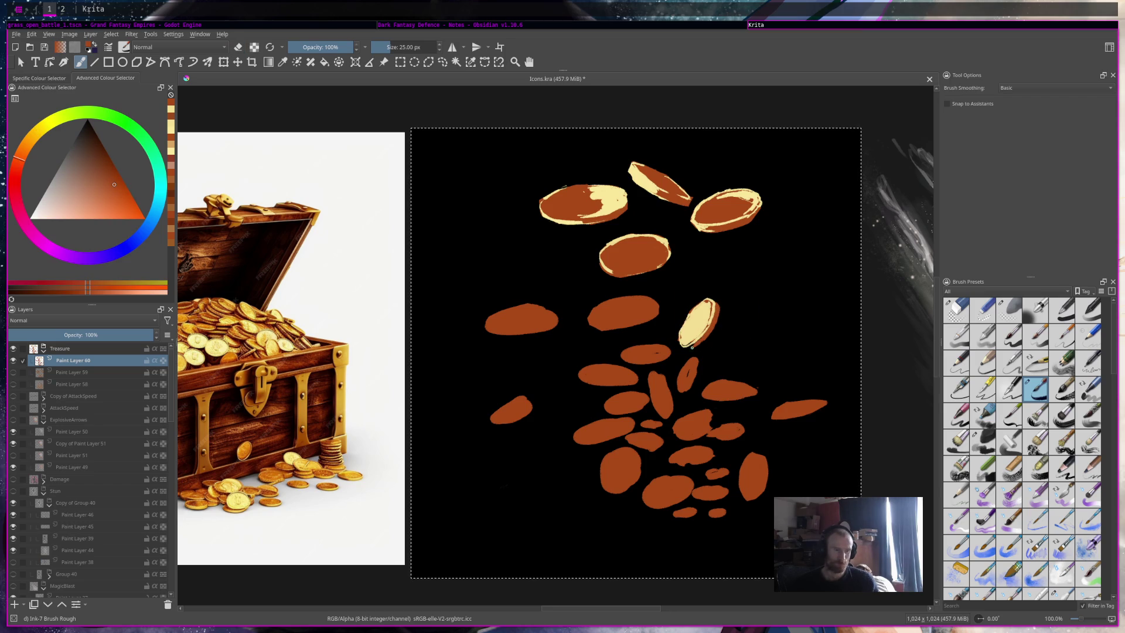
key(e)
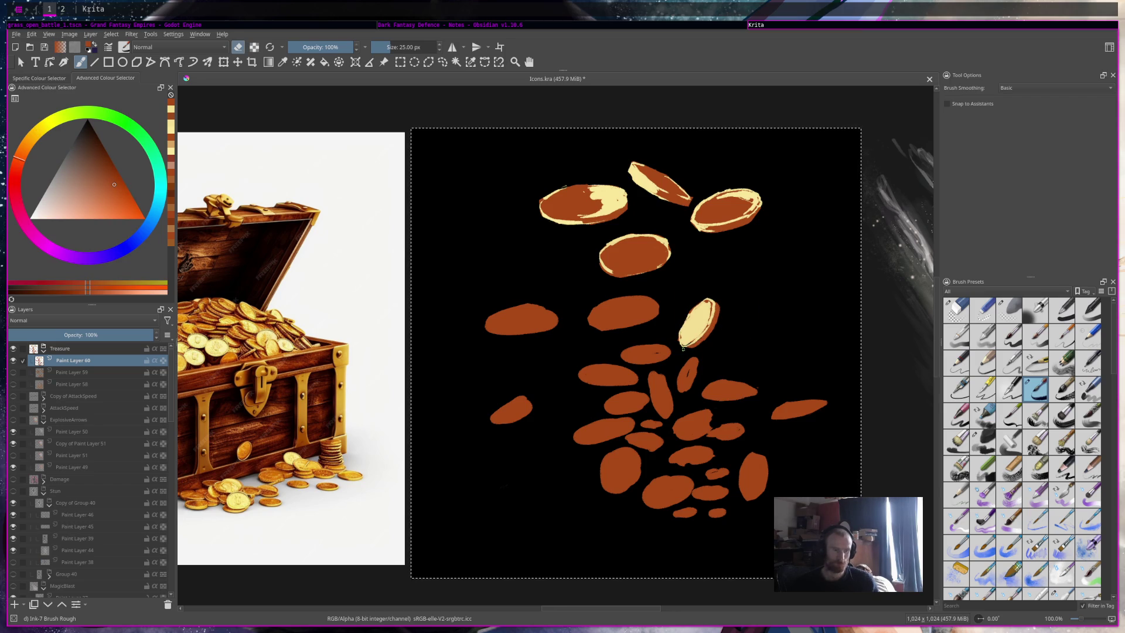
ctrl+click(703, 313)
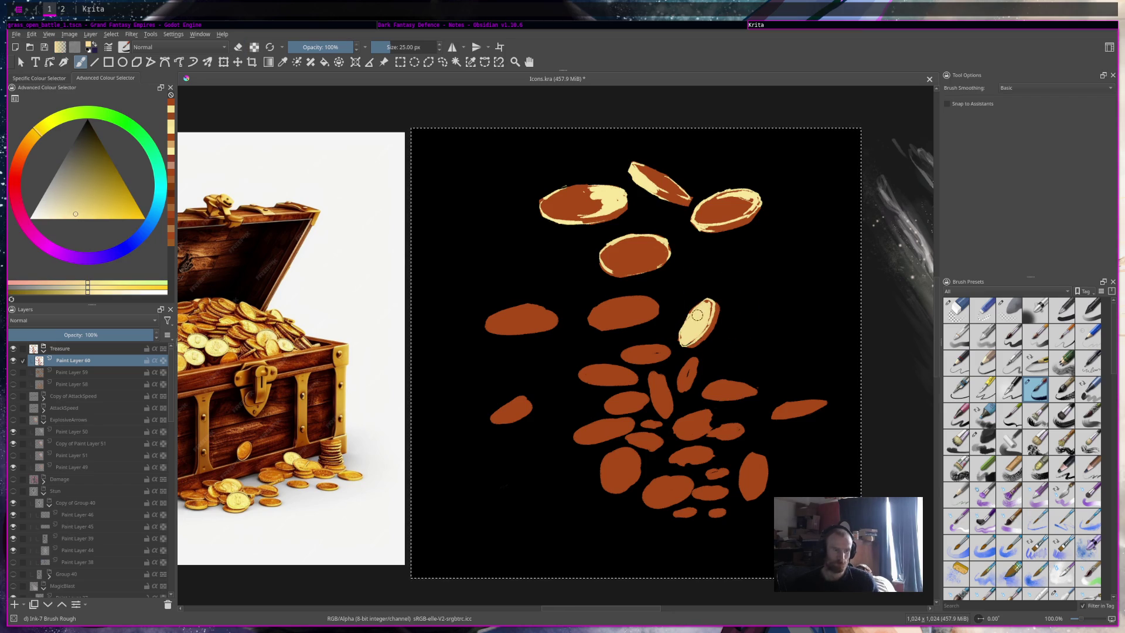
key(e)
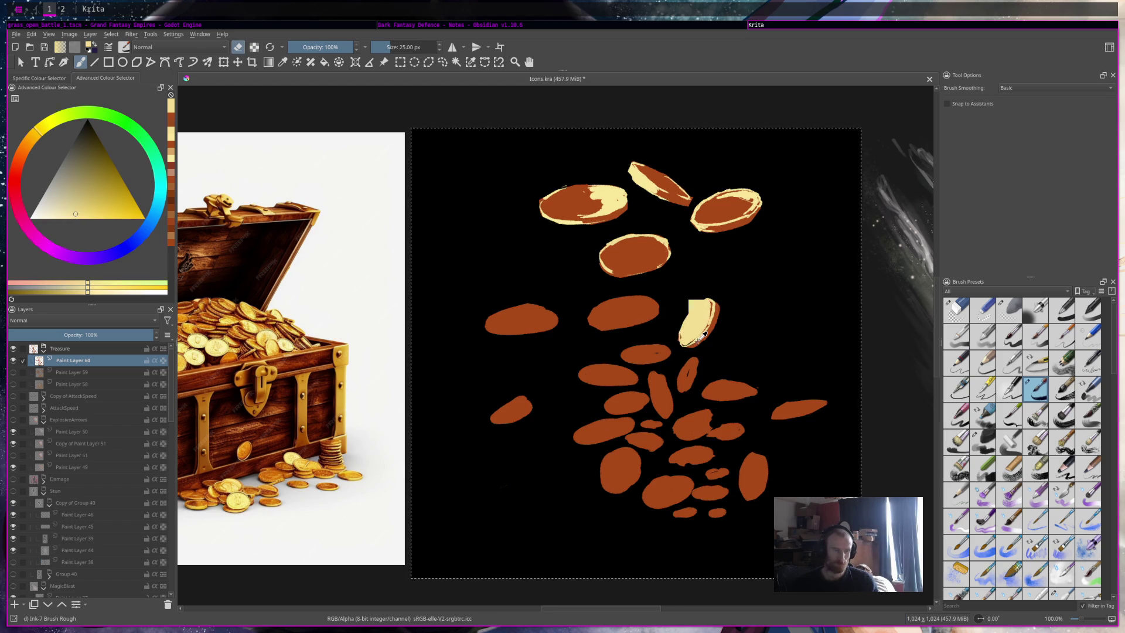
ctrl+click(688, 346)
ctrl+click(691, 302)
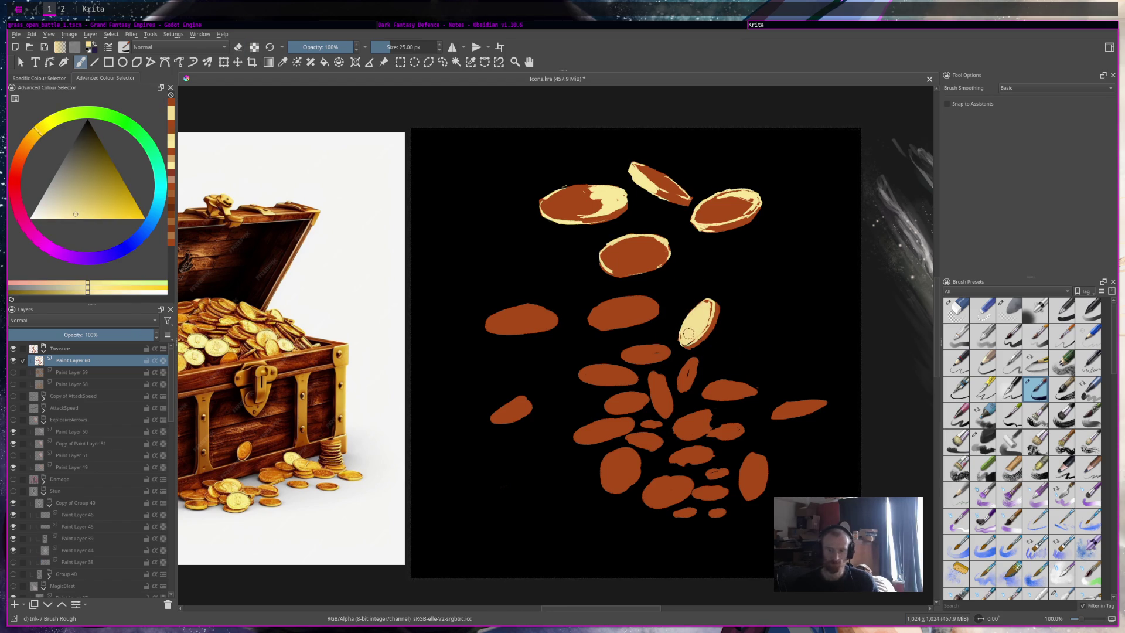
key(ctrl+s)
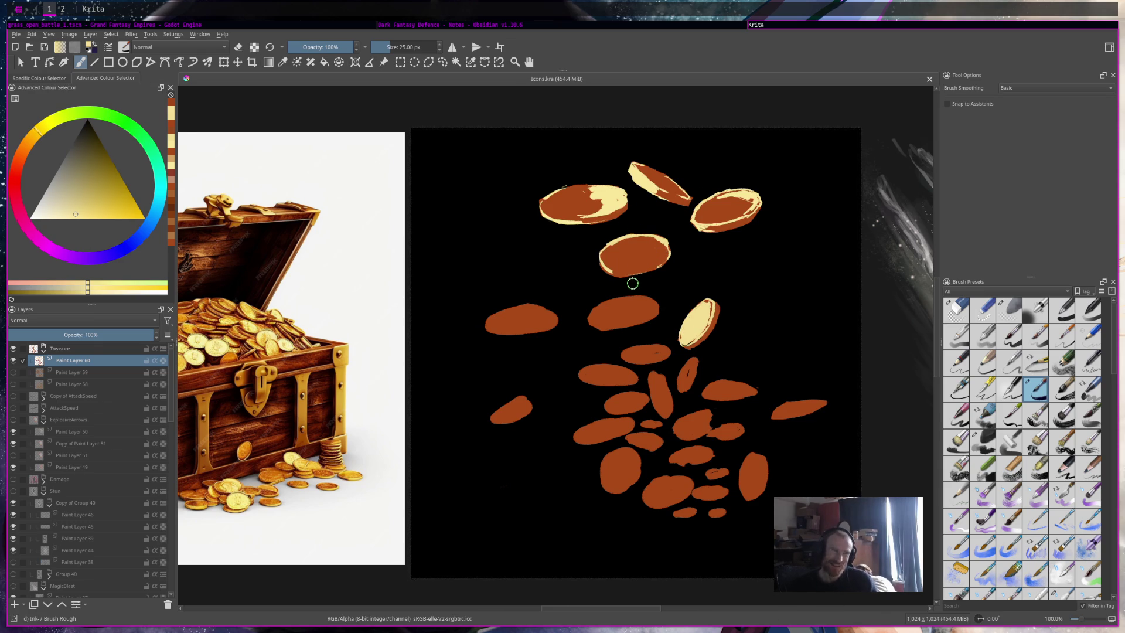
Step: Paint pale-yellow highlight strokes along the flat coin's top edge and left end
drag(593, 314, 605, 312)
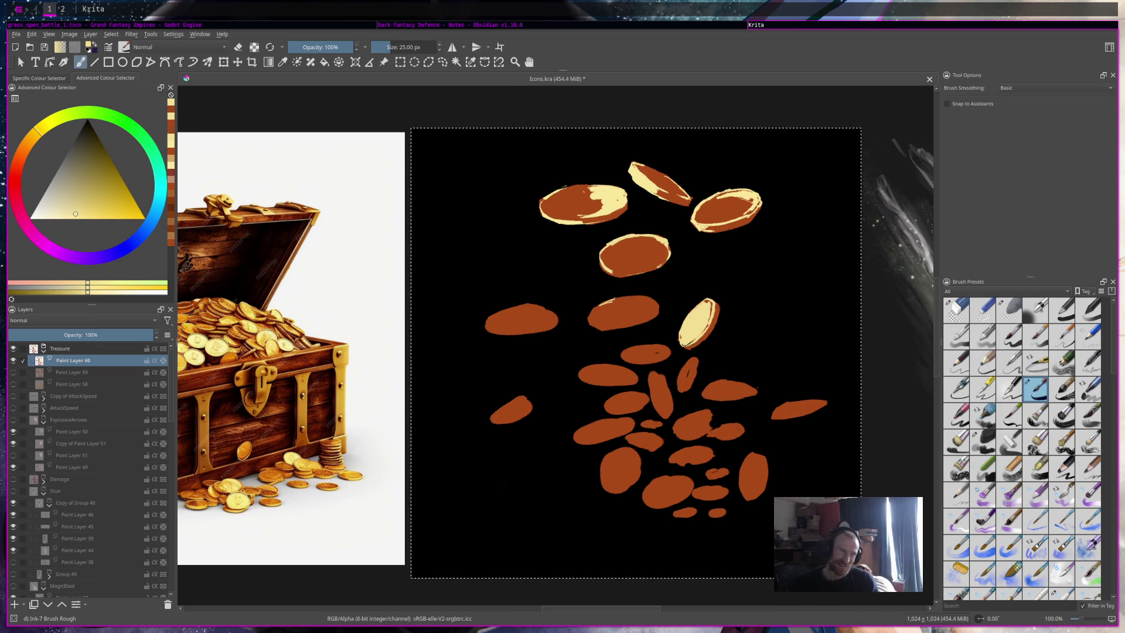
drag(590, 322, 659, 311)
ctrl+click(651, 315)
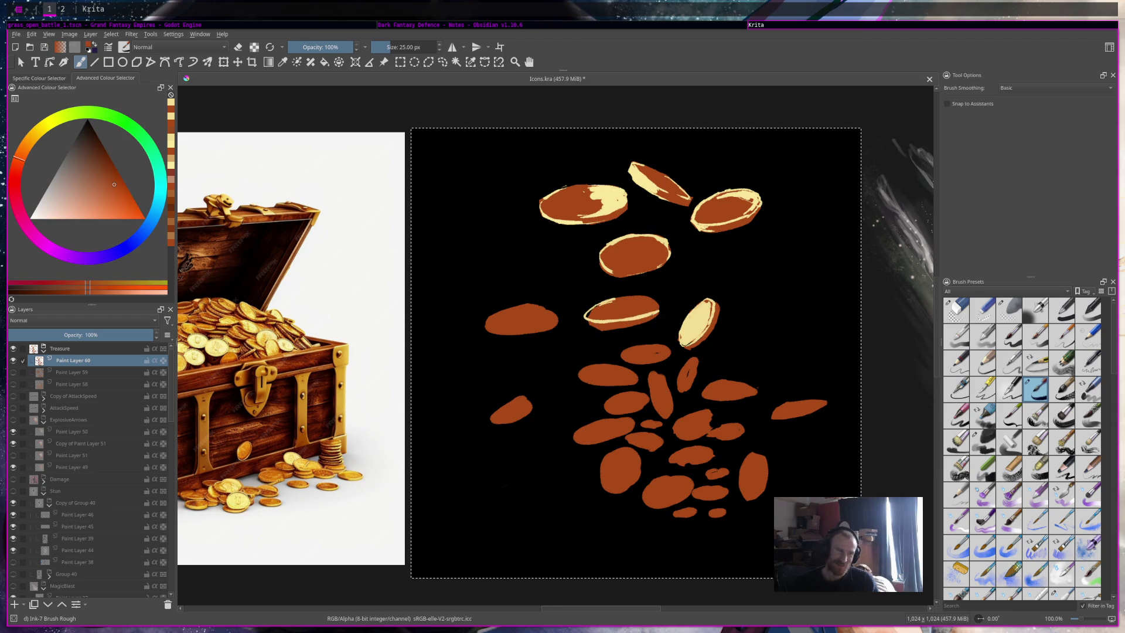
ctrl+click(606, 318)
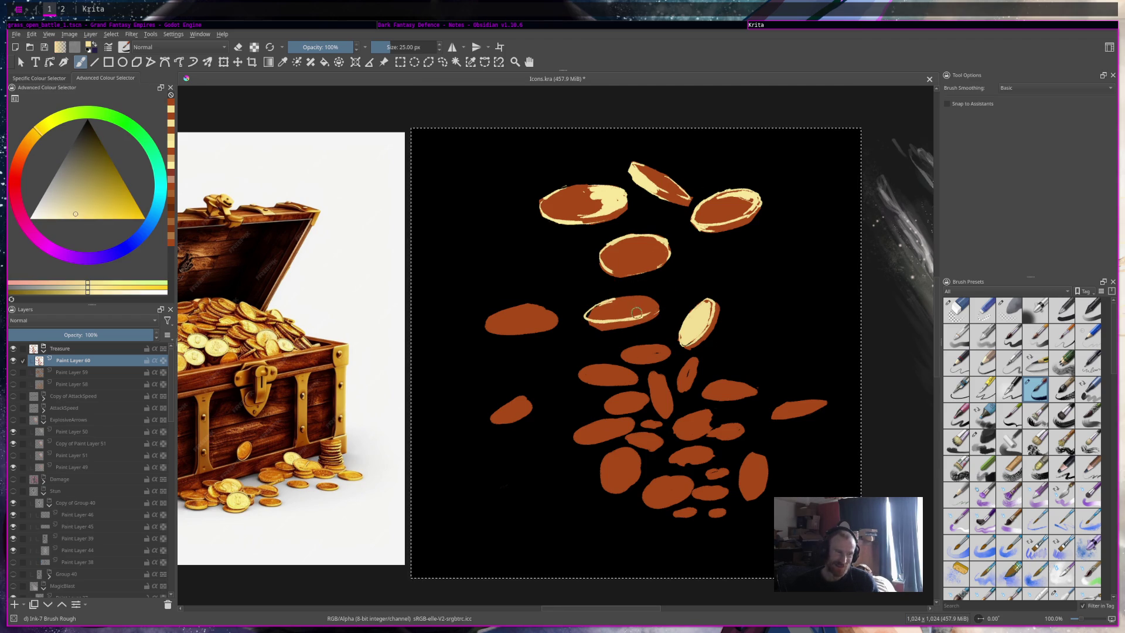
mouse_move(624, 303)
mouse_down()
mouse_move(647, 301)
mouse_move(630, 314)
mouse_move(633, 299)
mouse_move(618, 300)
mouse_up()
drag(625, 304, 633, 297)
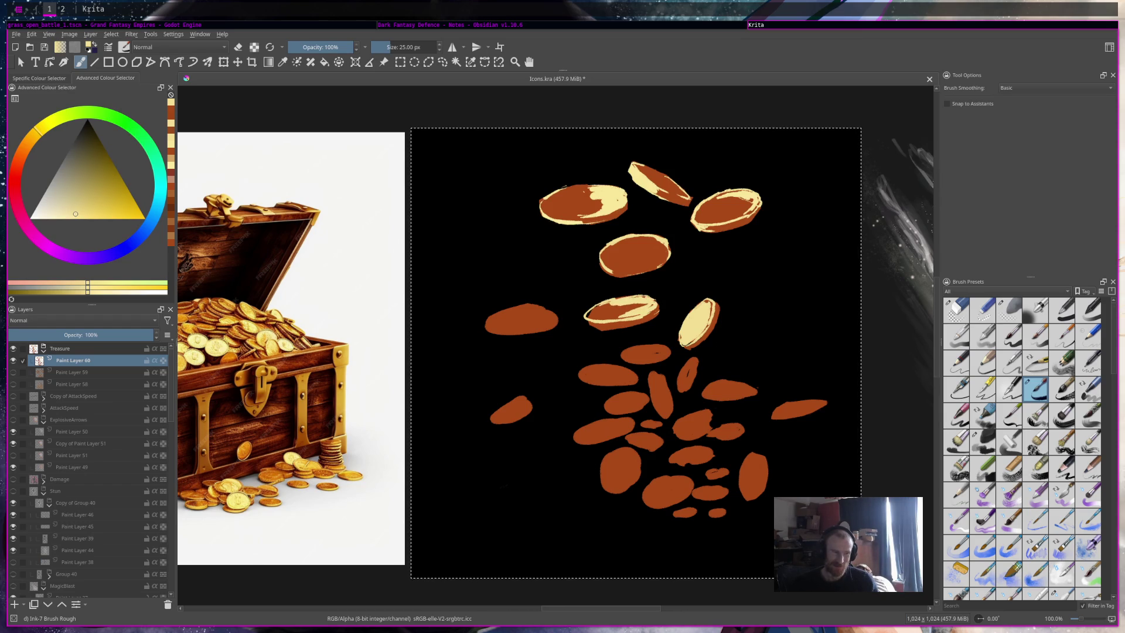
ctrl+click(609, 323)
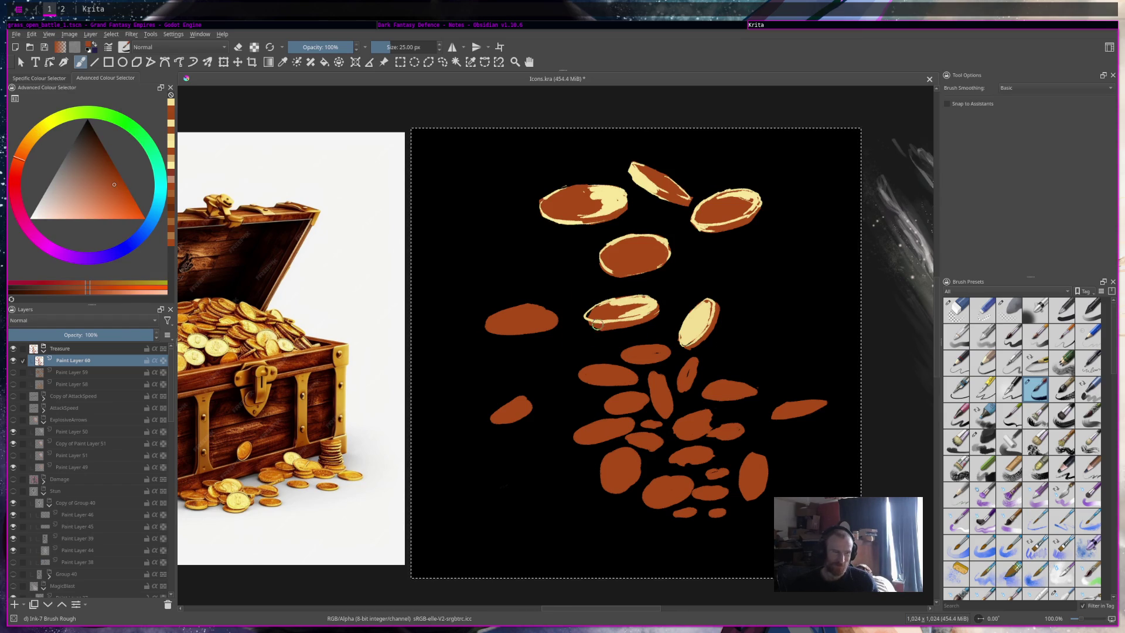
ctrl+click(589, 320)
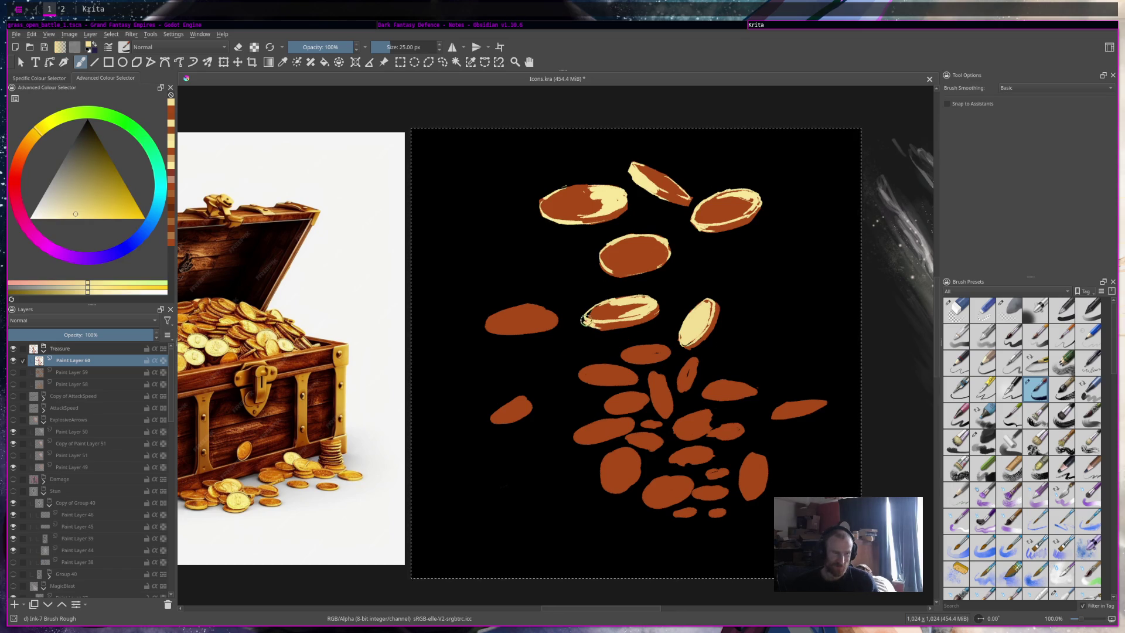
ctrl+click(604, 325)
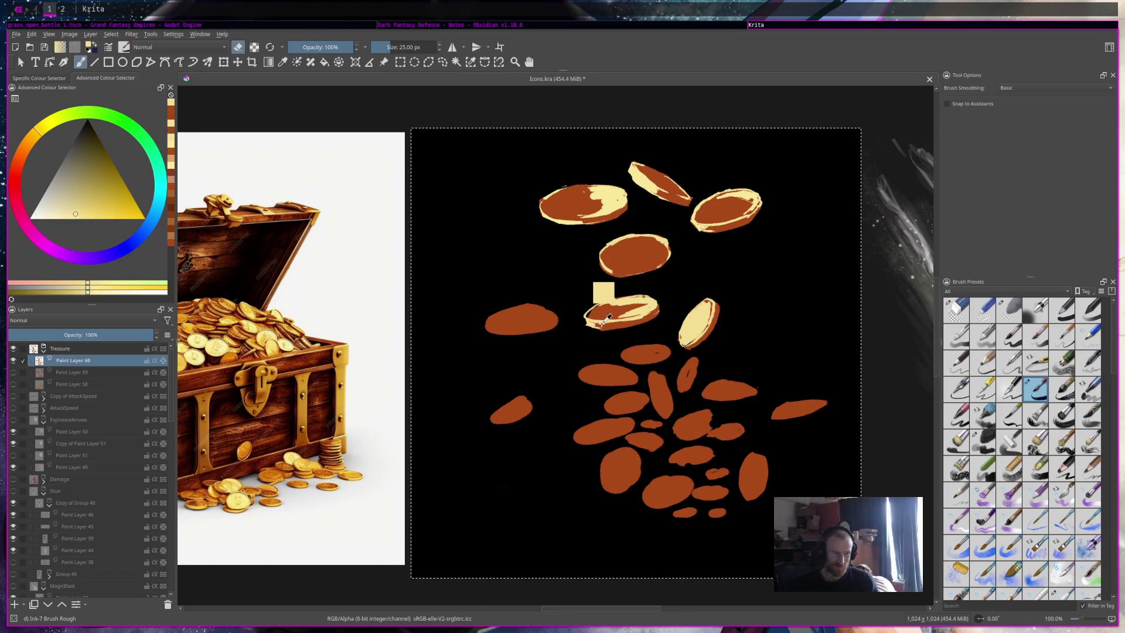
Step: Trim the flat coin's edges, undo a stray brown stroke, and return to cream for painting
key(e)
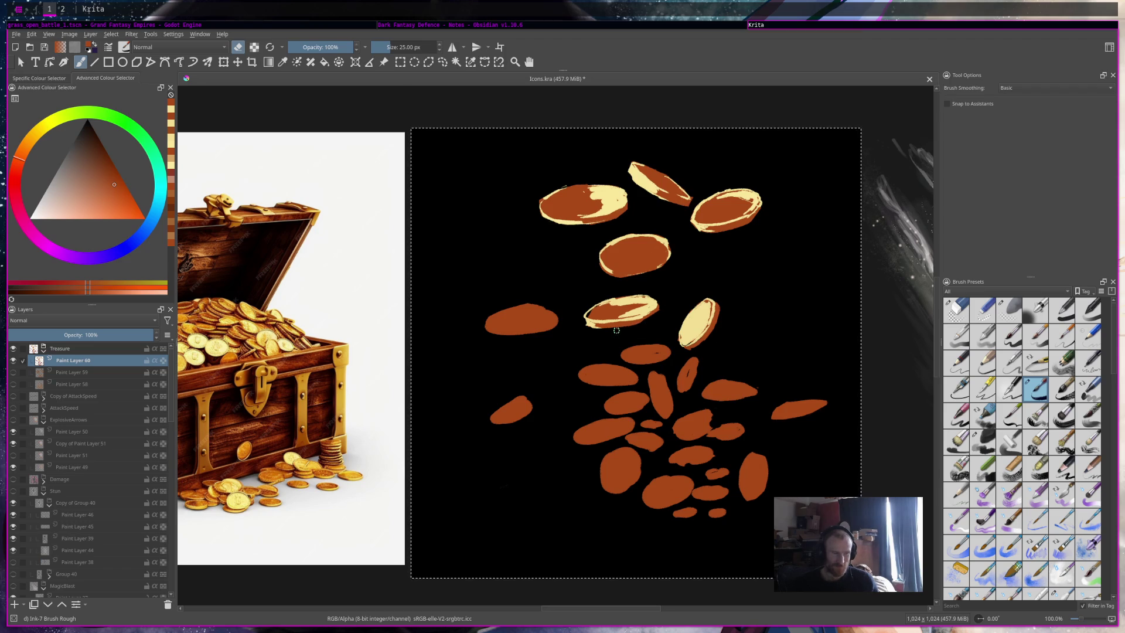
key(e)
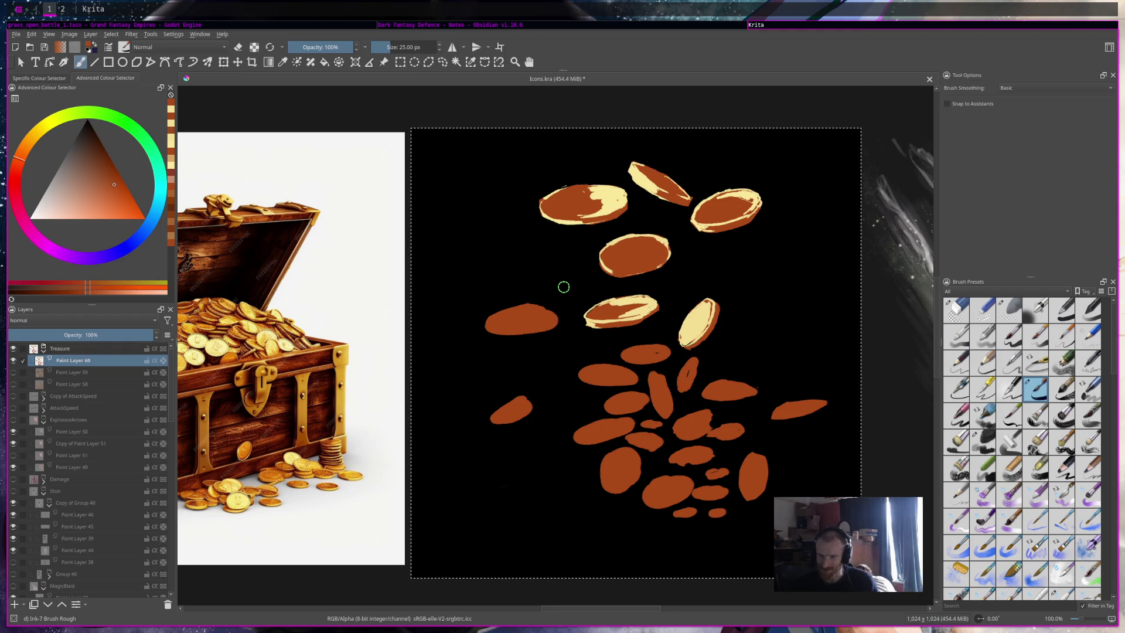
drag(650, 275, 623, 276)
ctrl+click(615, 299)
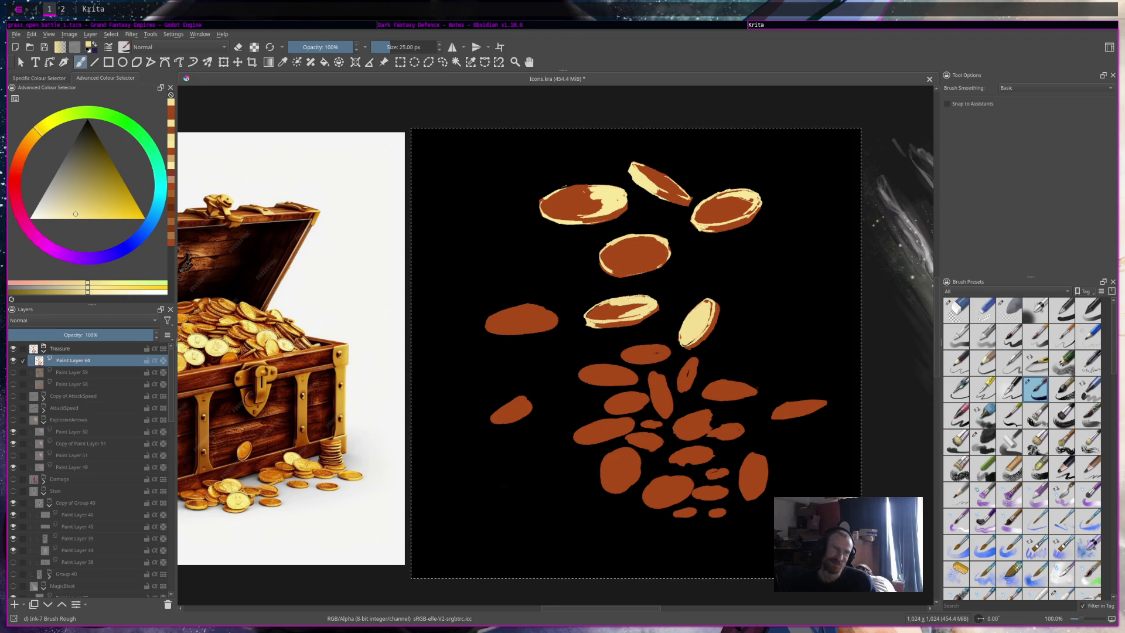
key(e)
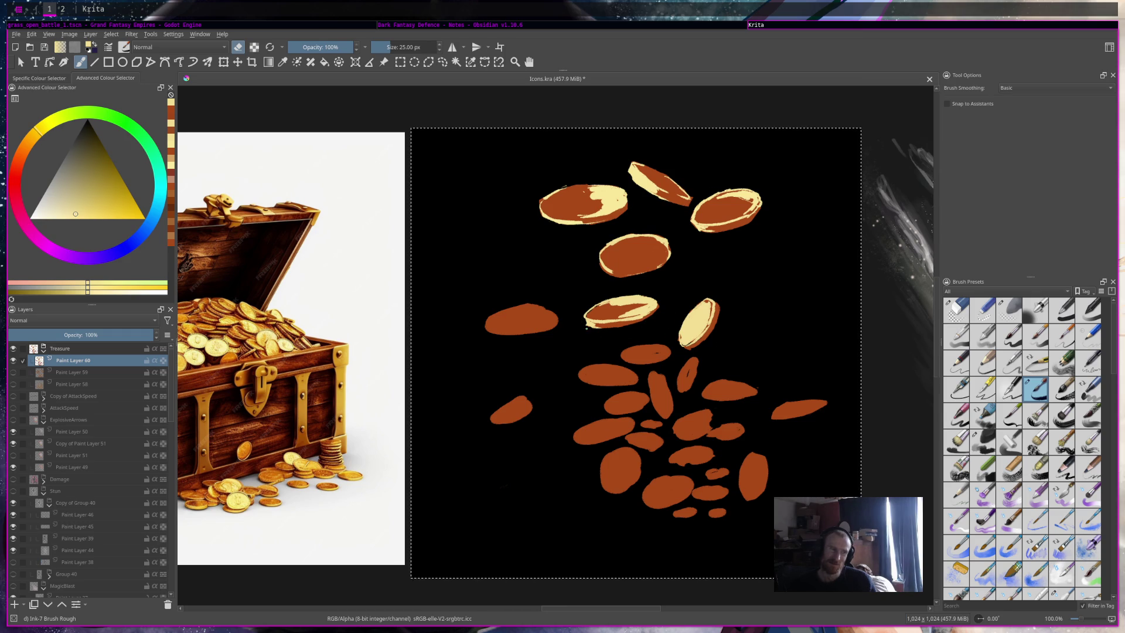
ctrl+click(636, 319)
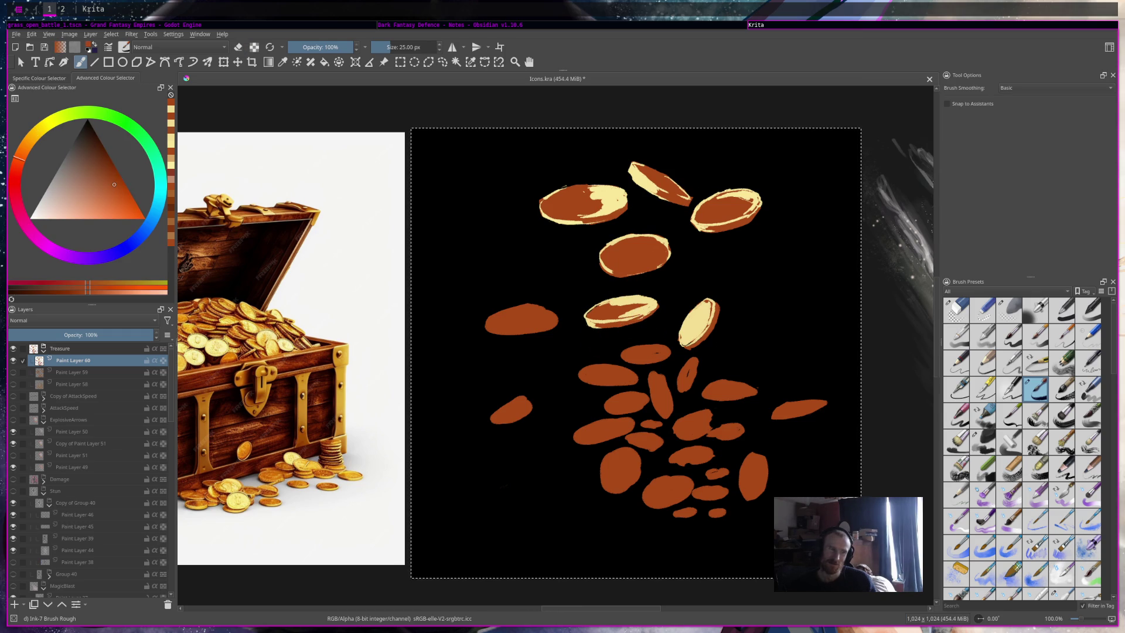
drag(655, 306, 644, 312)
key(e)
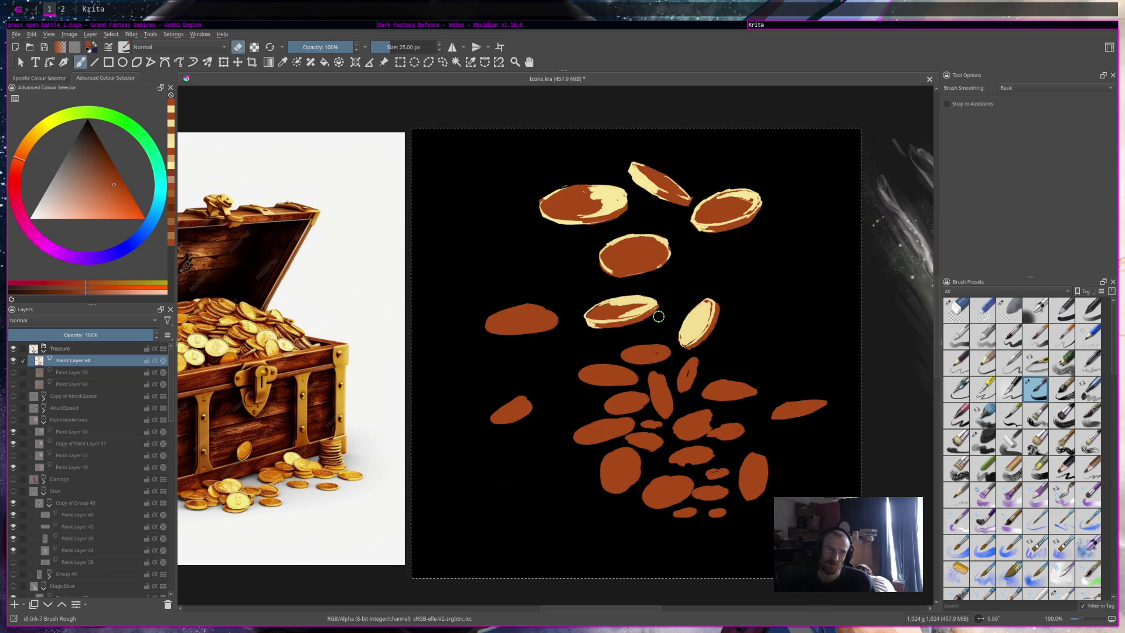
key(ctrl+z)
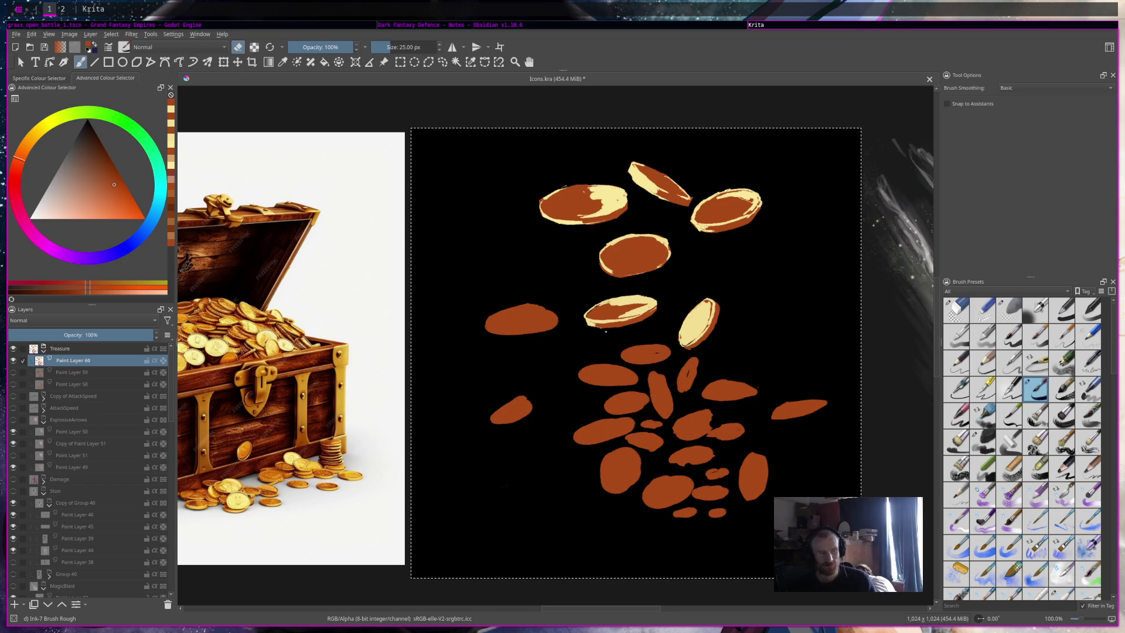
ctrl+click(695, 299)
key(e)
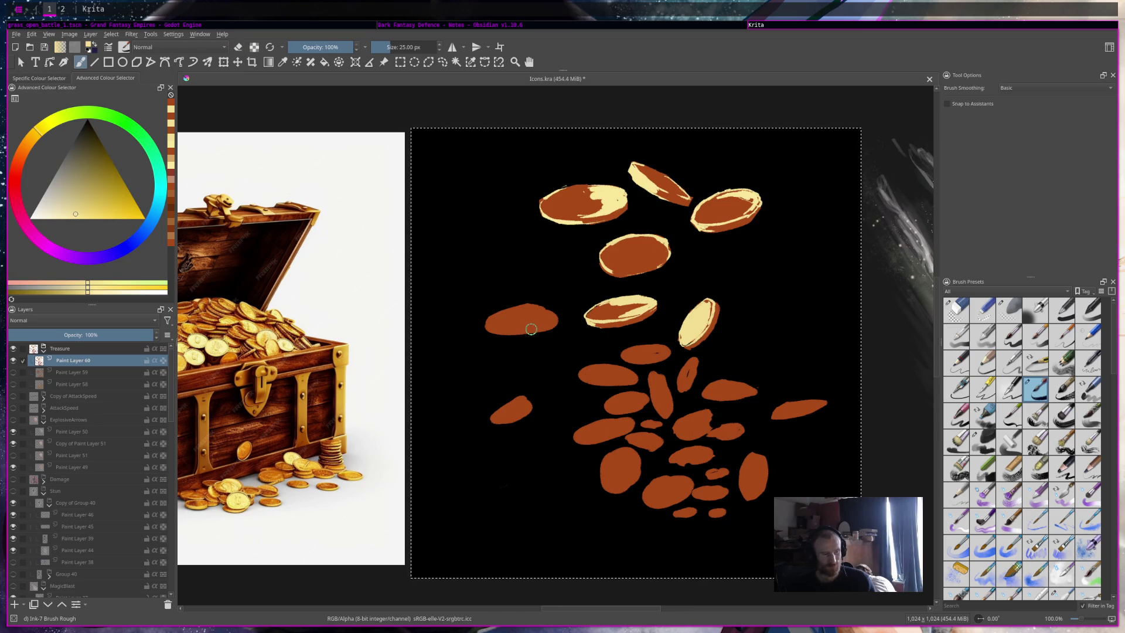
Step: Erase the lone left coin, then brush a cream rim on the pile's top coin and trim its bottom edge
key(e)
mouse_move(493, 320)
mouse_down()
mouse_move(557, 319)
mouse_move(533, 314)
mouse_up()
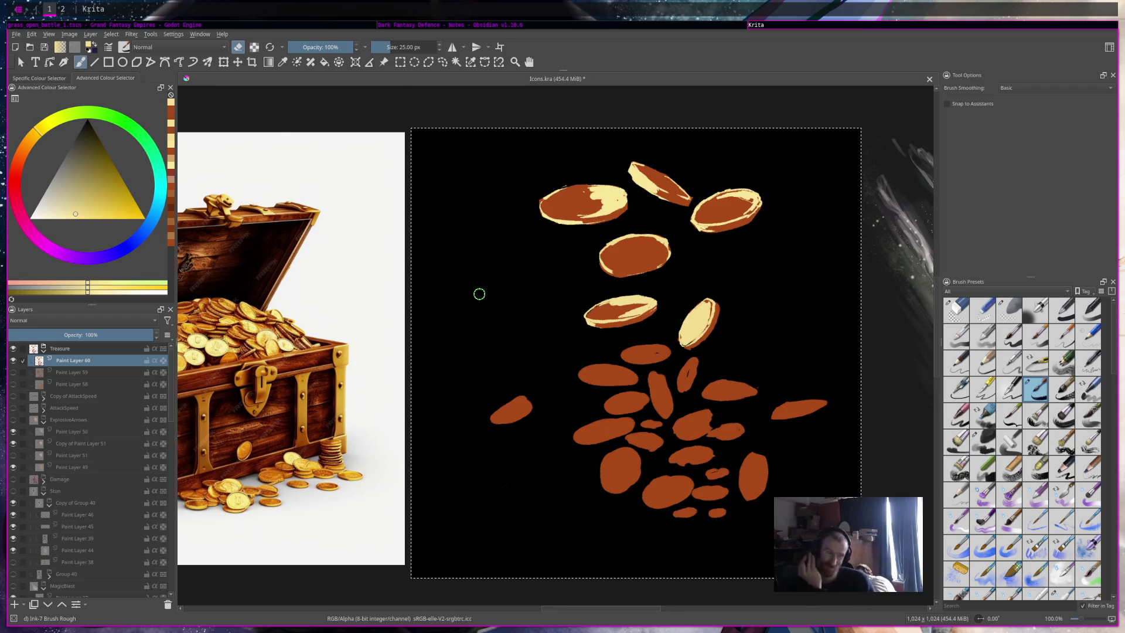
mouse_move(692, 296)
mouse_down()
mouse_move(705, 327)
mouse_move(701, 296)
mouse_move(702, 310)
mouse_up()
key(e)
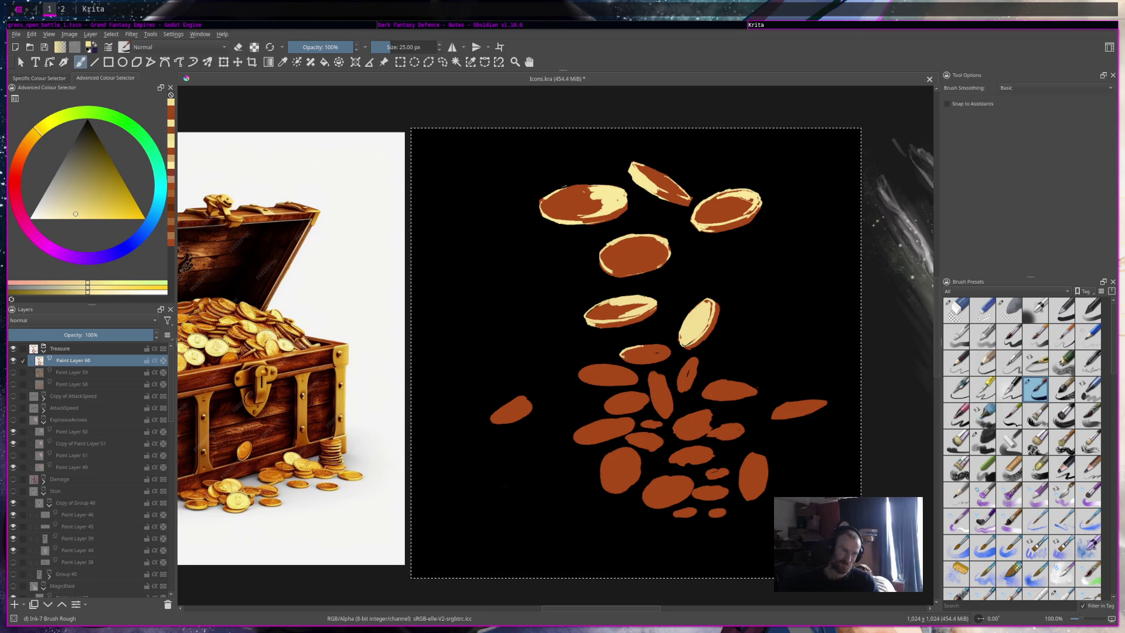
mouse_move(639, 346)
mouse_down()
mouse_move(669, 346)
mouse_move(659, 351)
mouse_up()
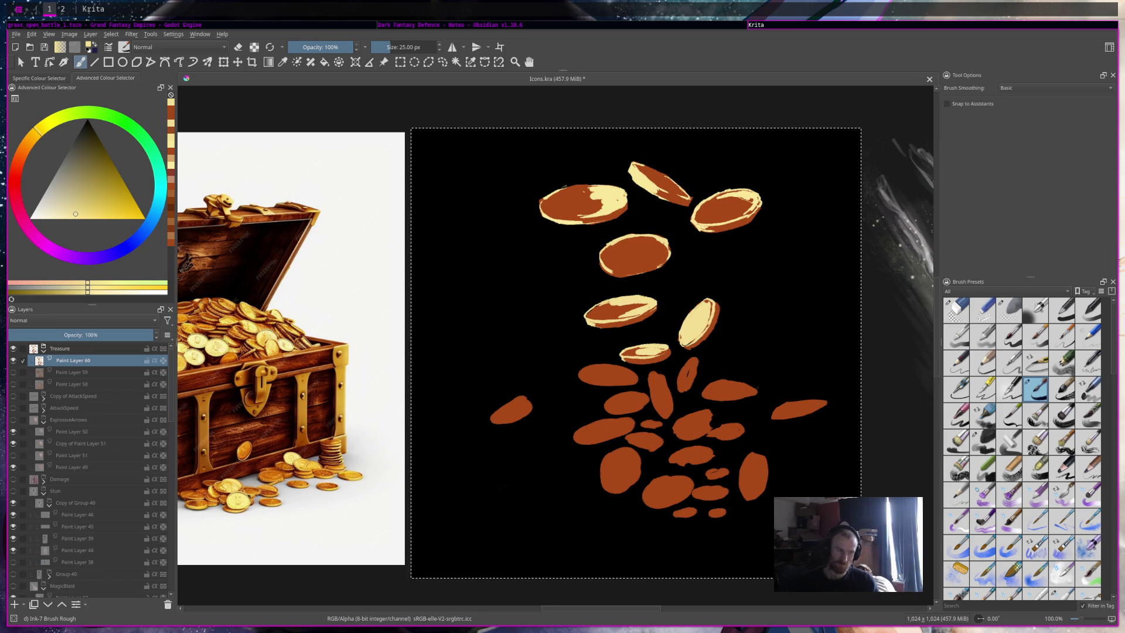
key(e)
drag(626, 365, 668, 356)
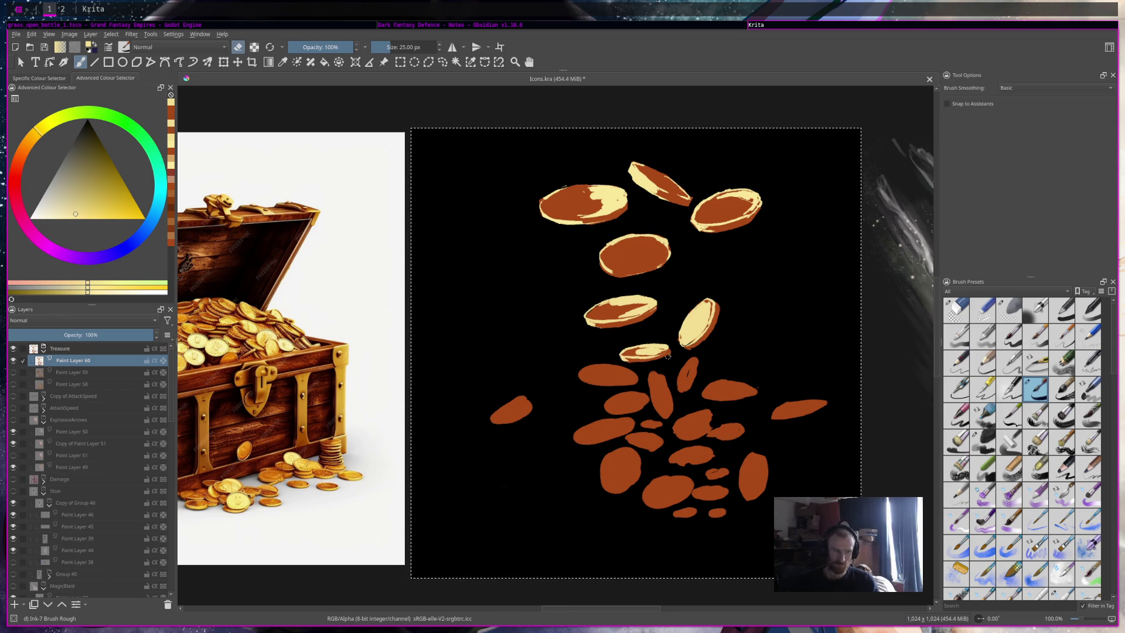
key(e)
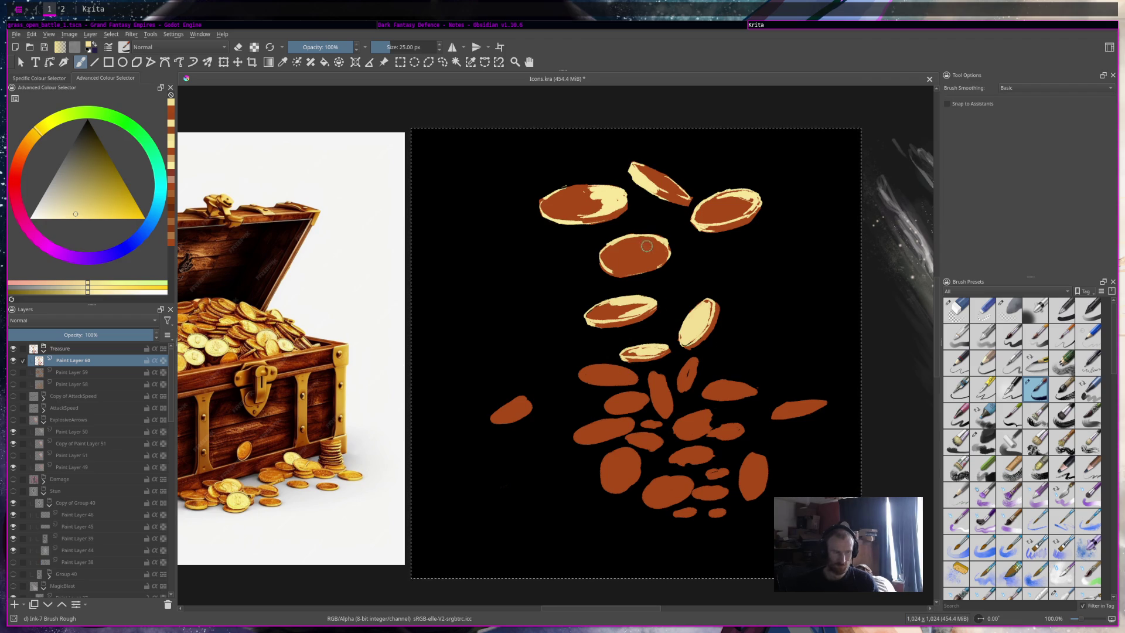
Step: Outline the coin's top and left edge in cream, cover overspill with brown, and retouch the rim
drag(612, 252, 624, 240)
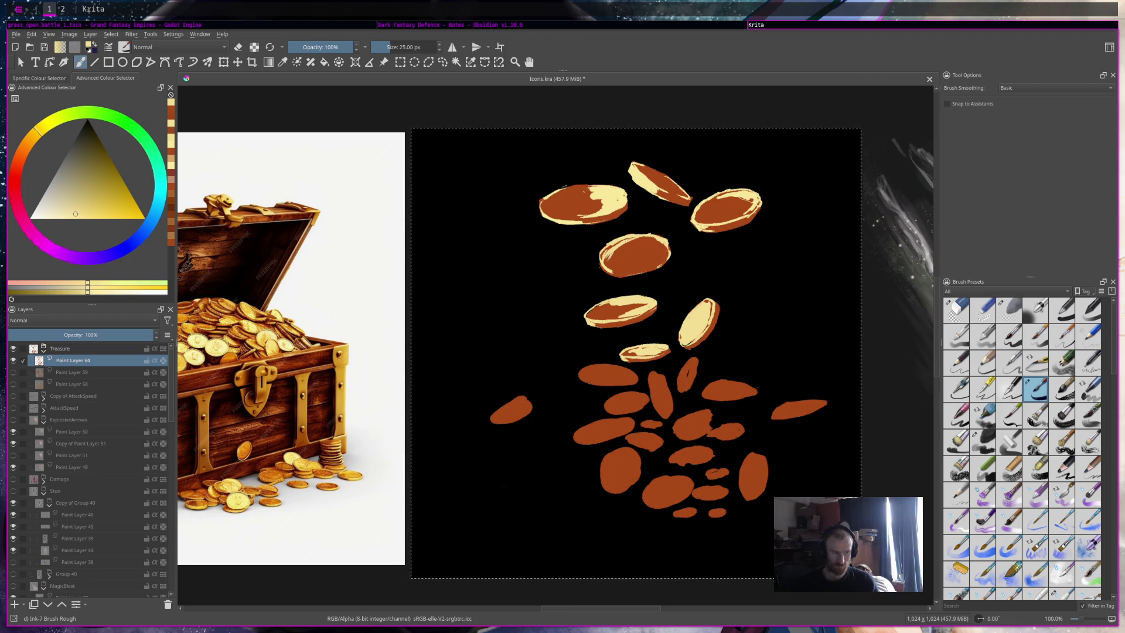
drag(612, 252, 654, 242)
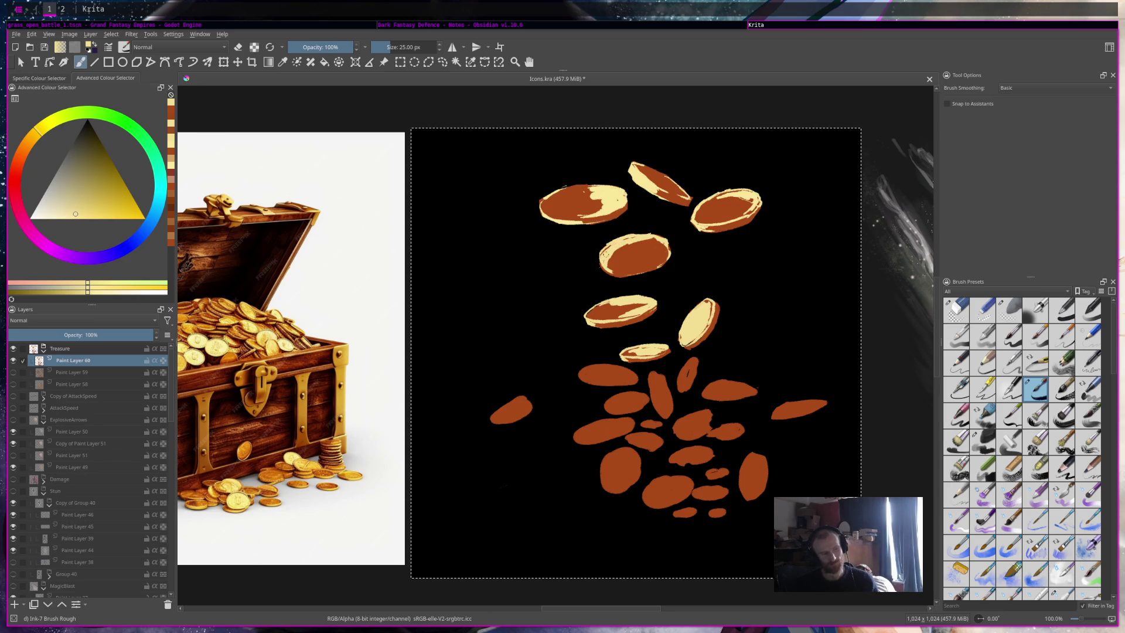
ctrl+click(658, 243)
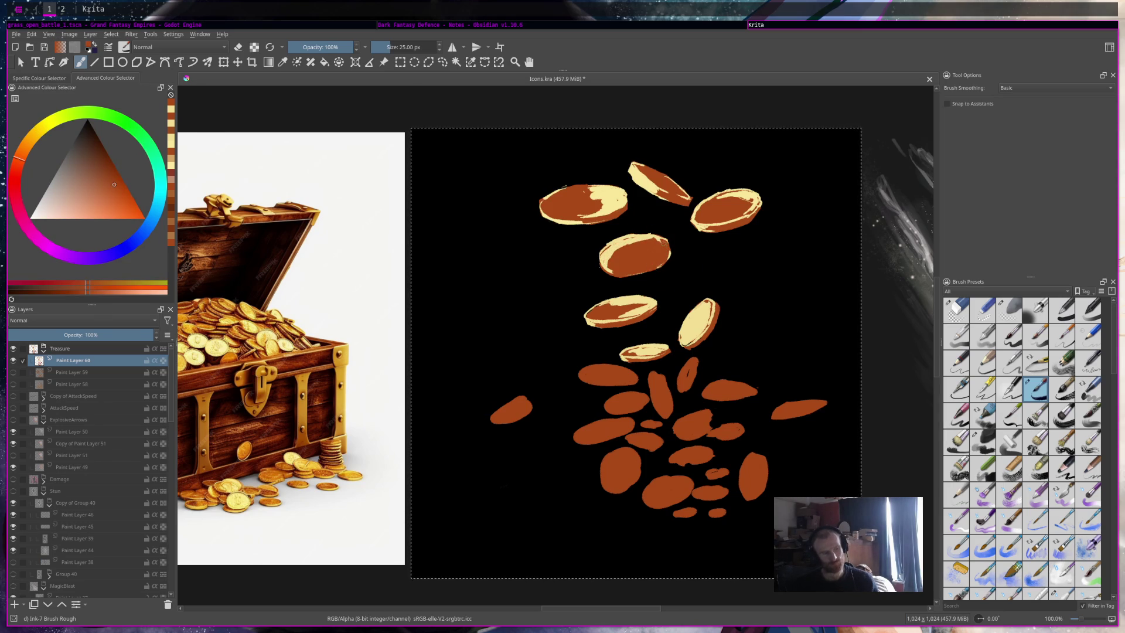
mouse_move(660, 246)
mouse_down()
mouse_move(625, 271)
mouse_move(661, 258)
mouse_move(620, 264)
mouse_up()
ctrl+click(606, 222)
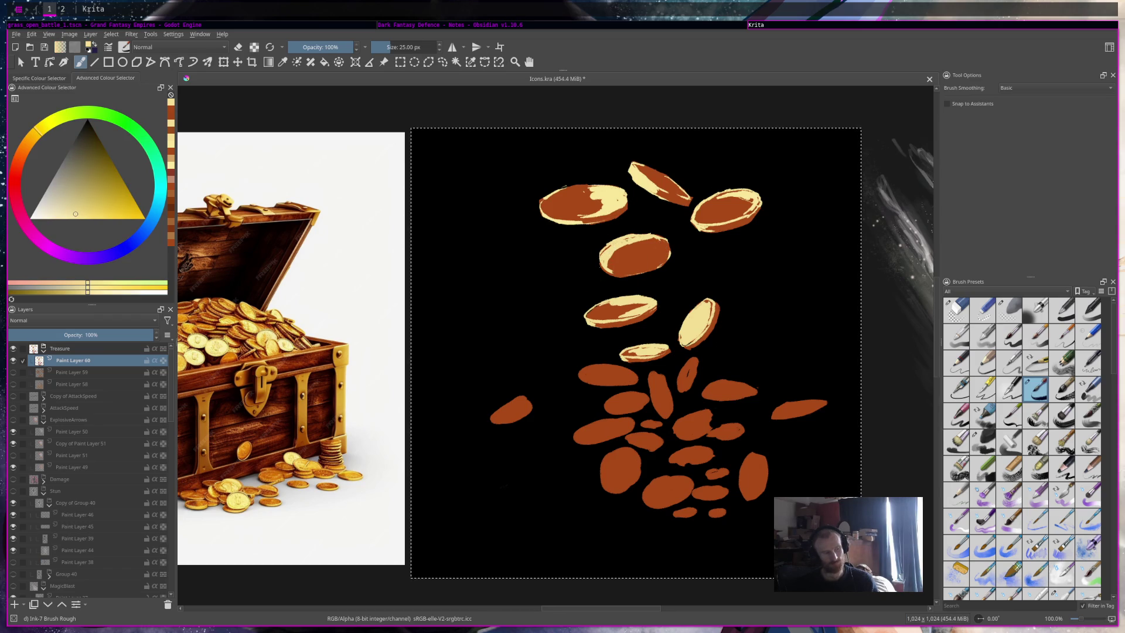
key(e)
mouse_move(635, 280)
mouse_down()
mouse_move(658, 258)
mouse_move(599, 247)
mouse_up()
key(e)
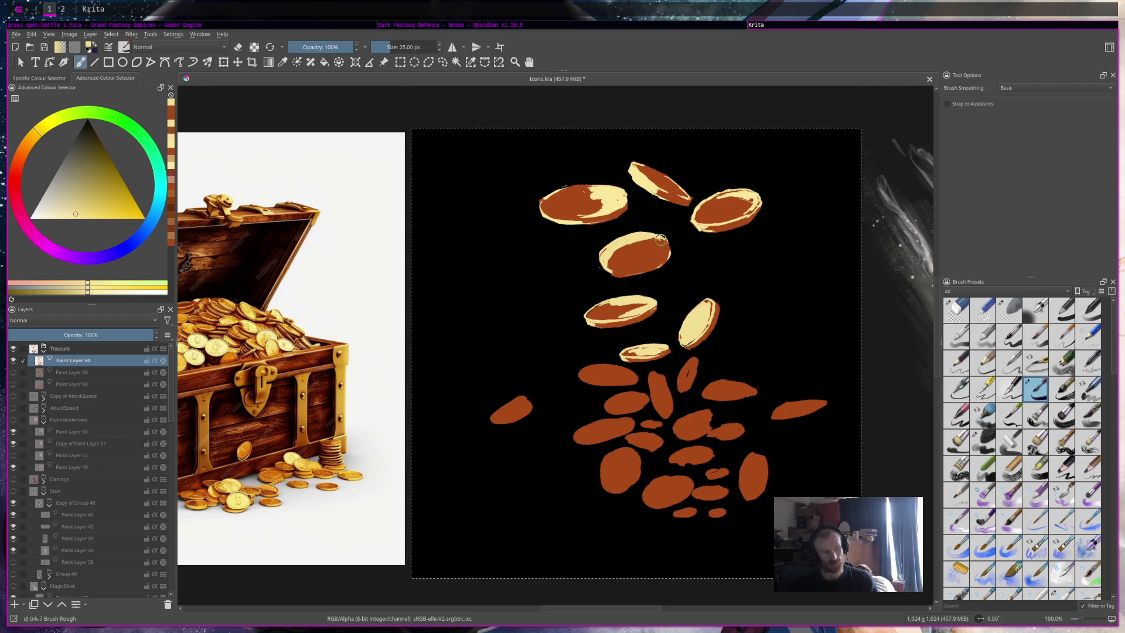
ctrl+click(621, 249)
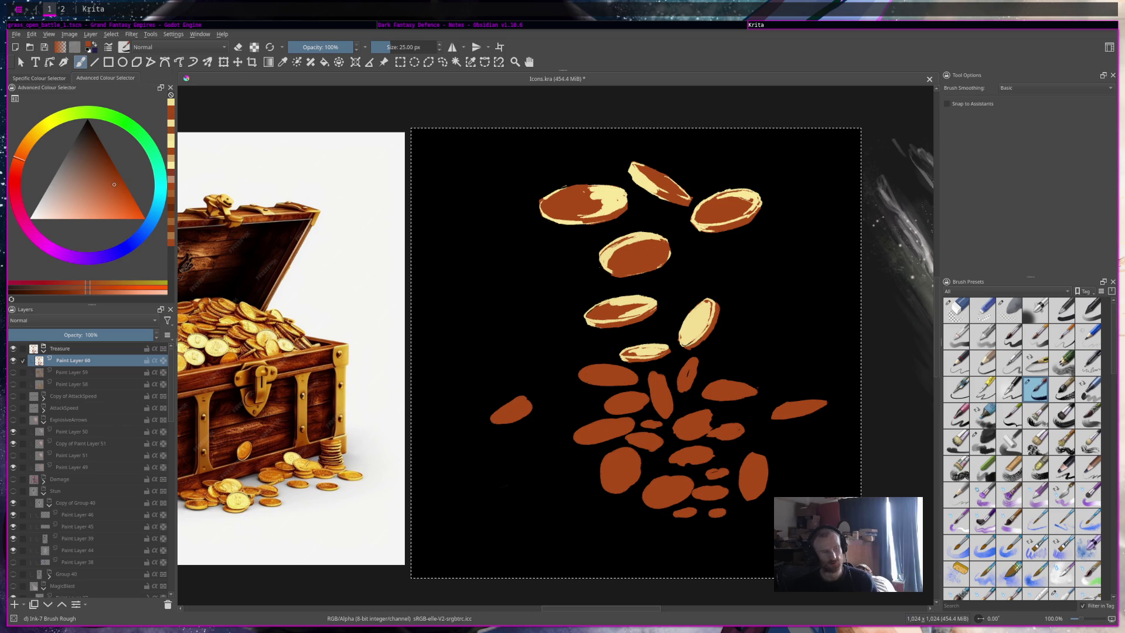
click(612, 247)
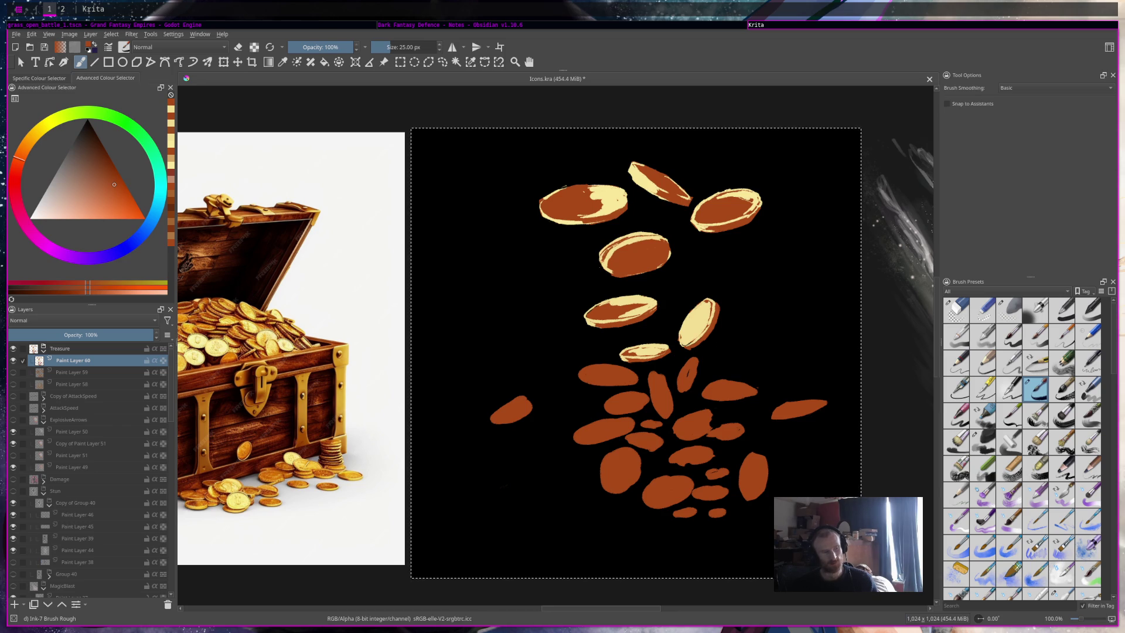